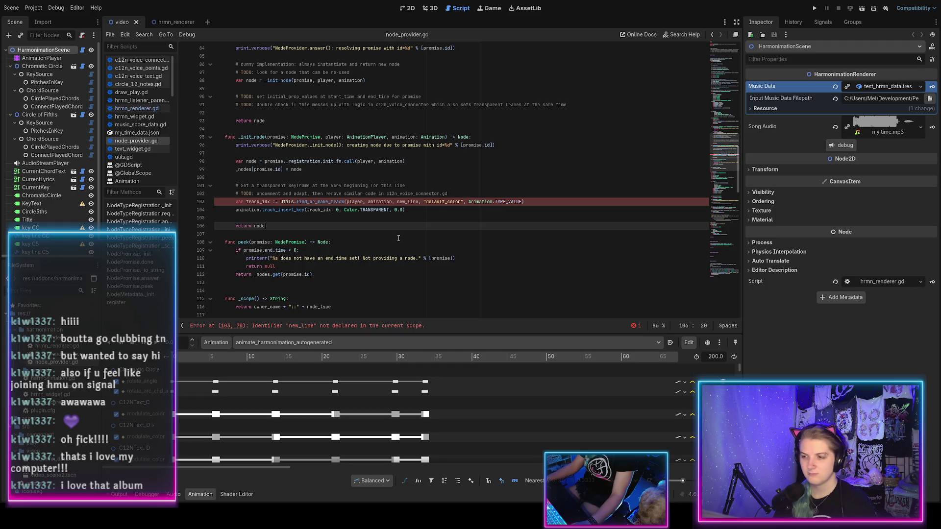
Replace the new_line argument on line 103 with node and save node_provider.gd
click(403, 202)
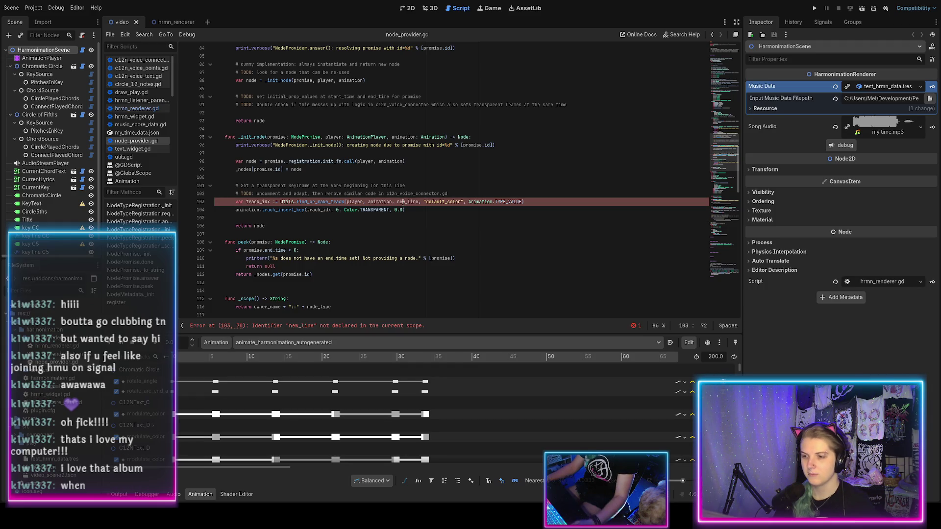
text(node)
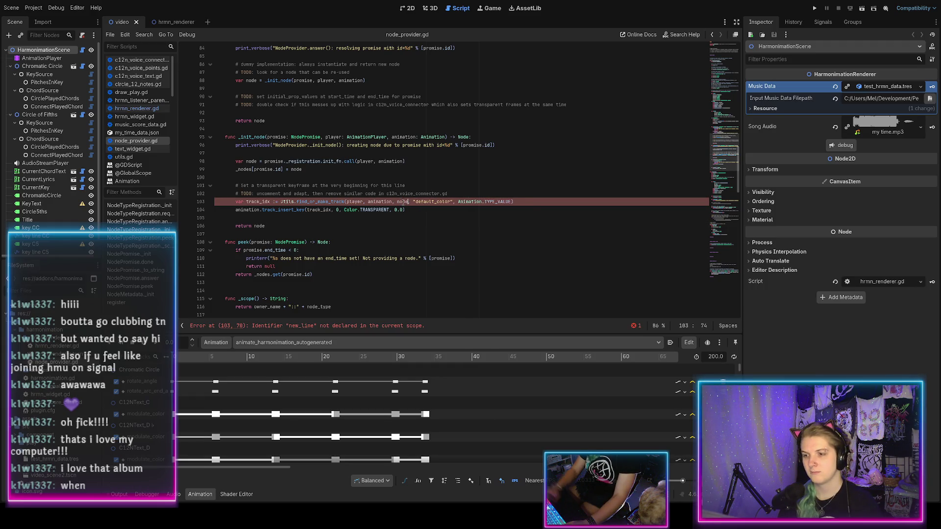
key(Escape)
key(Down)
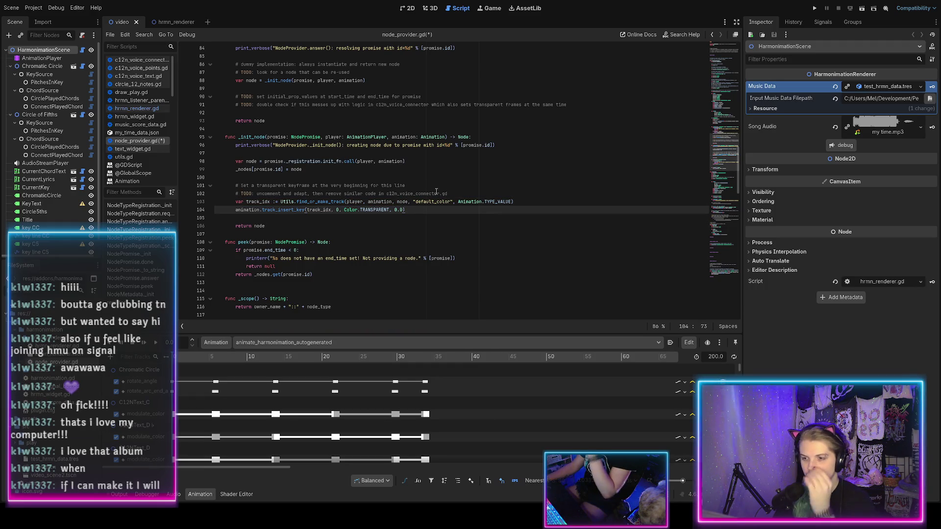
key(ctrl+s)
Delete 'uncomment and adapt, then' from the line 102 TODO, leaving 'remove similar code'
drag(257, 194, 322, 194)
key(BackSpace)
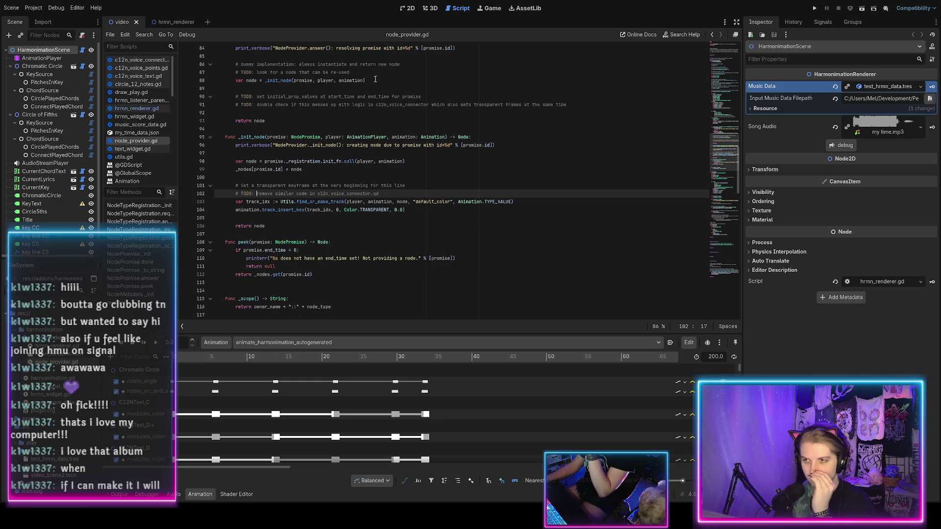
click(142, 61)
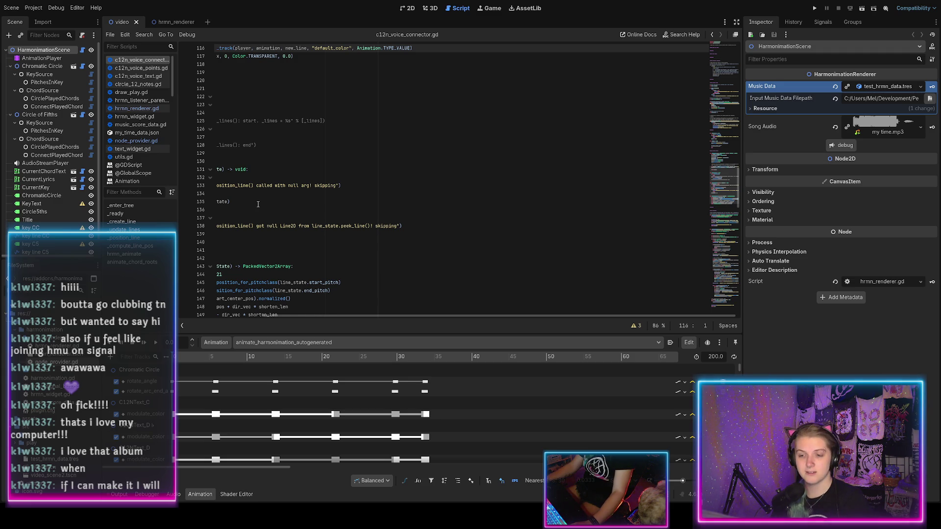
Delete the TODO and transparent-keyframe lines 116–117 from _create_line in c12n_voice_connector.gd
scroll(304, 220, up, 1)
scroll(348, 235, left, 3)
scroll(348, 235, up, 6)
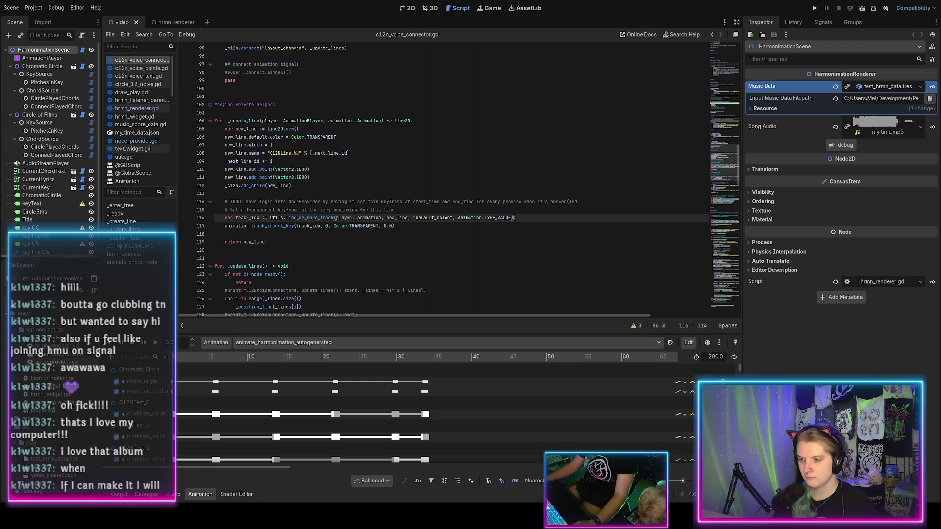
click(399, 228)
mouse_move(399, 228)
mouse_down()
mouse_move(183, 219)
mouse_move(183, 197)
mouse_up()
key(BackSpace)
key(BackSpace)
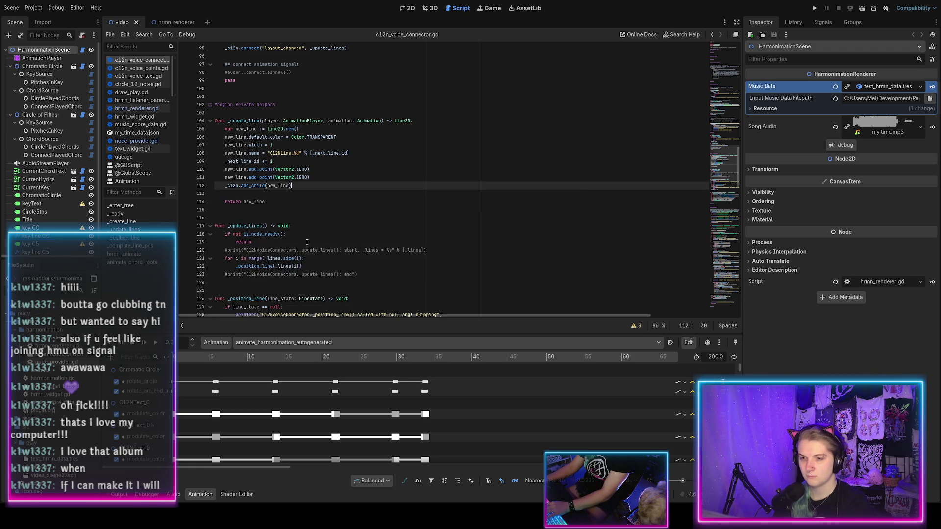
Go back to node_provider.gd in the script editor
click(411, 9)
key(ctrl+F3)
click(139, 141)
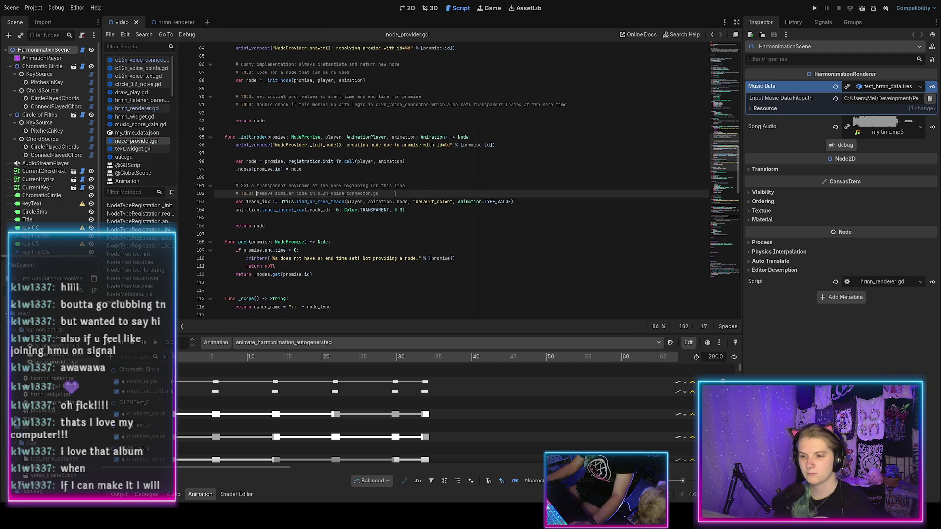
Insert '# TODO: use init_prop_values instead' above line 102 and start a 'promise.in' line below
key(ctrl+shift+Return)
text(#)
text(use)
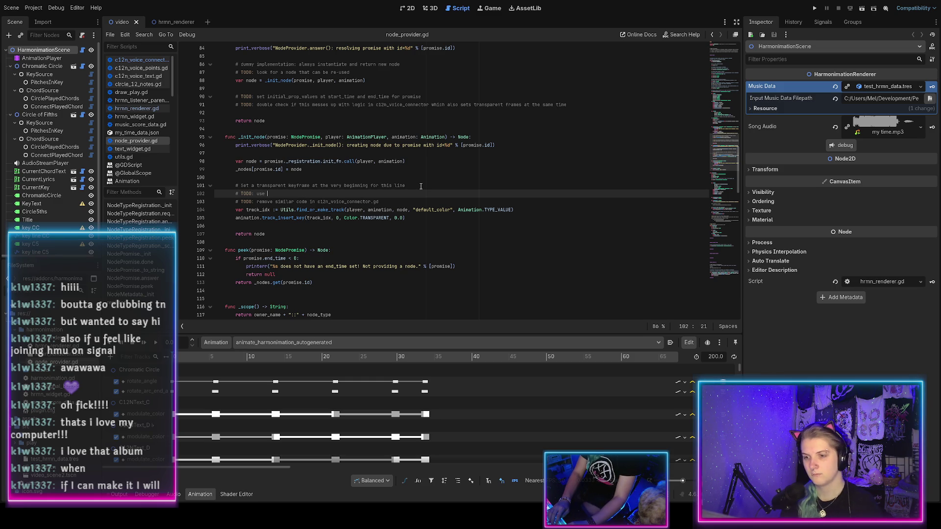
scroll(421, 187, up, 5)
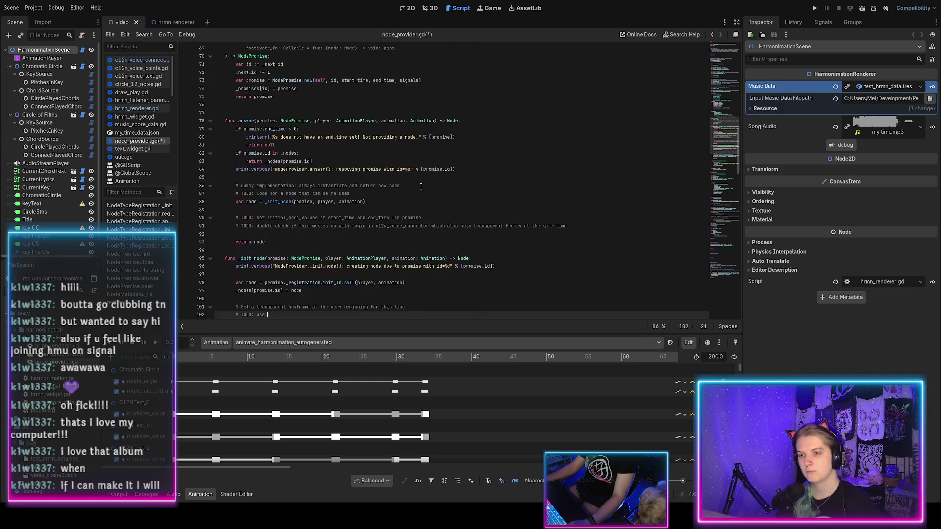
scroll(421, 186, down, 3)
text(i)
key(ctrl+s)
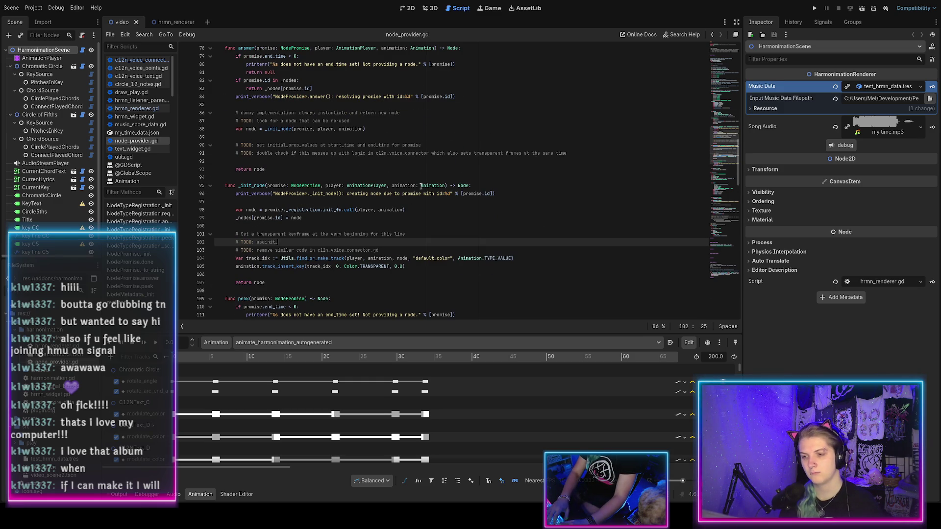
text(i)
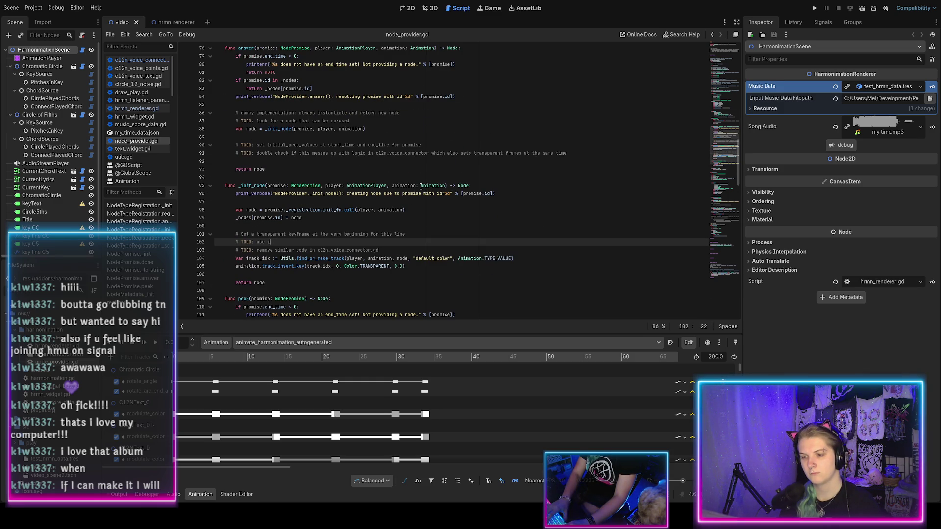
text(nit_prop_values instead)
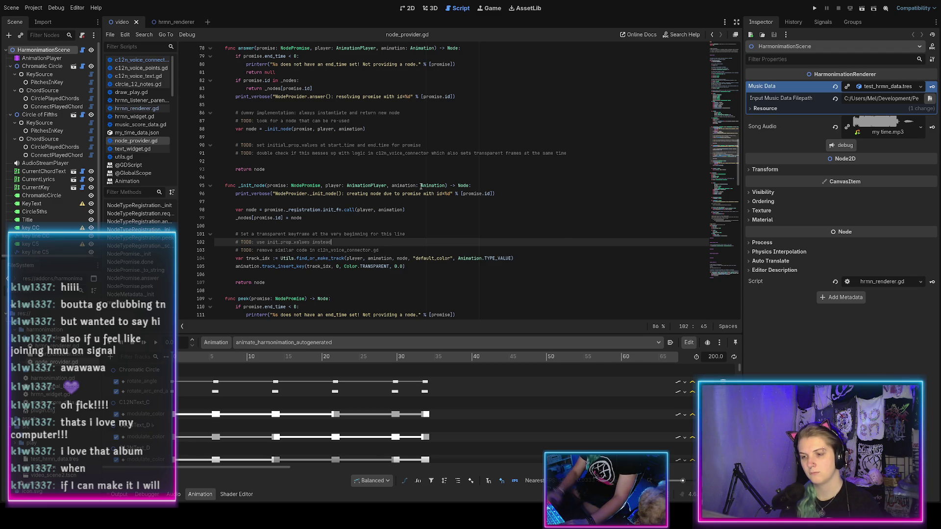
key(Escape)
key(Return)
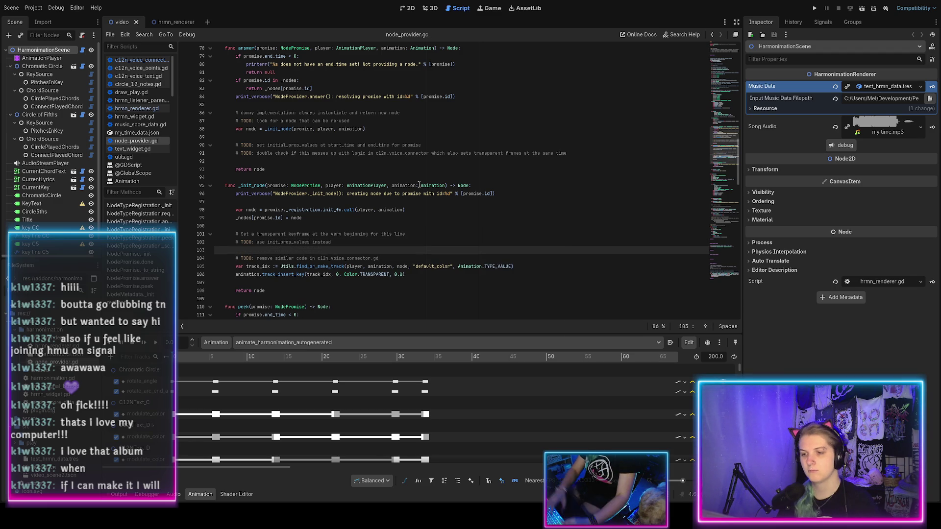
text(promise.in)
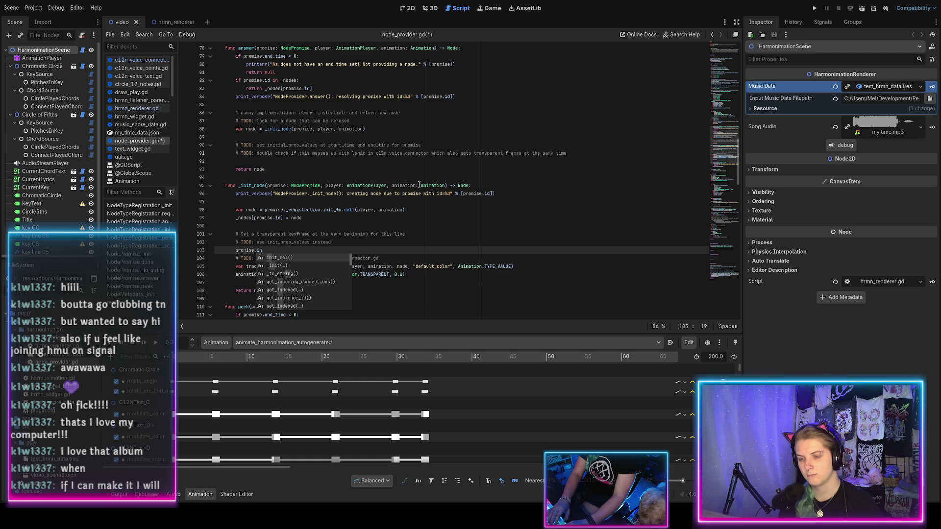
Complete the expression to promise._registration.initial_prop_values using autocomplete
scroll(333, 266, down, 2)
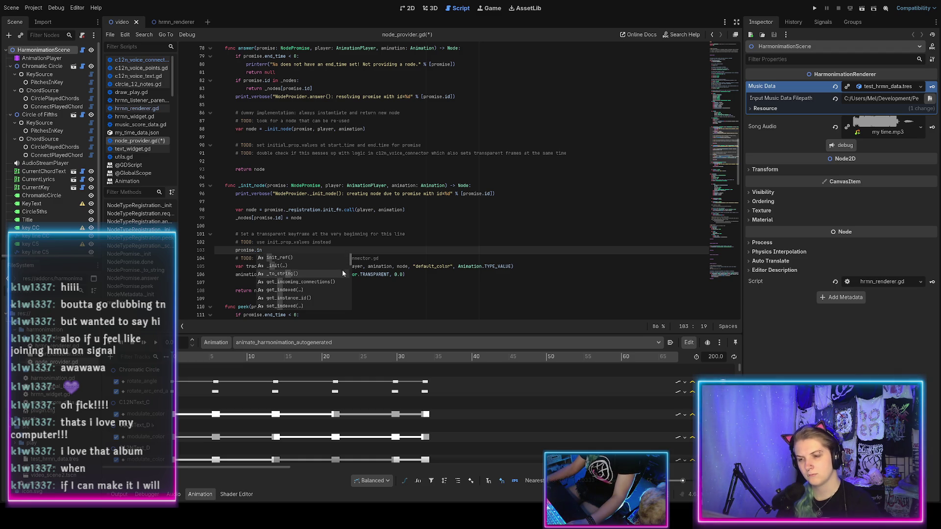
scroll(333, 267, down, 3)
scroll(333, 266, down, 5)
scroll(333, 267, up, 3)
key(Escape)
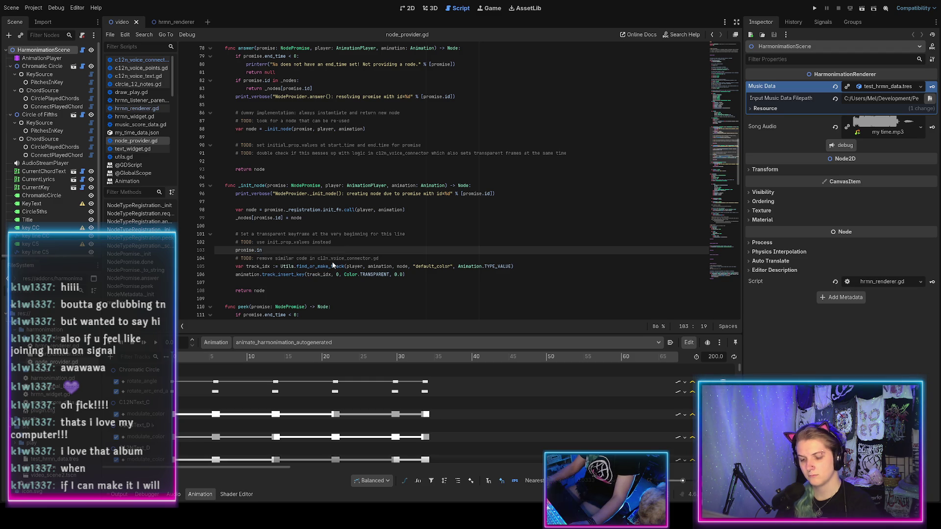
key(BackSpace)
key(BackSpace)
text(_r)
key(Return)
text(.)
click(333, 265)
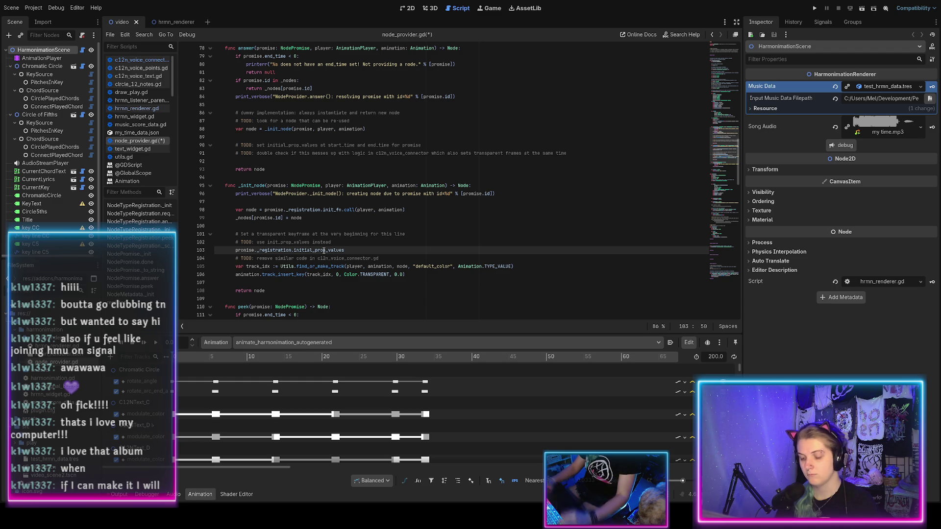
key(Home)
key(Return)
key(ctrl+s)
key(ctrl+z)
Make it 'for prop_name in promise._registration.initial_prop_values.keys():' with an indented body line
text(for prop)
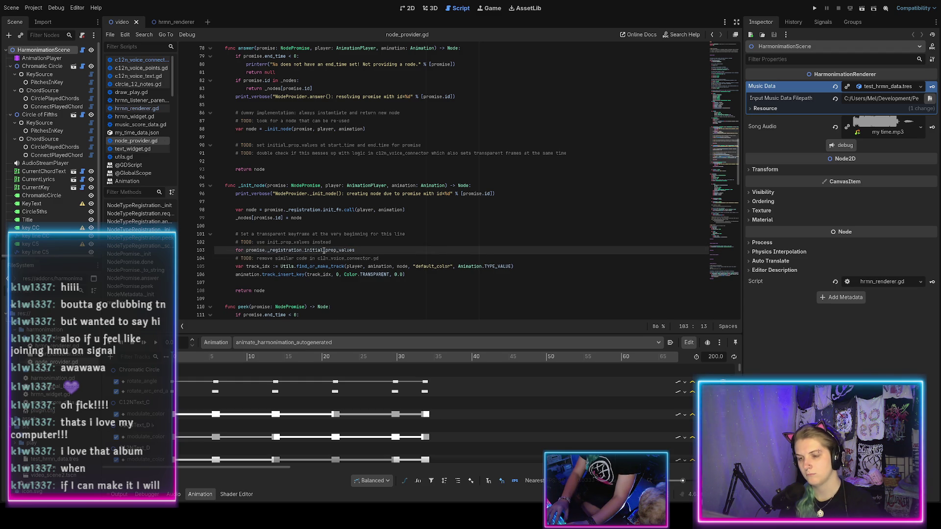
text(_name in)
key(End)
text(key)
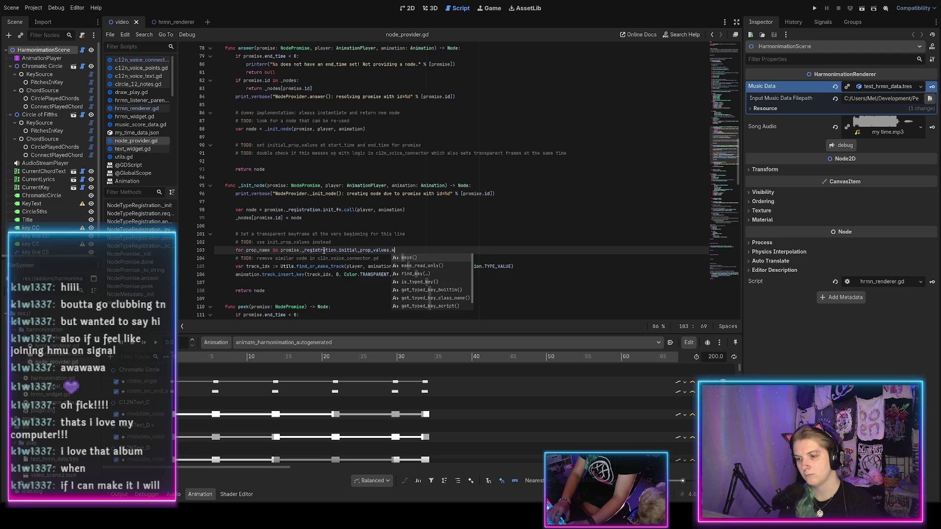
key(Return)
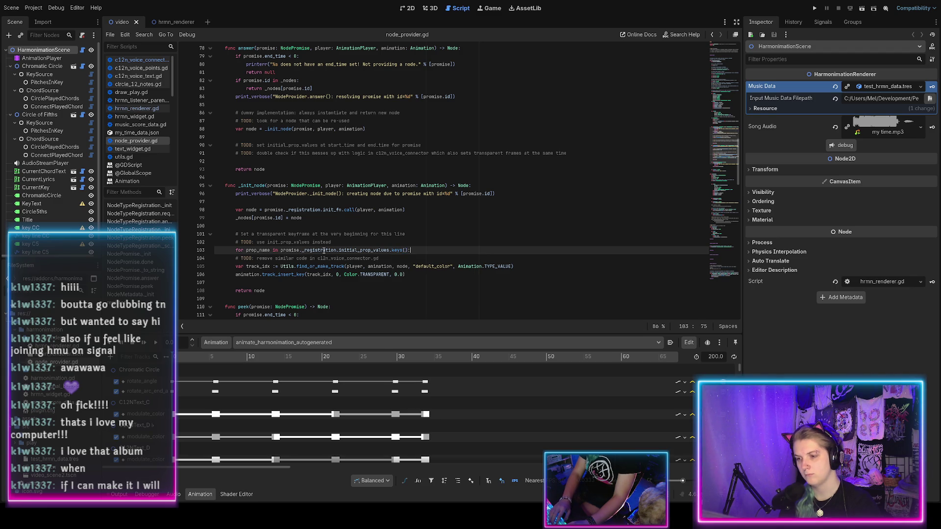
key(Return)
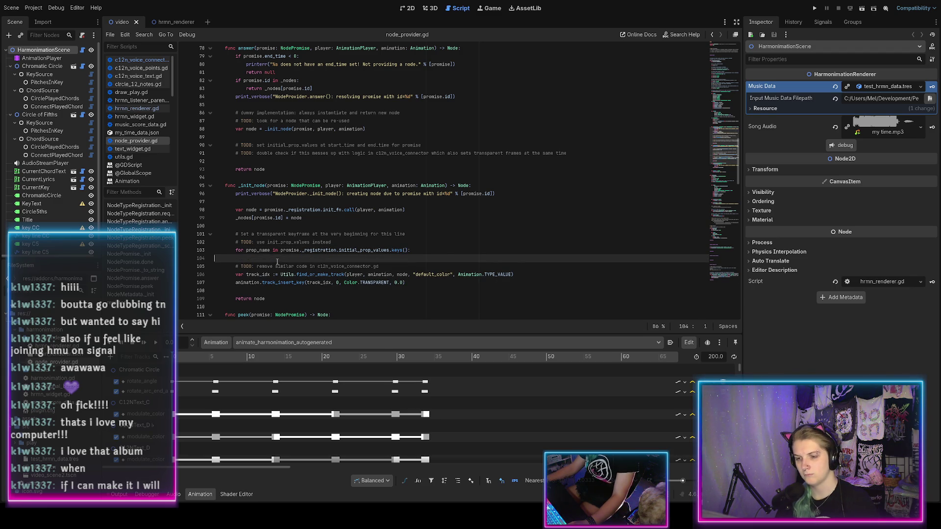
key(Tab)
key(Tab)
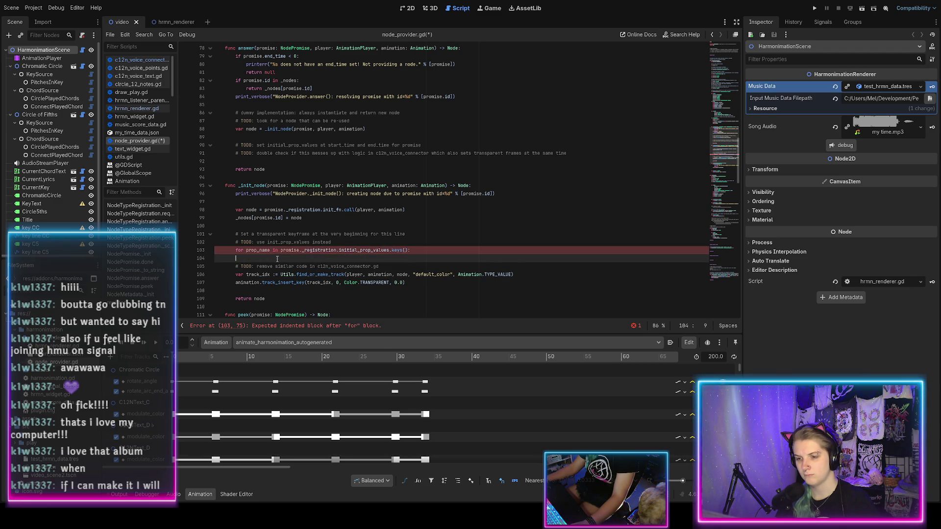
key(ctrl+s)
text(sdf)
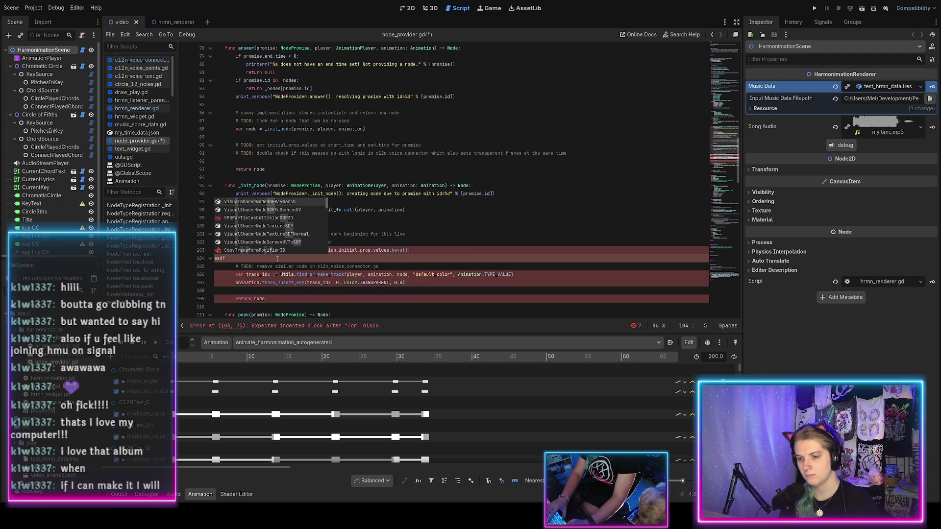
Put an 'asdf' placeholder in the loop body and save
key(BackSpace)
key(BackSpace)
key(BackSpace)
key(Tab)
key(Tab)
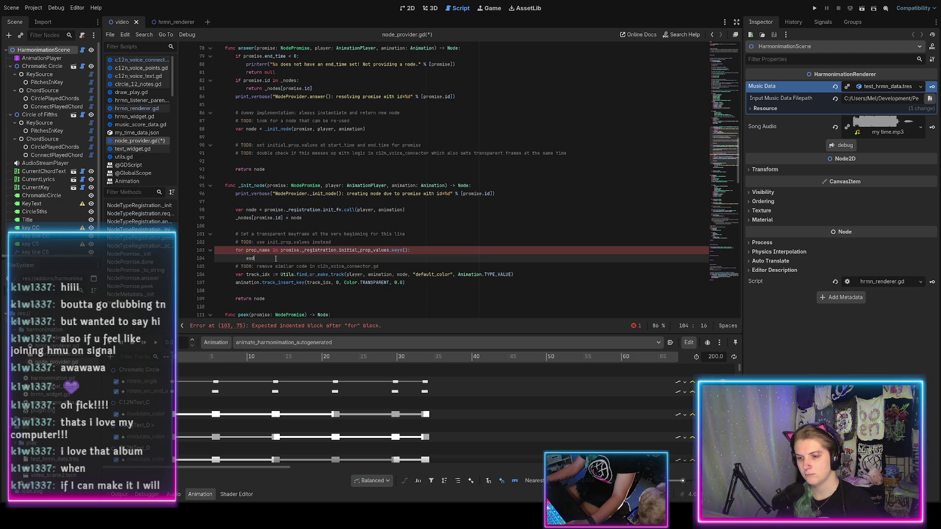
text(asdf)
key(ctrl+s)
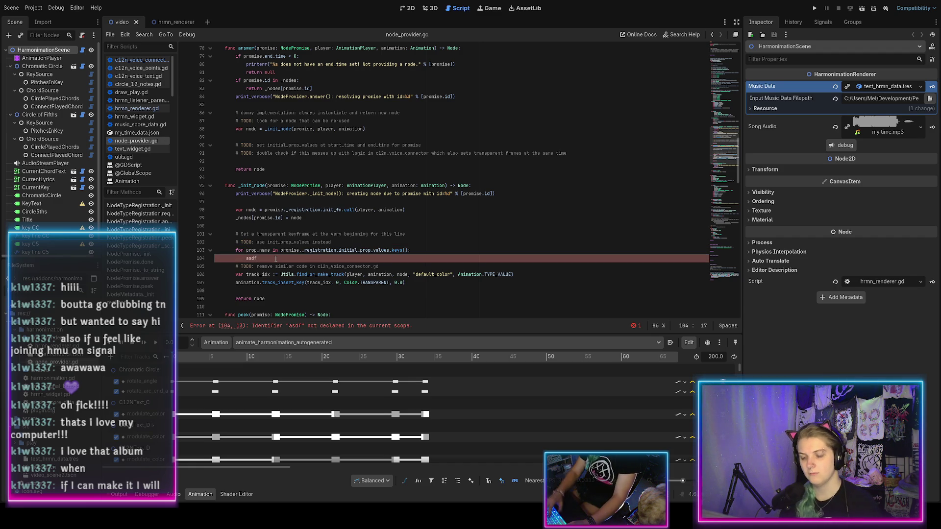
key(shift+Home)
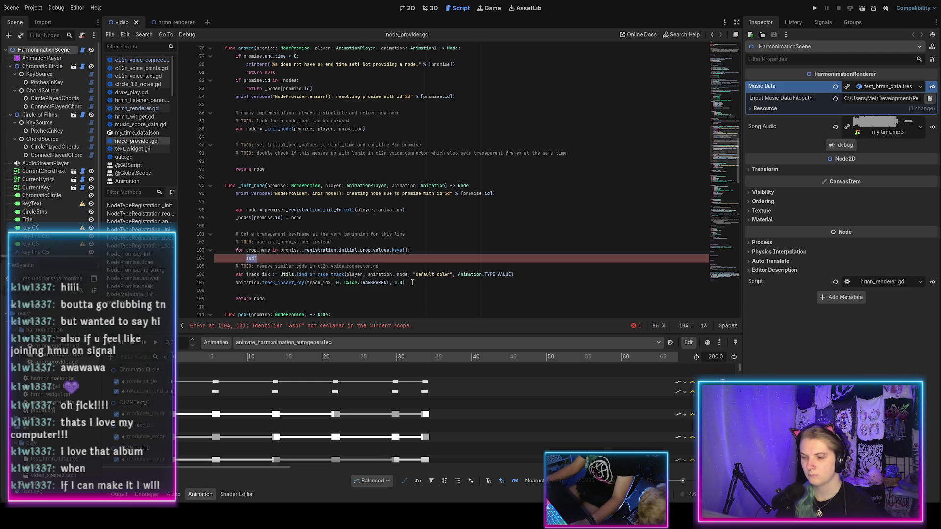
double_click(403, 275)
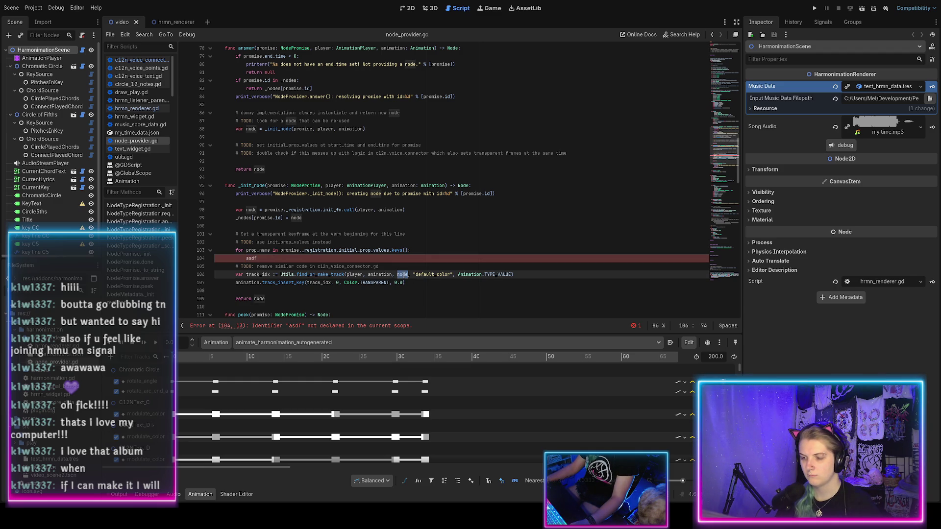
Move the track_idx line into the loop and replace "default_color" with prop_name
click(519, 276)
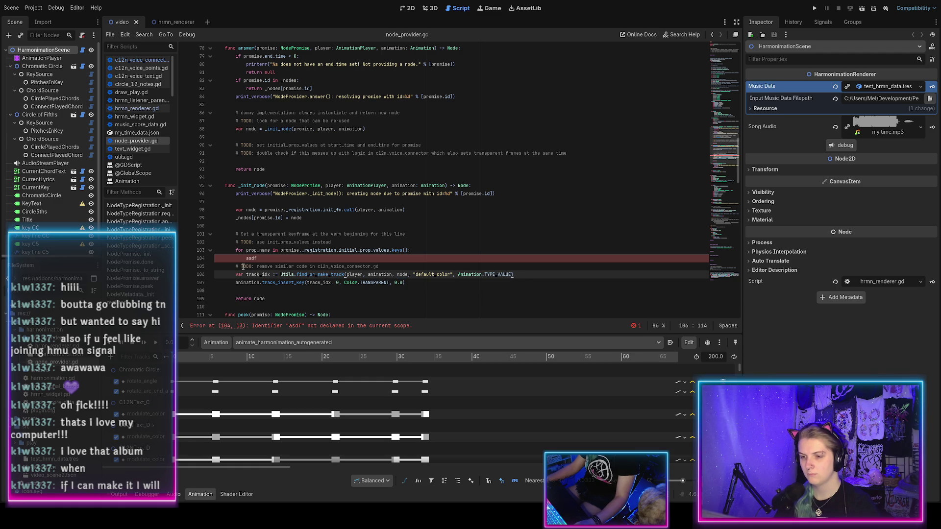
key(alt+Up)
key(alt+Up)
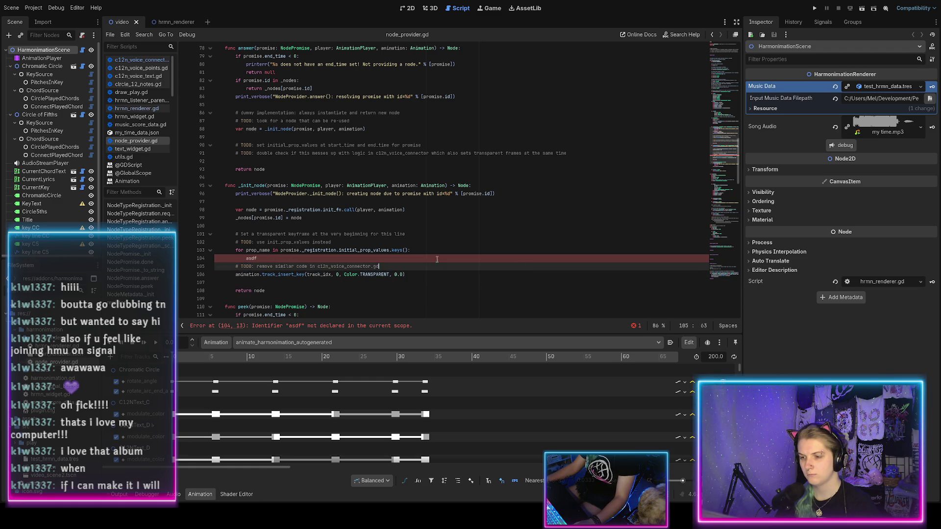
key(Home)
key(Tab)
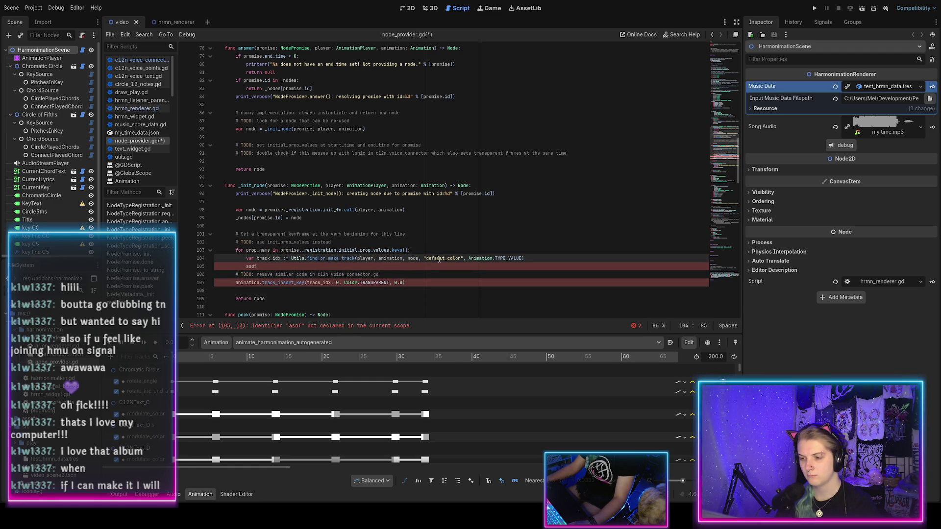
double_click(438, 258)
key(BackSpace)
key(BackSpace)
text(pro)
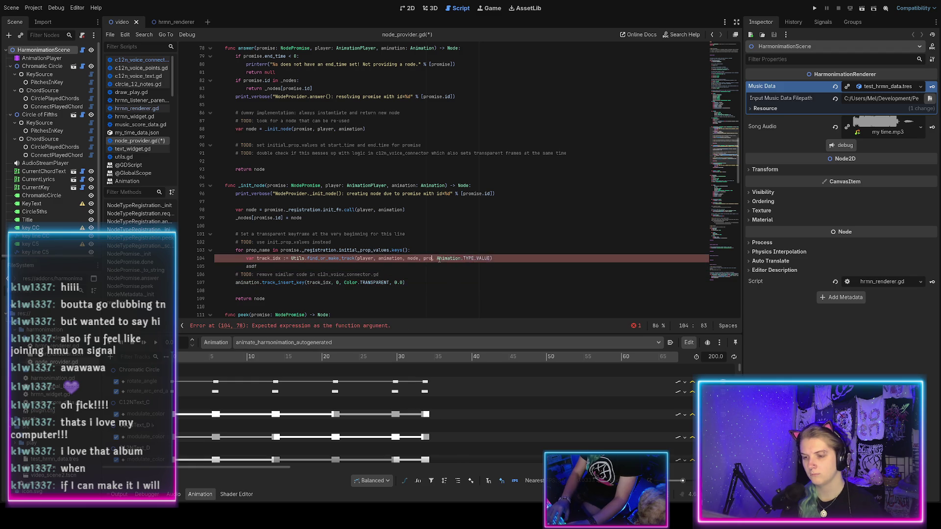
text(p)
key(Return)
click(365, 266)
key(ctrl+s)
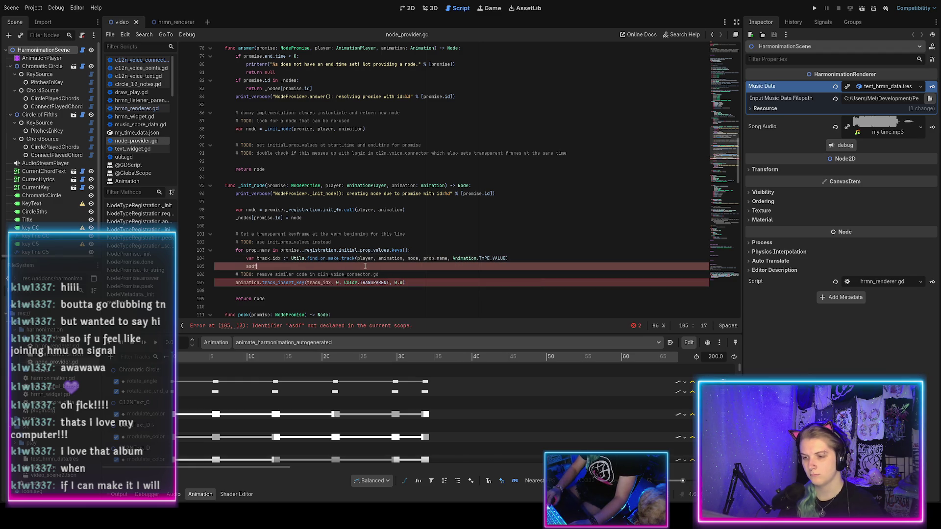
Move the track_insert_key call into the loop, replacing the asdf placeholder
key(Down)
key(Down)
key(Home)
key(shift+End)
key(ctrl+c)
key(BackSpace)
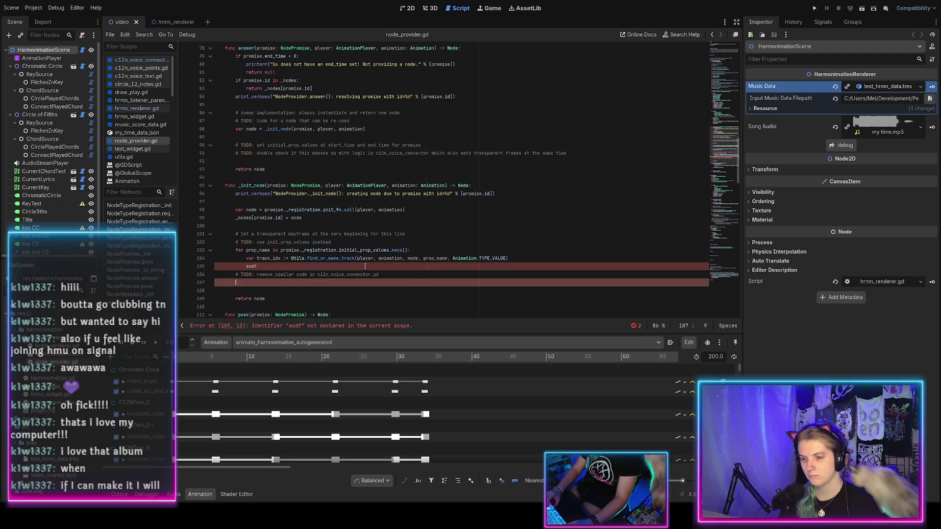
key(shift+Up)
key(shift+Up)
key(End)
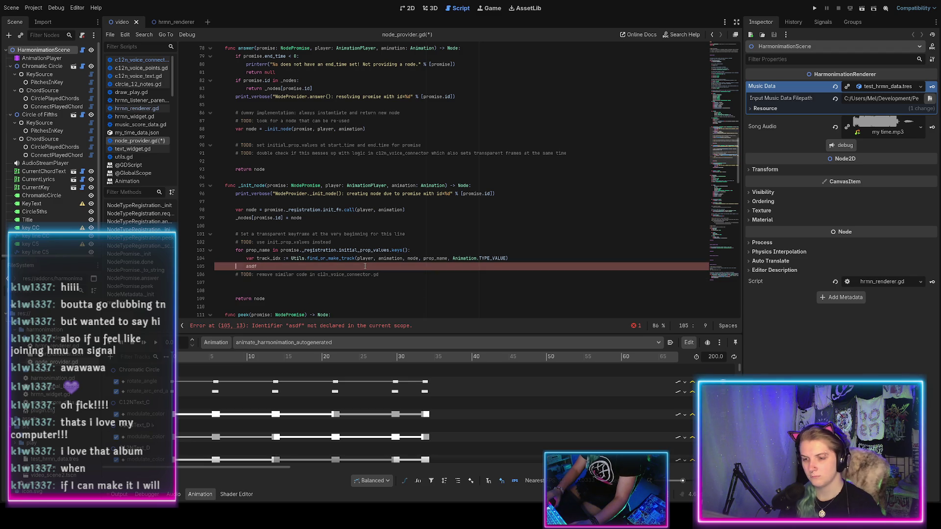
key(ctrl+s)
key(ctrl+shift+Left)
key(ctrl+v)
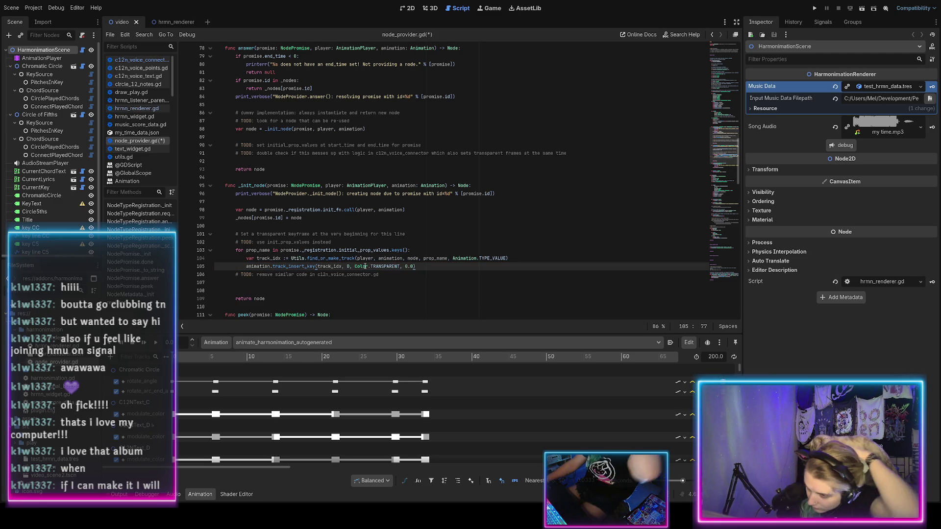
key(ctrl+s)
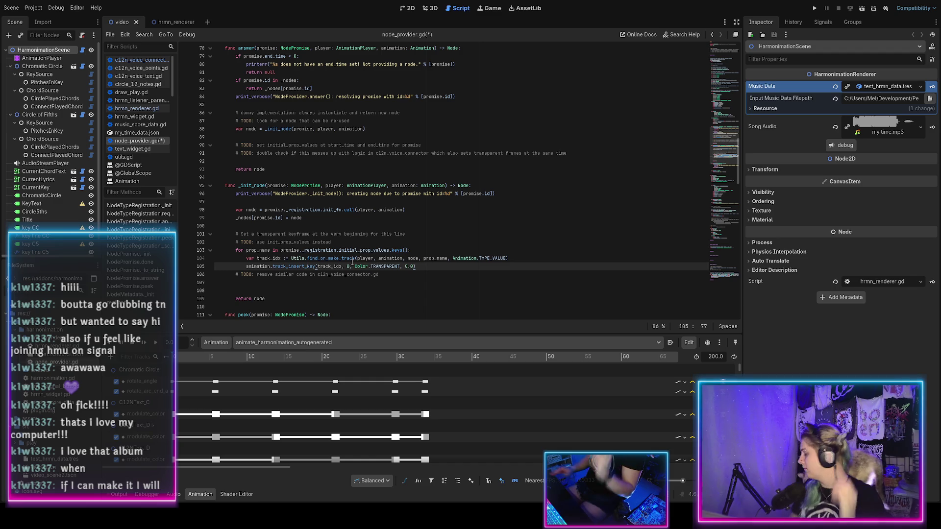
Change the keyframe value from Color.TRANSPARENT to promise._registration.initial_prop_values[prop_name]
key(Up)
key(Up)
key(Up)
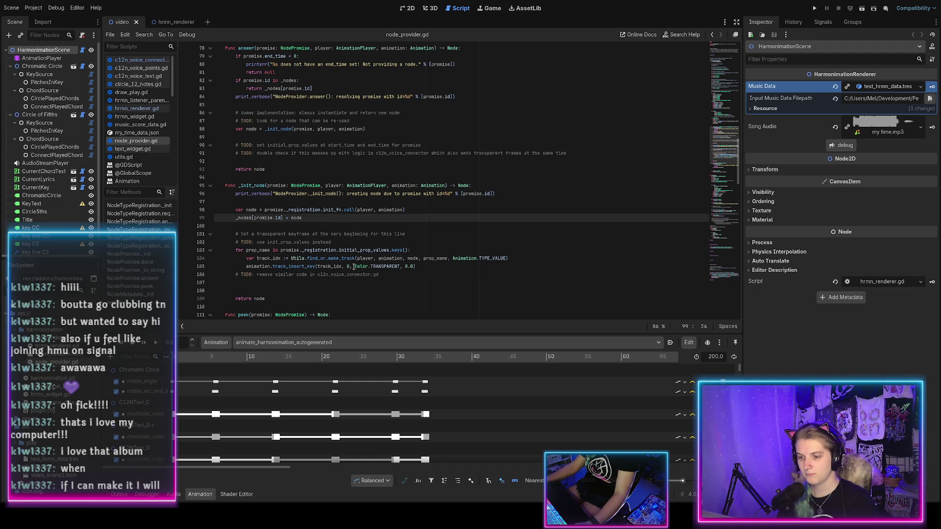
click(355, 267)
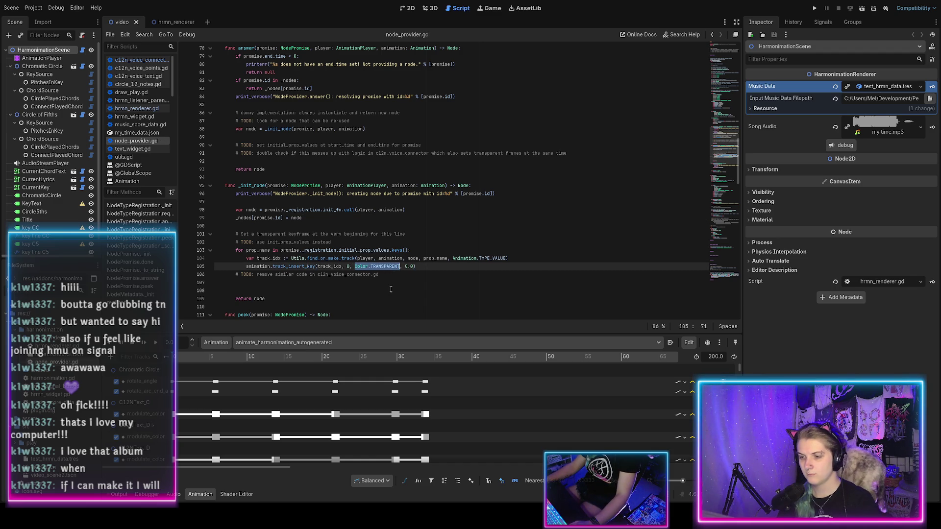
text(p)
text(e)
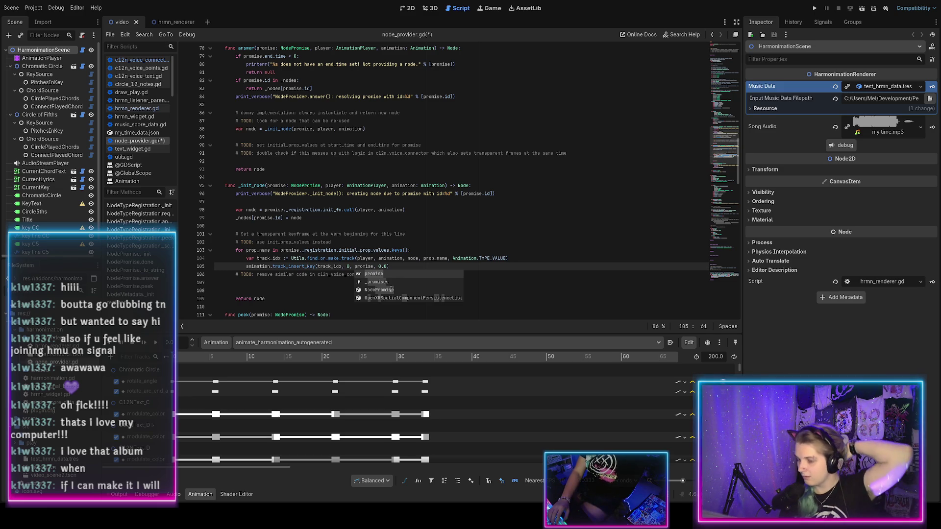
key(ctrl+s)
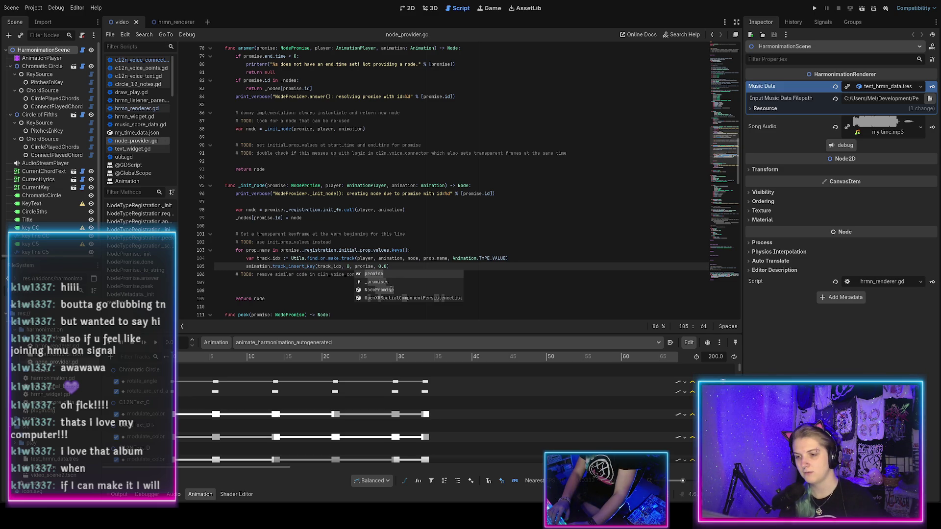
text(._reg)
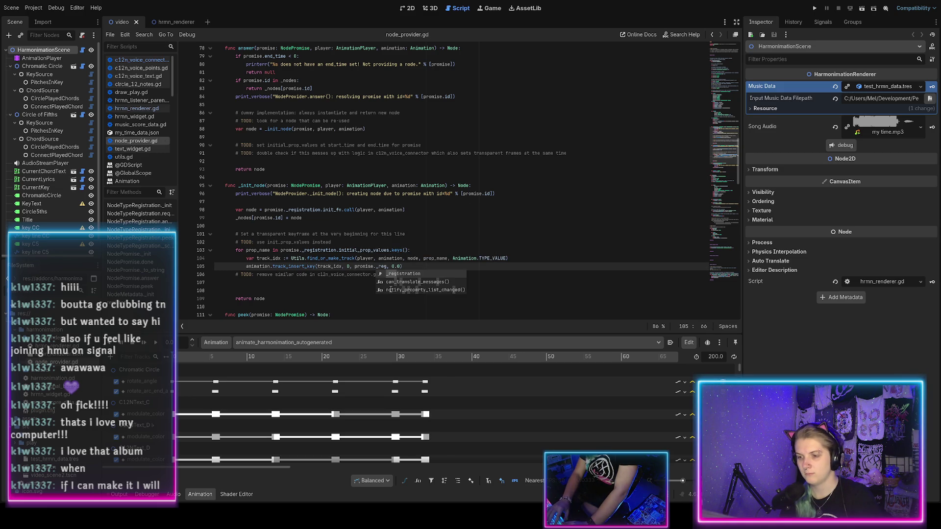
key(Return)
text(.)
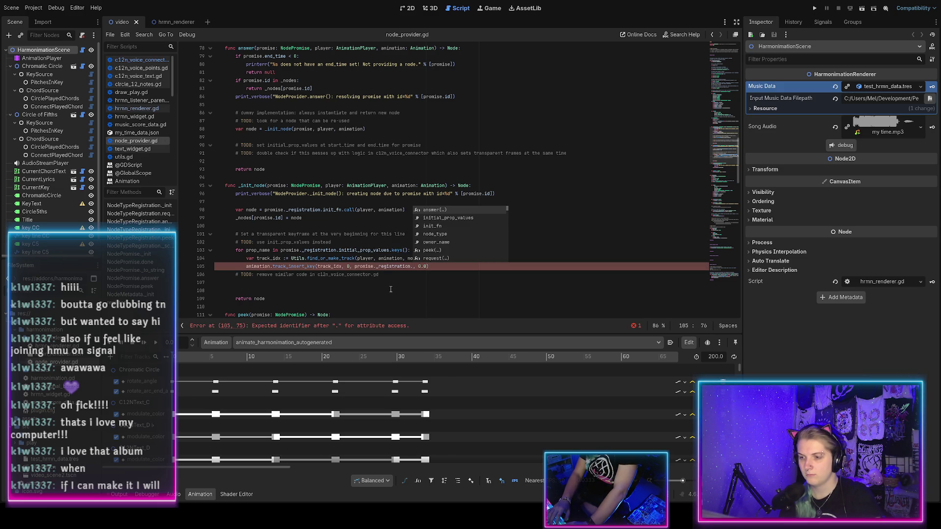
key(Down)
key(Return)
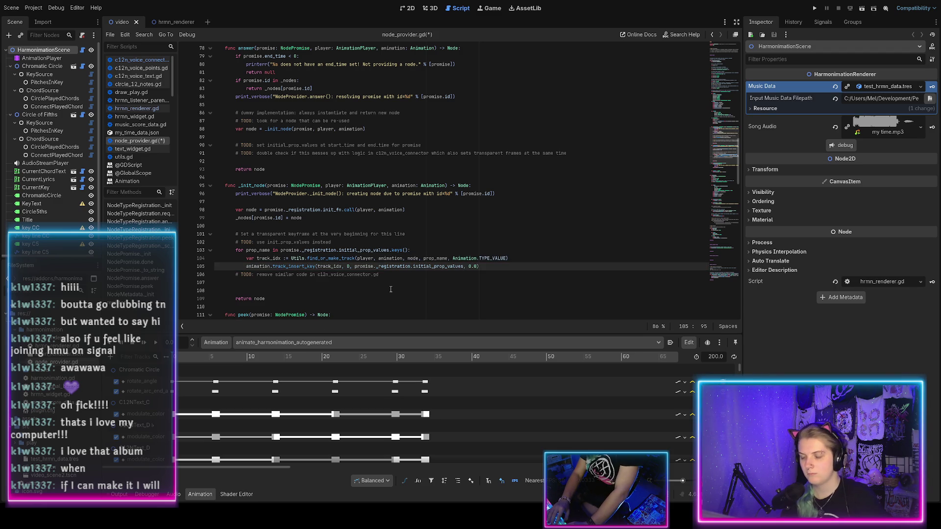
text(p_name)
key(End)
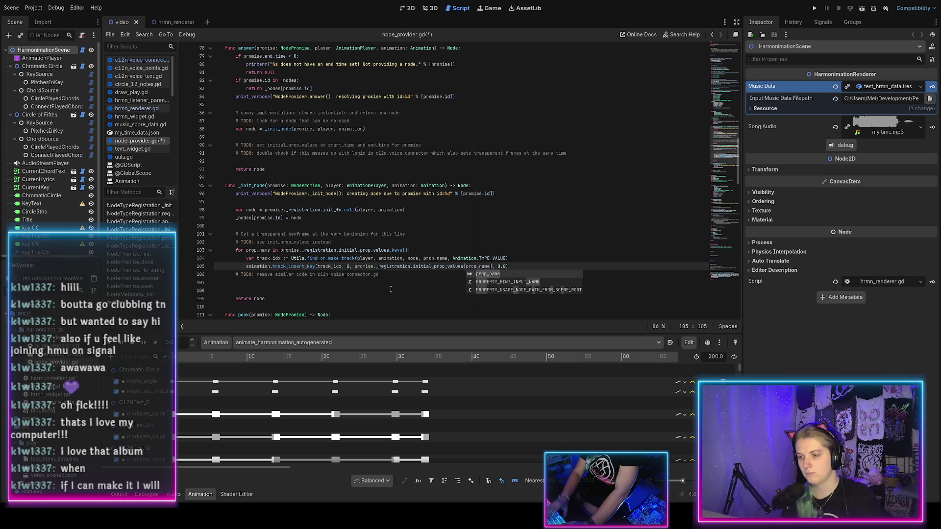
key(ctrl+s)
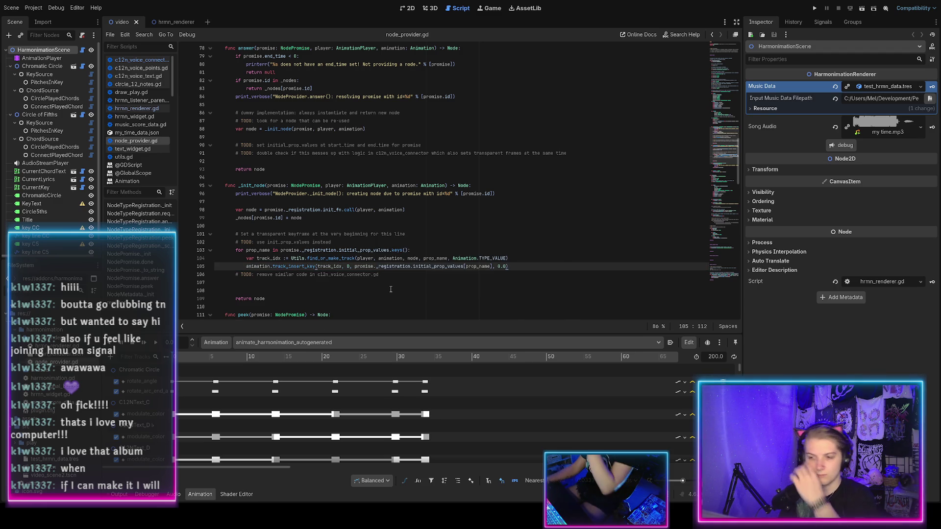
Add 'var prop_value := promise._registration.initial_prop_values[prop_name]' at the top of the loop
click(492, 267)
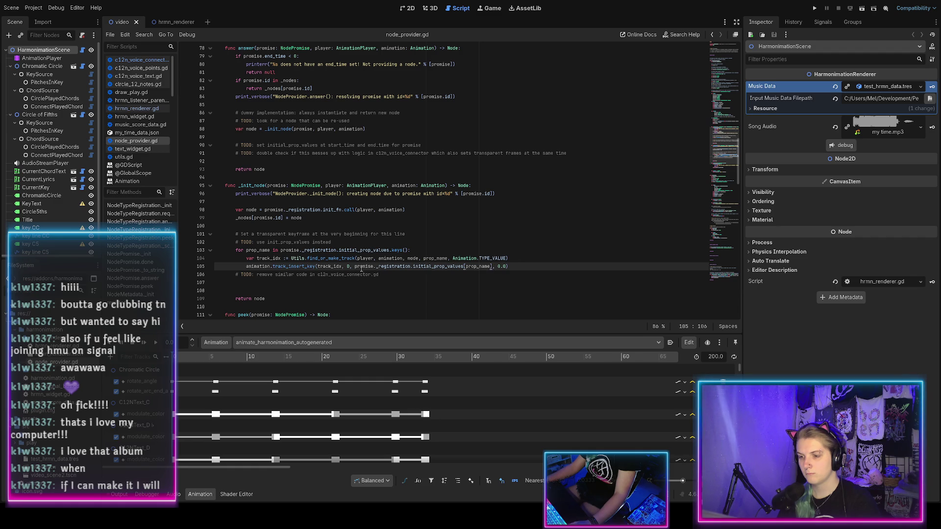
click(422, 250)
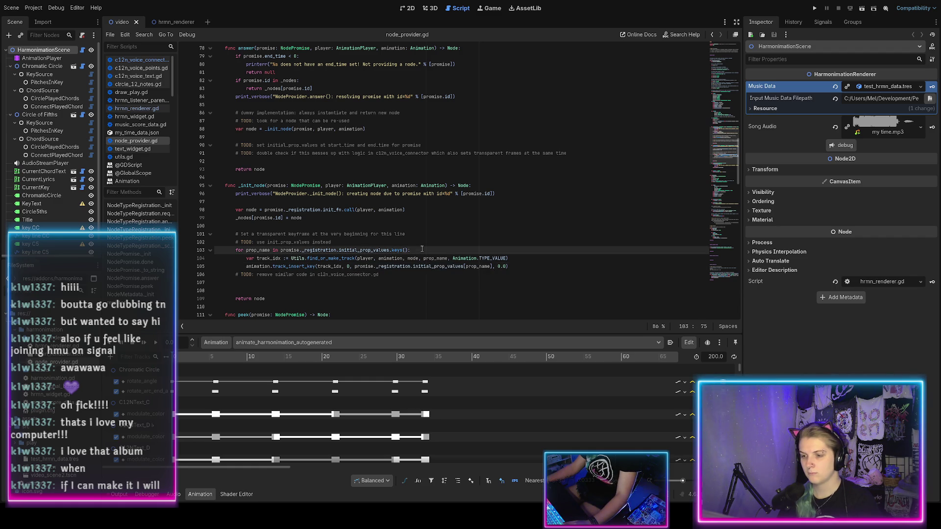
key(Return)
text(var prop_value := promise._registration.initial_prop_values[prop_name])
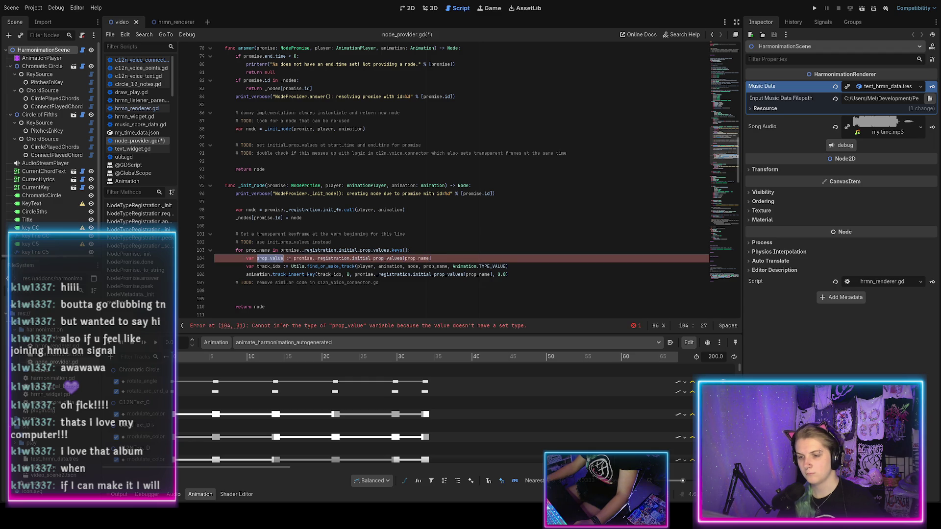
Use prop_value in track_insert_key instead of the initial_prop_values lookup
click(386, 275)
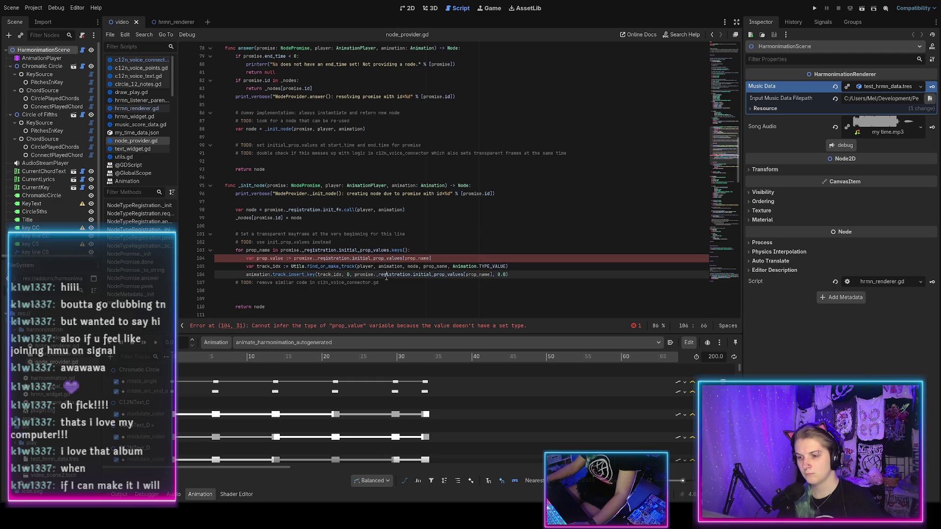
click(375, 275)
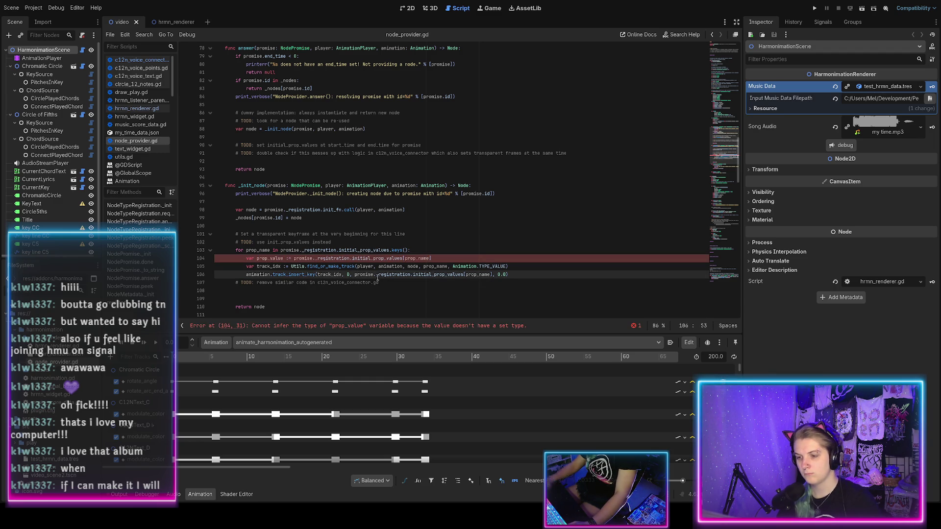
shift+click(431, 274)
text(prop_value)
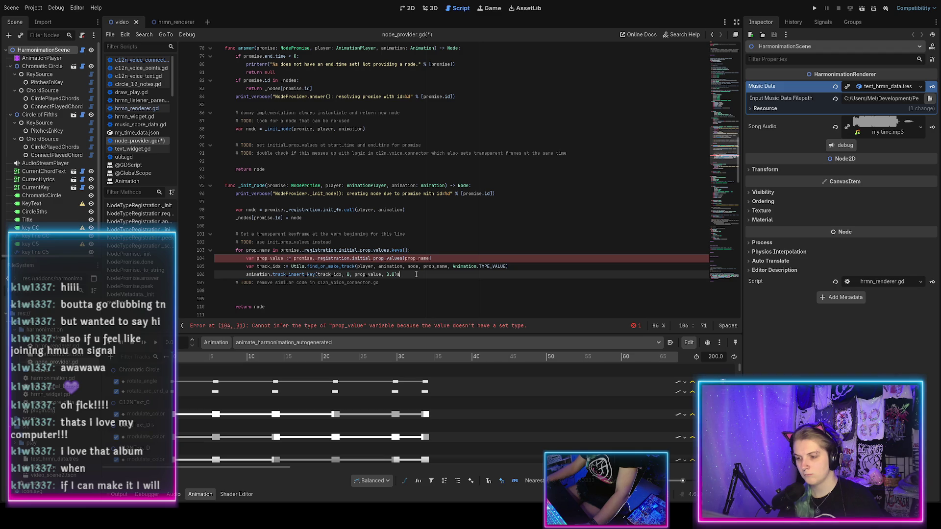
key(ctrl+s)
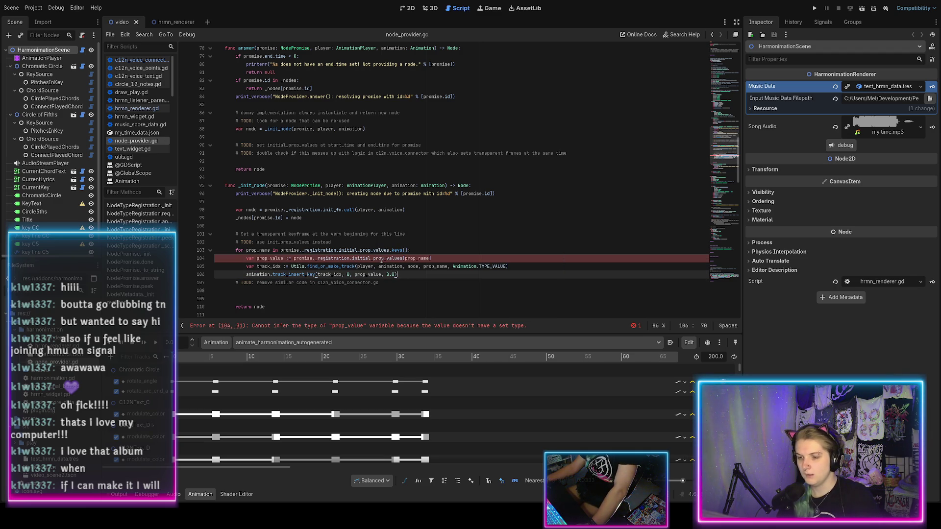
Change prop_value's declaration from := to ': Variant =' and save
click(287, 259)
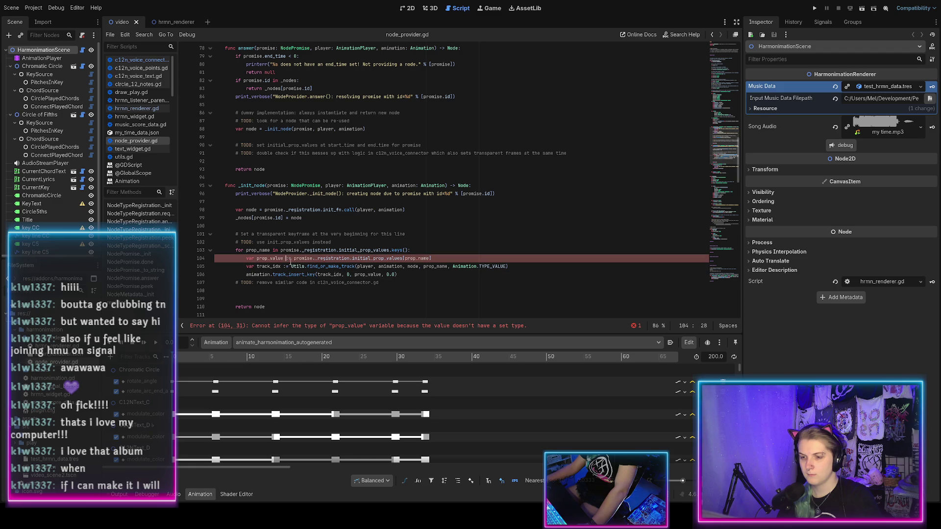
key(Delete)
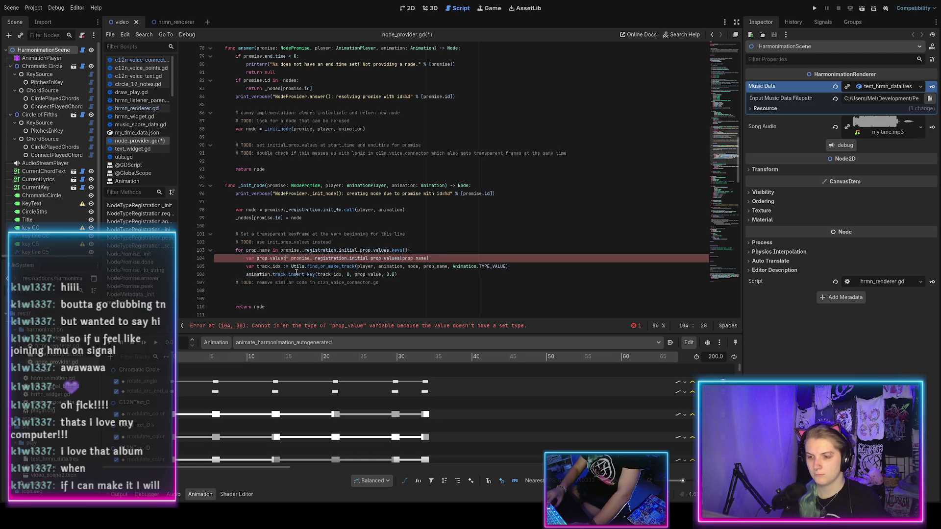
text(:Variant)
key(ctrl+s)
click(408, 275)
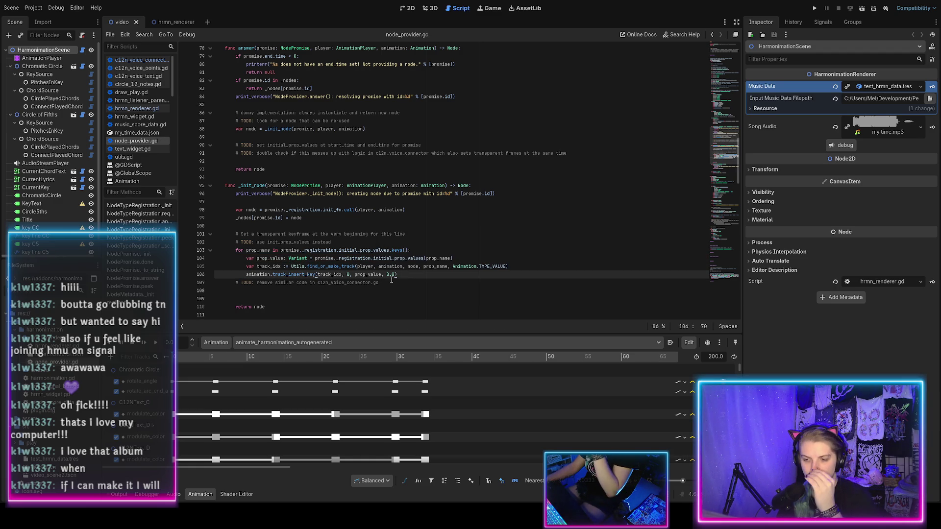
click(397, 284)
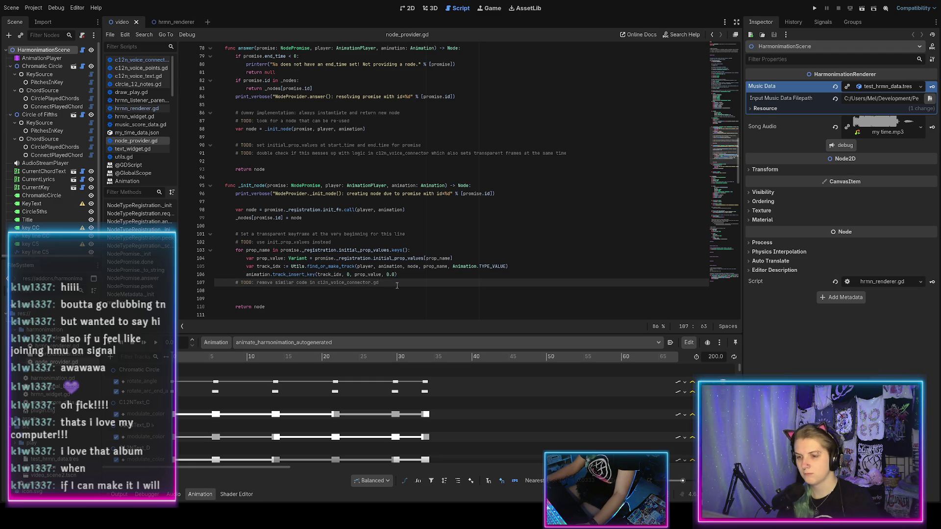
Remove the init_prop_values TODO and reword the loop comment to '# Set initial property values'
click(343, 243)
key(ctrl+shift+k)
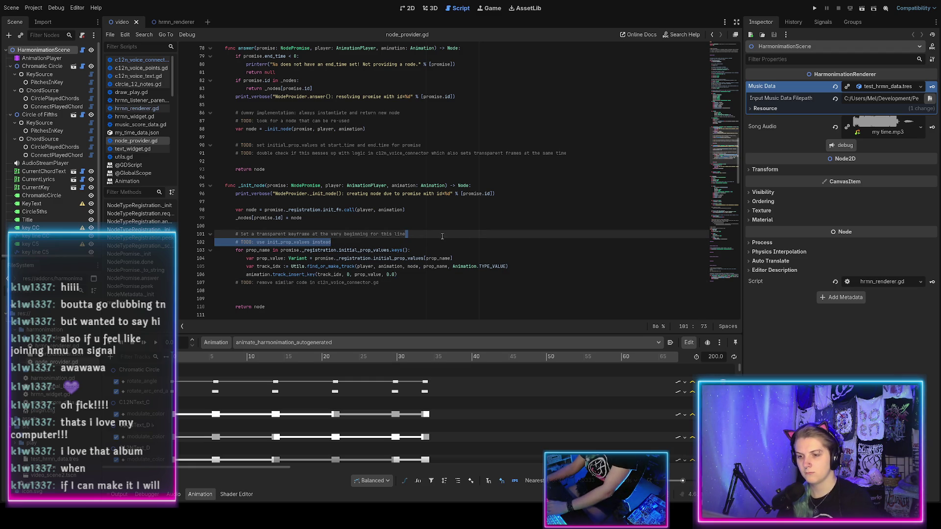
drag(251, 235, 428, 231)
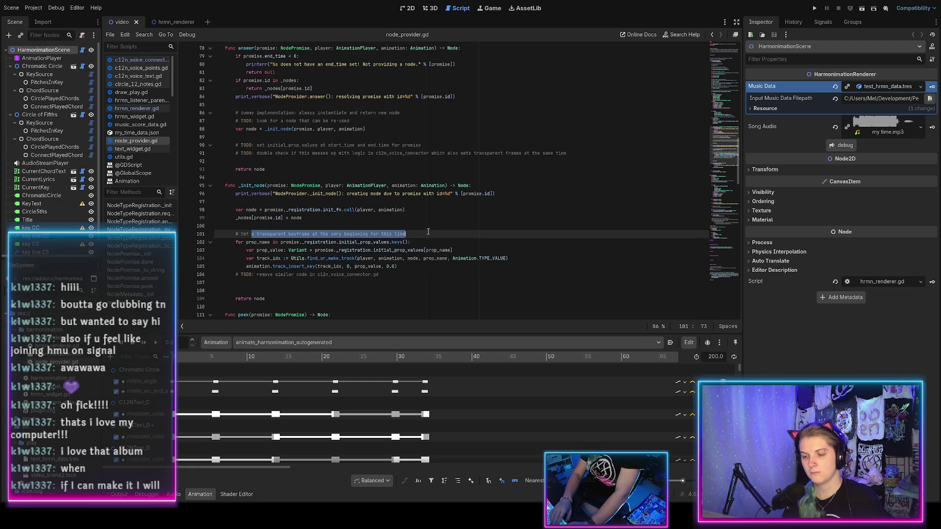
text(initial values)
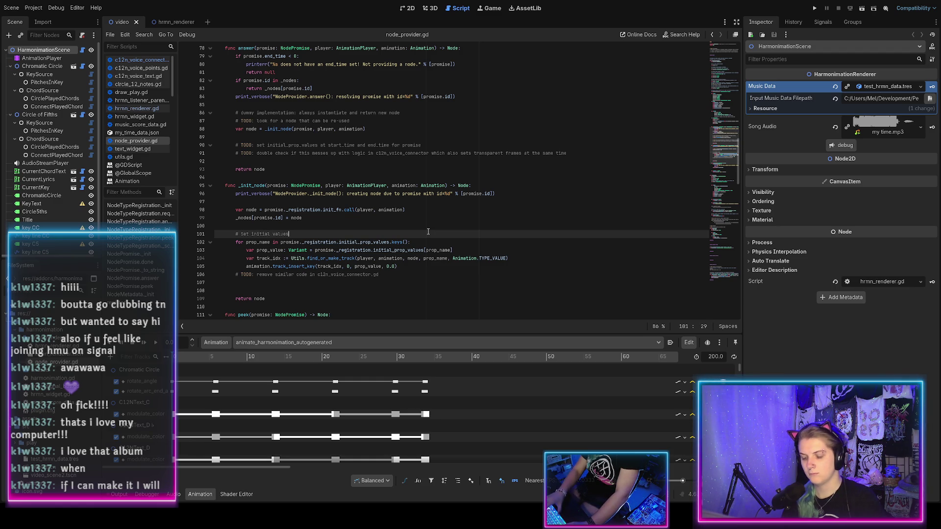
key(ctrl+Left)
text(perty)
key(End)
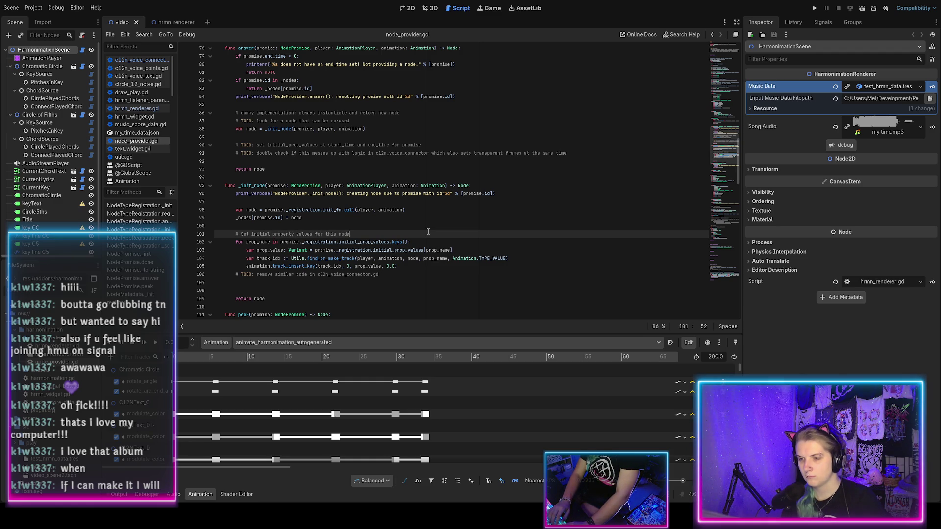
key(Escape)
key(ctrl+shift+Left)
key(ctrl+shift+Left)
key(ctrl+shift+Left)
key(BackSpace)
Delete the 'remove similar code' TODO below the loop
click(340, 281)
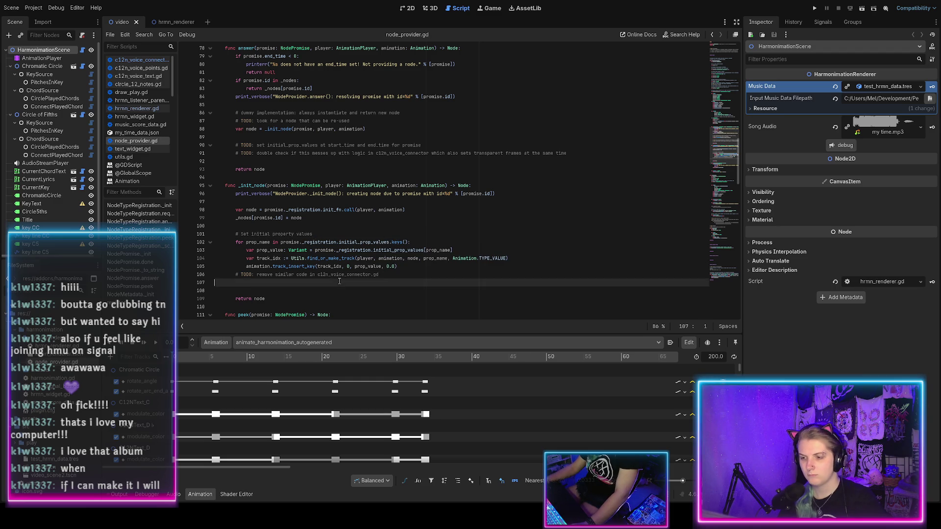
drag(339, 281, 419, 270)
key(BackSpace)
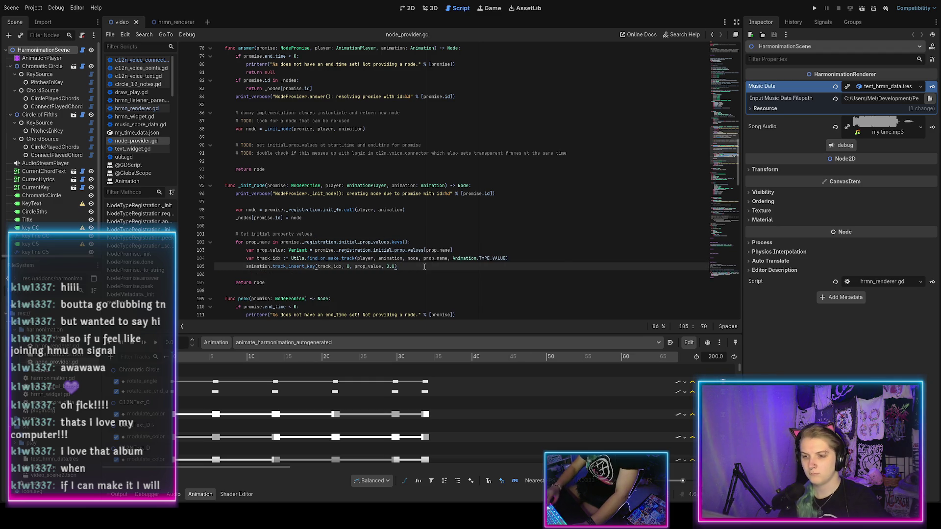
Paste the commented initial-property loop into answer() below its TODOs and save
scroll(352, 242, up, 1)
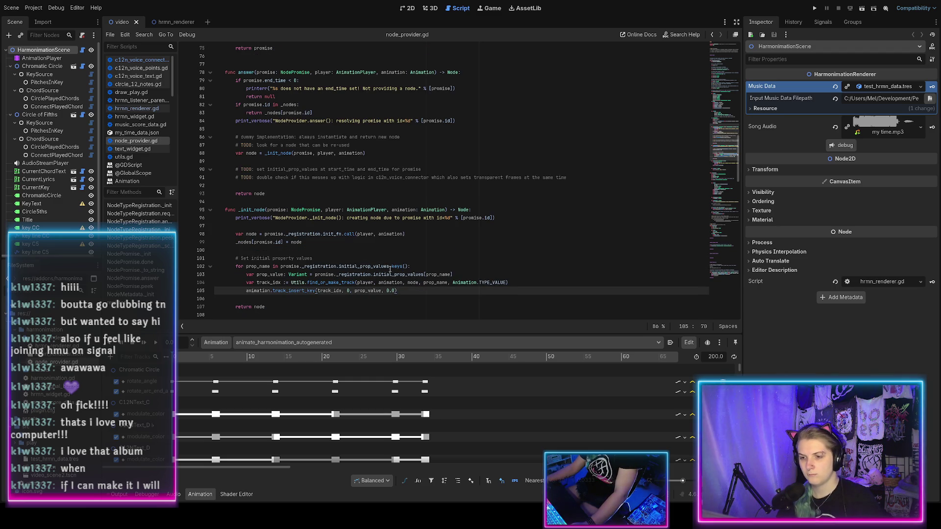
shift+click(358, 258)
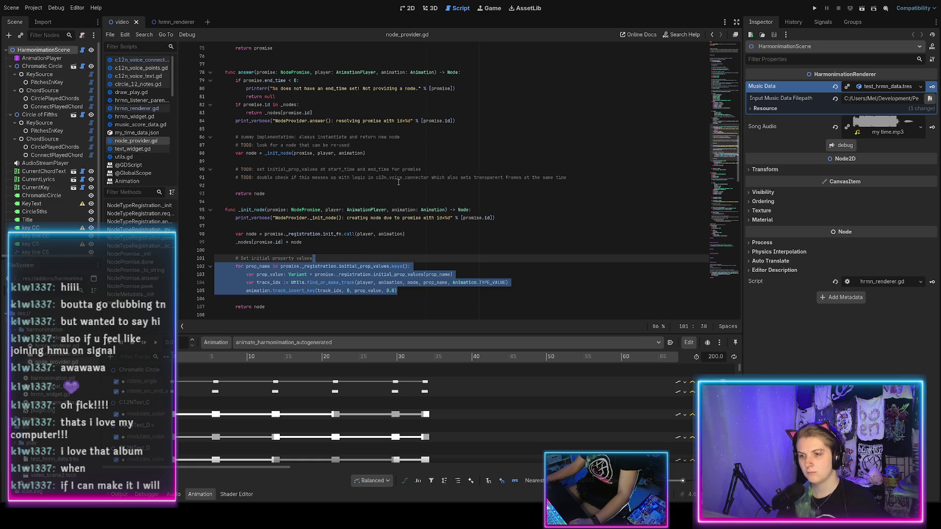
click(583, 180)
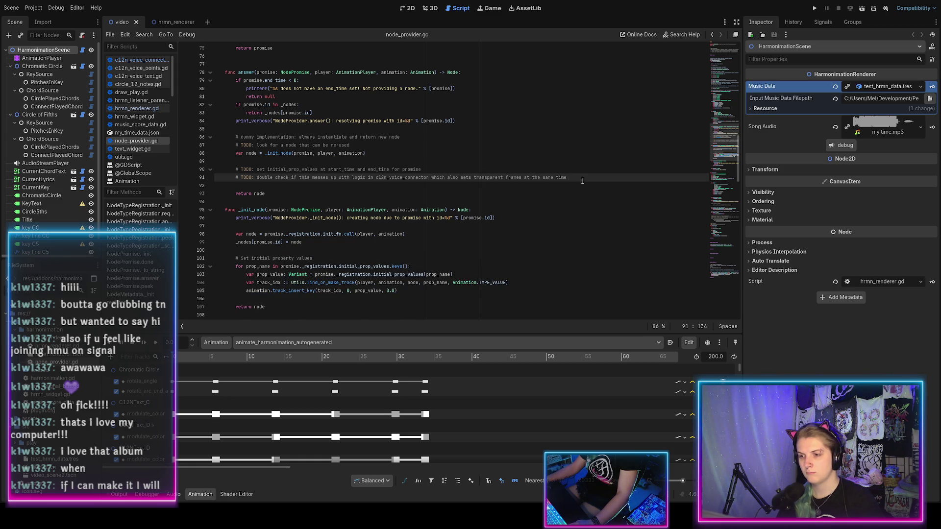
text(for prop_name in promise._registration.initial_prop_values.keys(): 		var prop_value: Variant = promise._registration.initial_prop_values[prop_name] 		var track_idx := Utils.find_or_make_track(player, animation, node, prop_name, Animation.TYPE_VALUE) 		animation.track_insert_key(track_idx, 0, prop_value, 0.0))
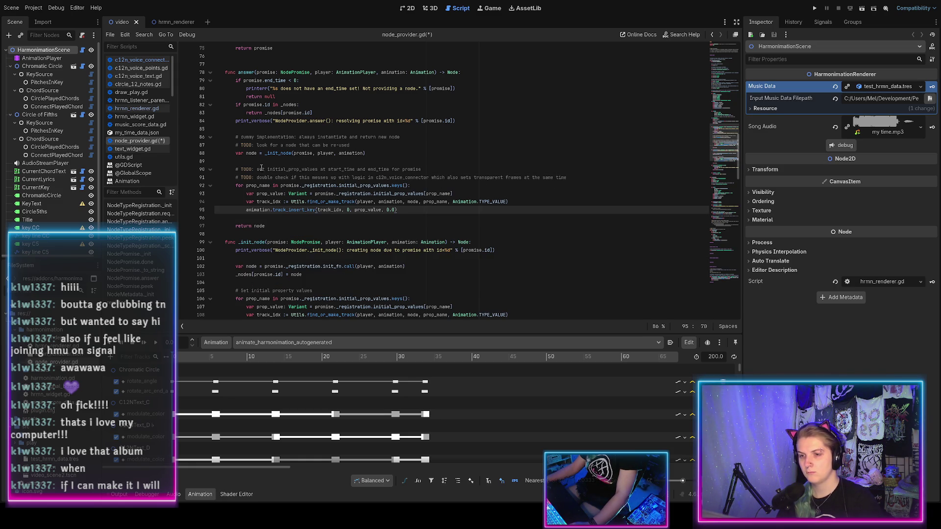
key(ctrl+s)
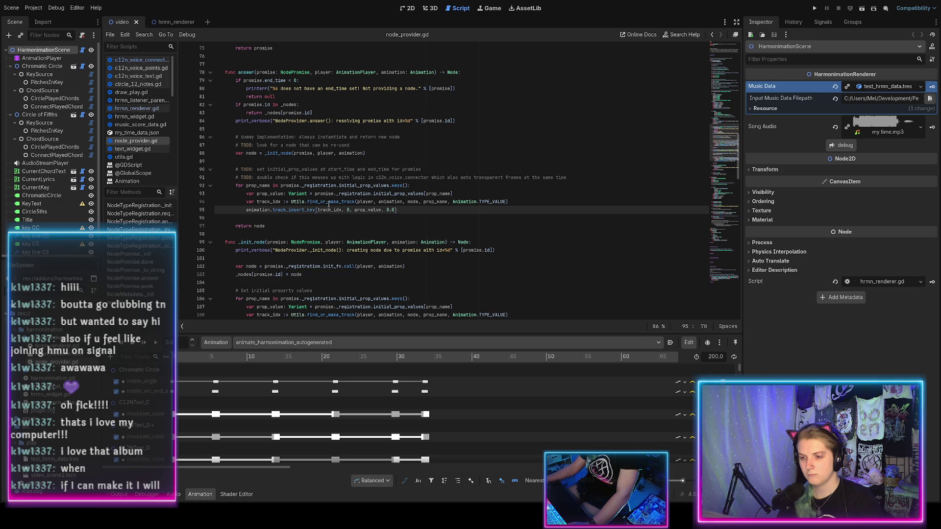
Remove the trailing ', 0.0' from the pasted track_insert_key call, save, and view its documentation
click(303, 219)
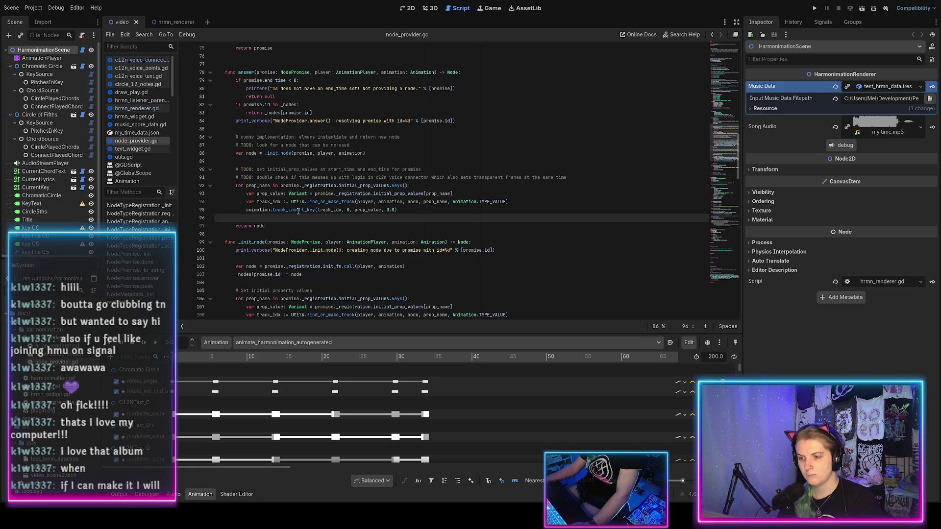
click(395, 210)
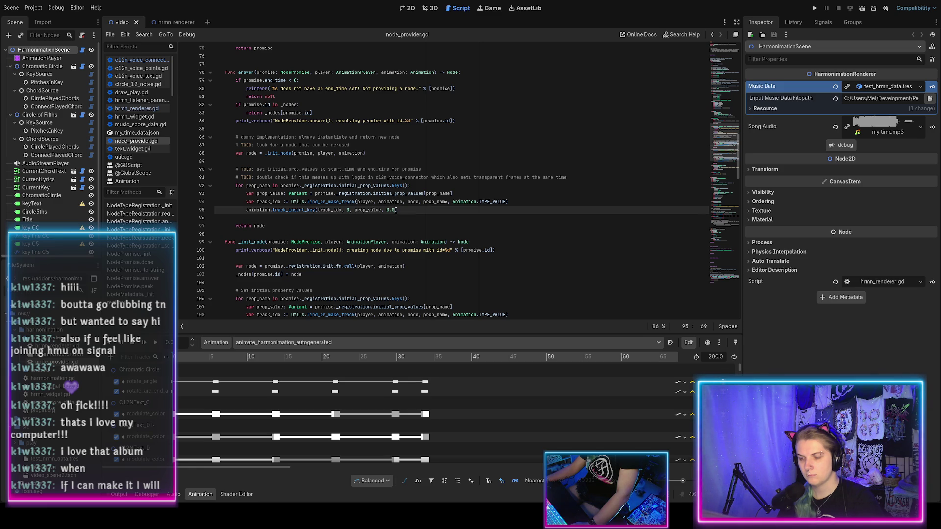
key(BackSpace)
key(BackSpace)
key(BackSpace)
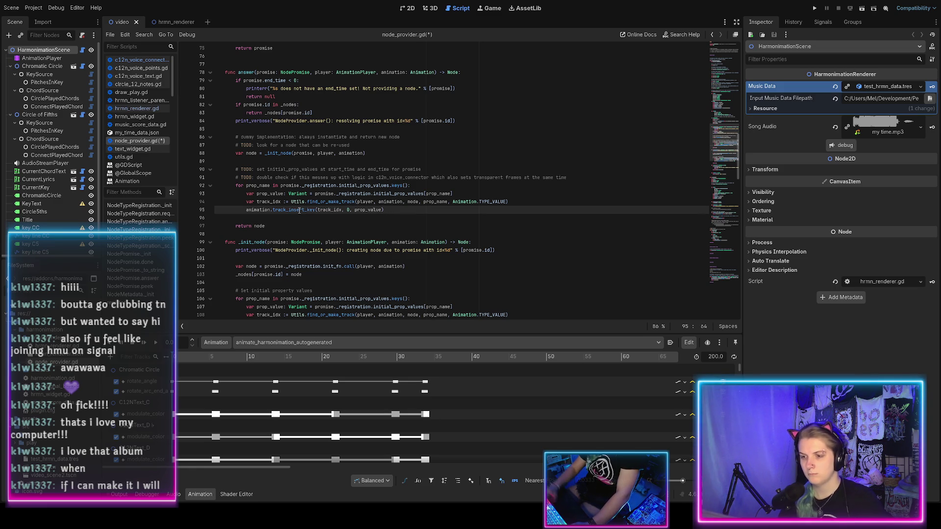
click(349, 210)
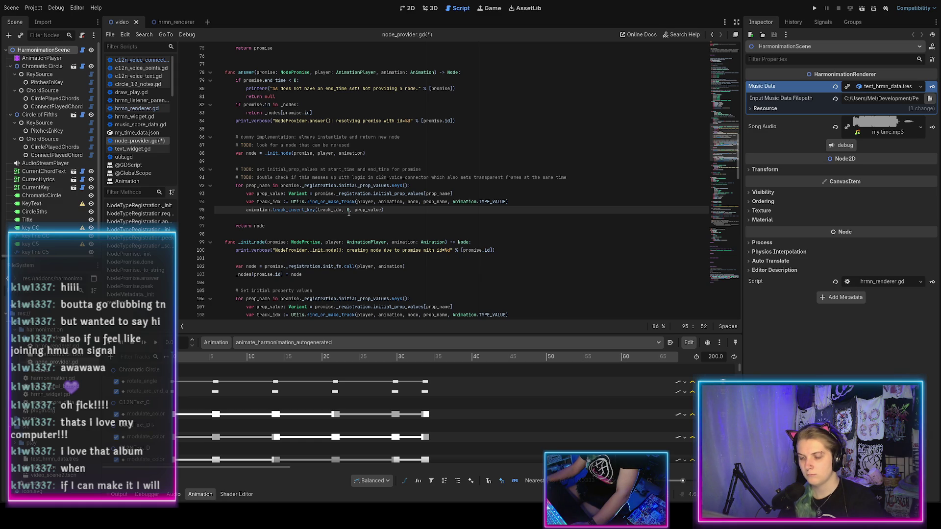
key(ctrl+s)
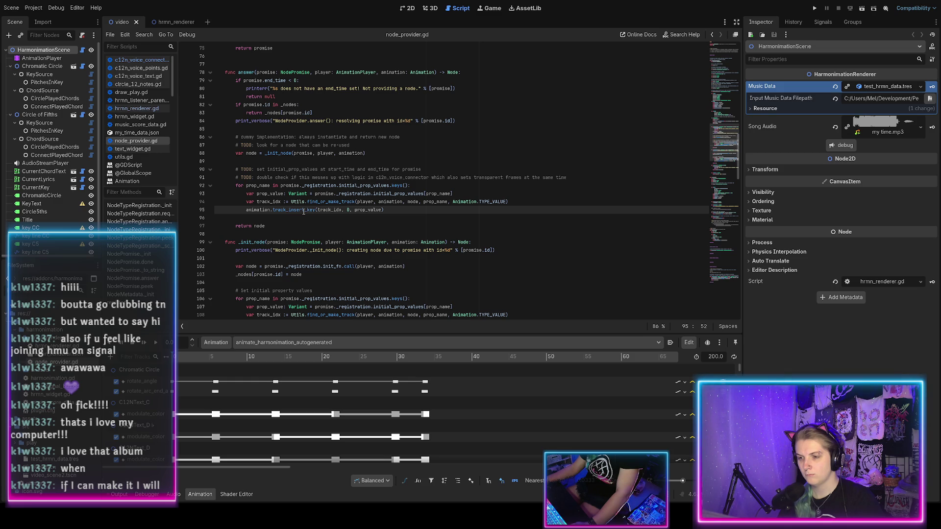
ctrl+click(295, 211)
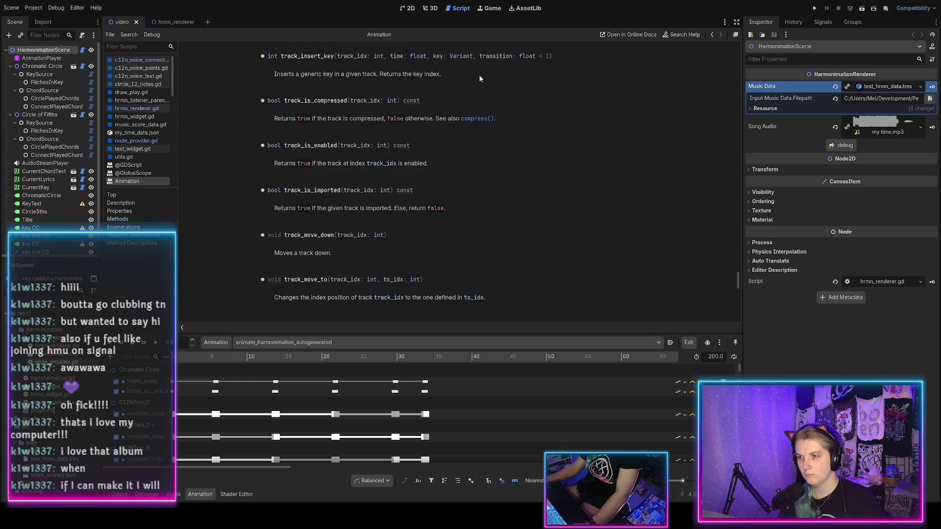
Leave the Animation class reference and reopen node_provider.gd showing answer()'s property loop
key(alt+Left)
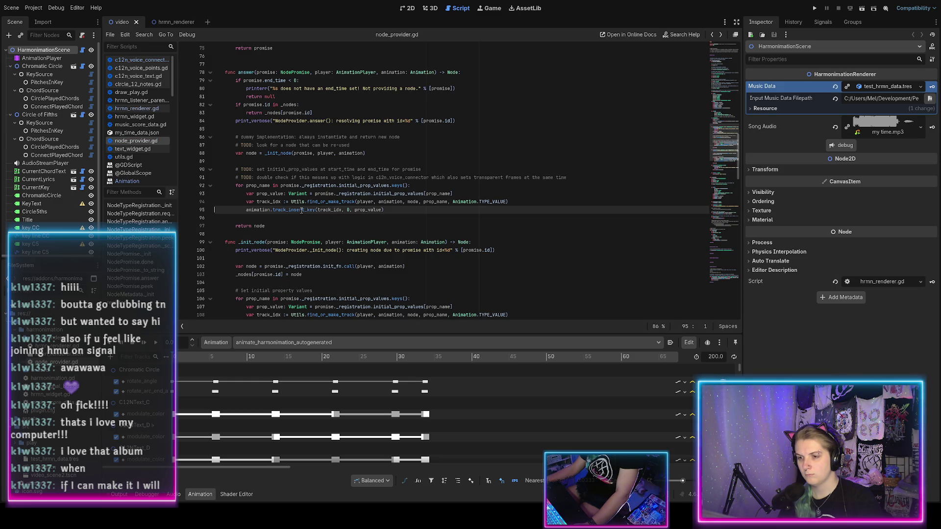
ctrl+click(295, 211)
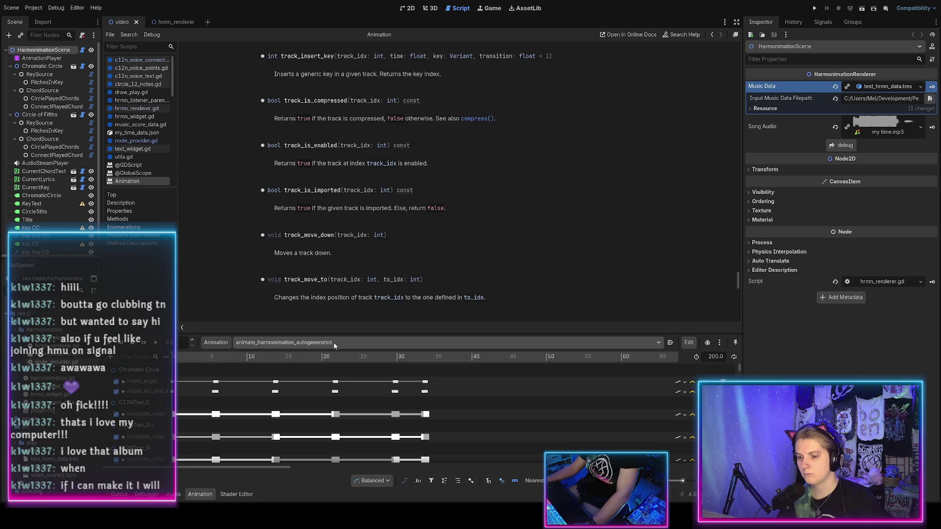
click(408, 8)
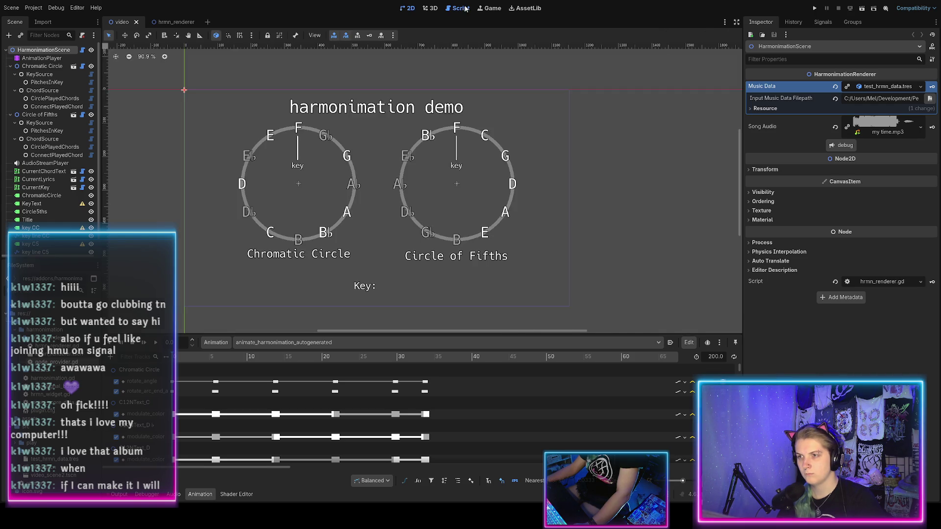
click(457, 8)
click(135, 141)
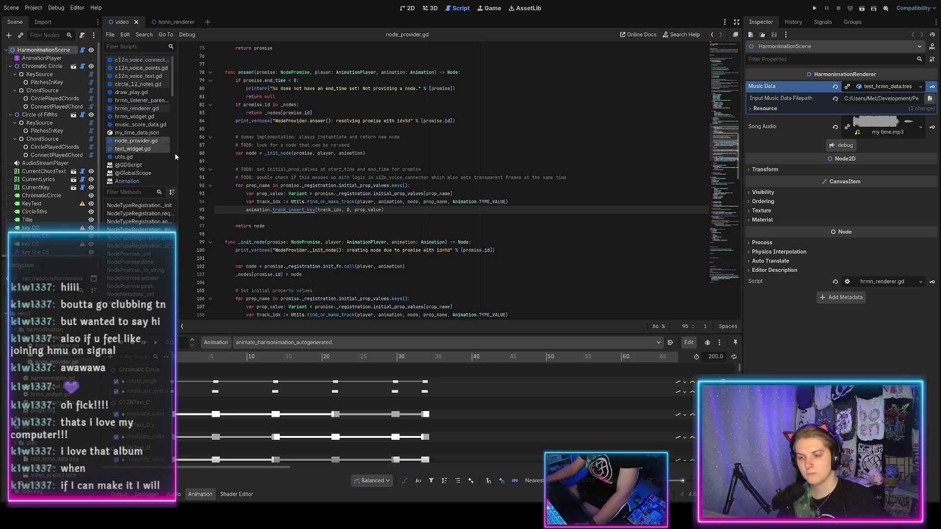
Restore the ', 0.0' transition argument and key the first insert at promise.start_time
text(, 0.0)
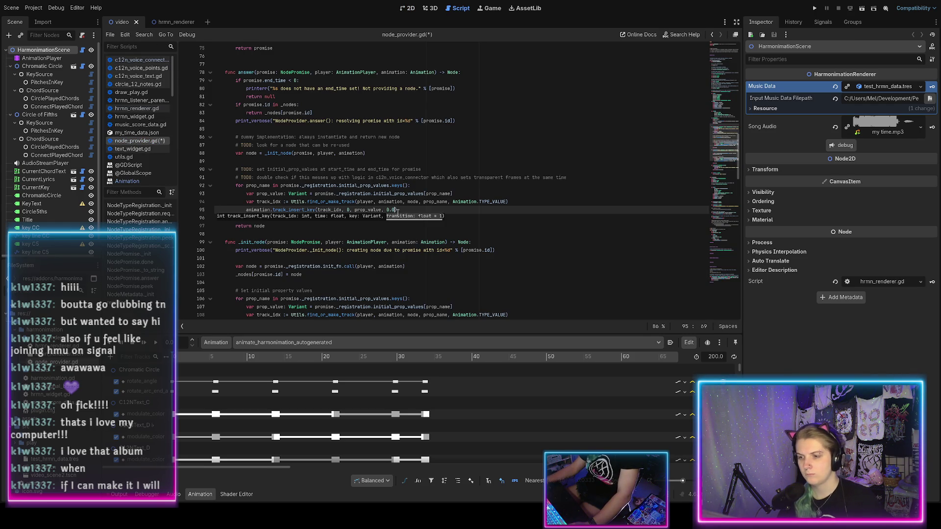
text())
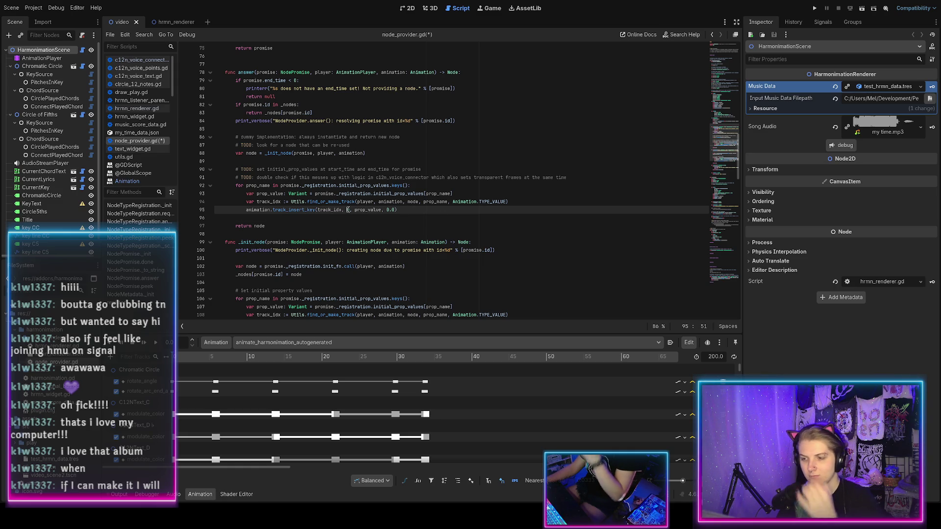
double_click(348, 210)
key(ctrl+s)
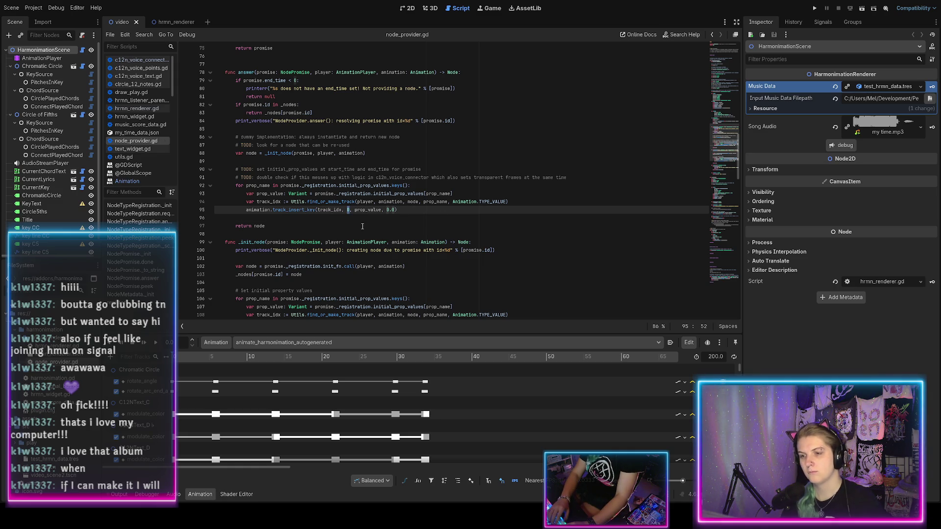
text(promise.st)
key(Return)
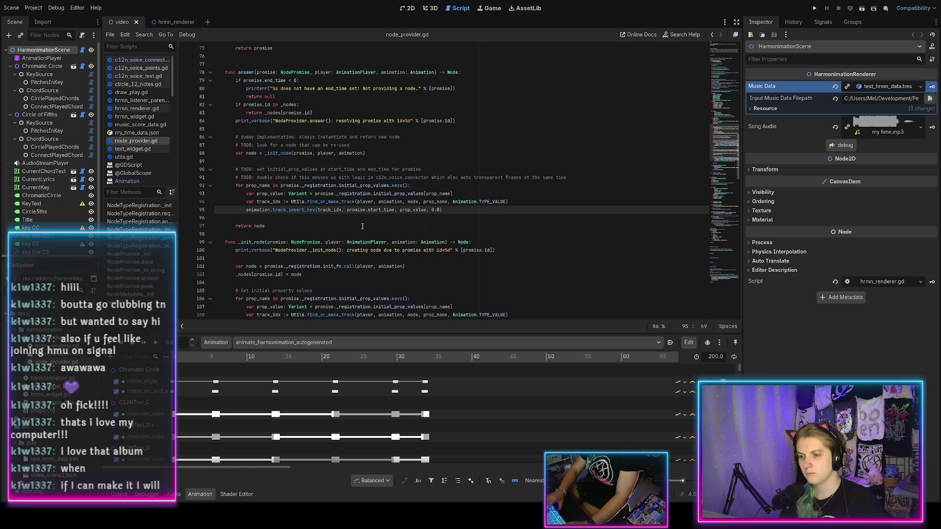
Duplicate the key-insert line as a promise.end_time key and save the script
key(End)
key(shift+Home)
key(ctrl+c)
key(End)
key(Return)
key(ctrl+v)
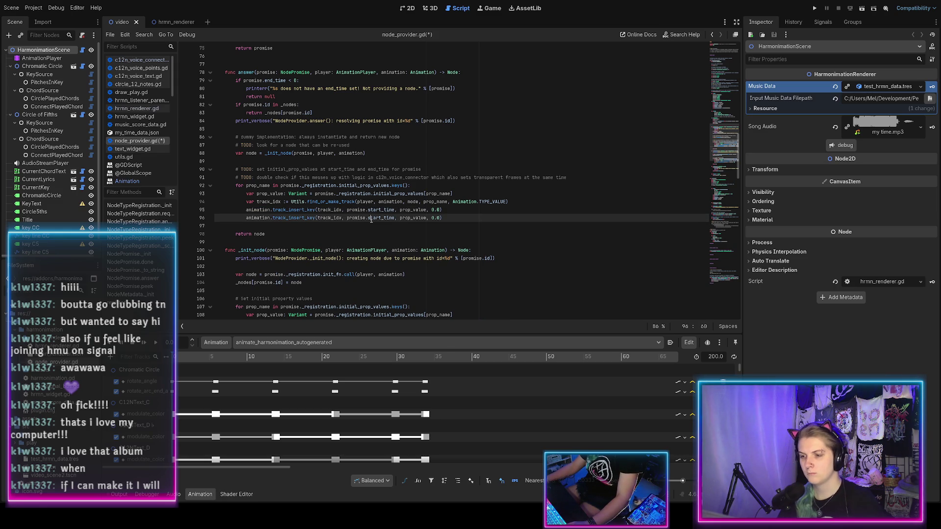
double_click(371, 218)
text(end)
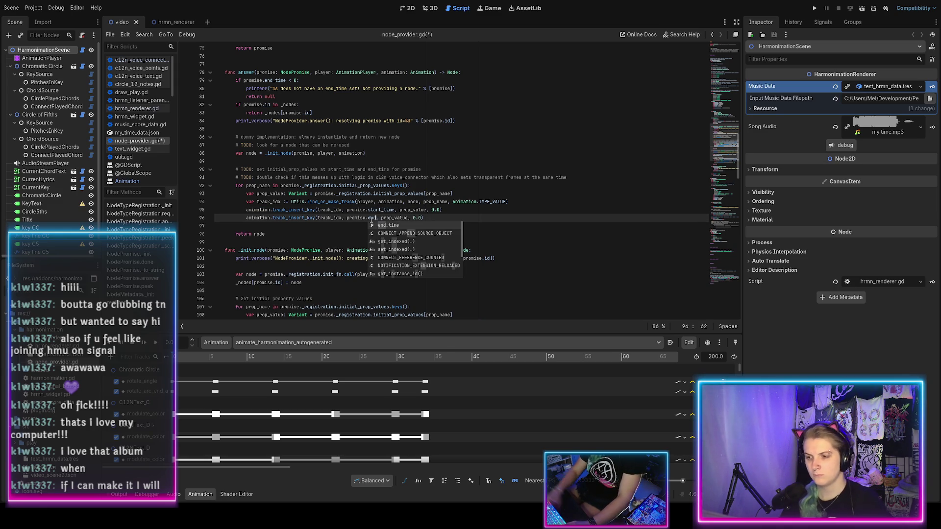
click(389, 225)
click(438, 218)
key(ctrl+s)
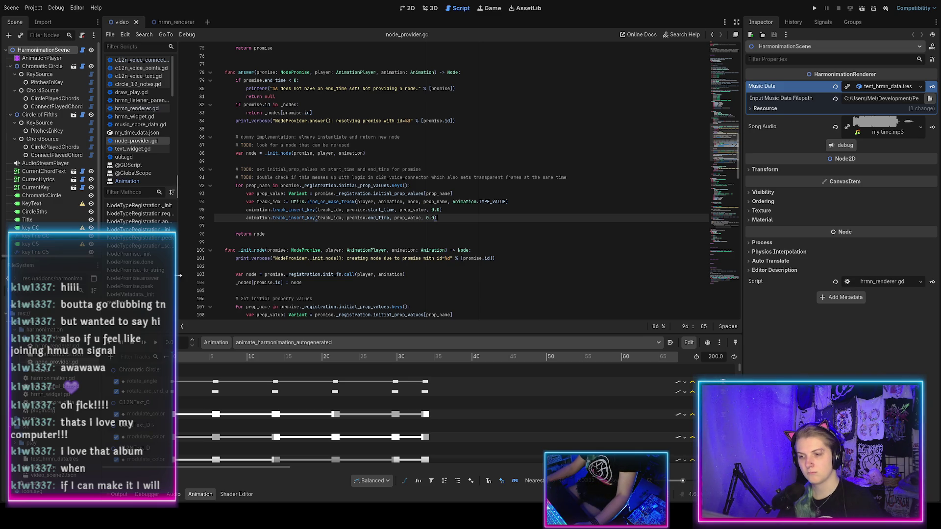
Declare 'var initial_prop_values := promise._registration.initial_prop_values' above the loop
mouse_move(281, 185)
mouse_down()
mouse_move(407, 187)
mouse_move(390, 186)
mouse_up()
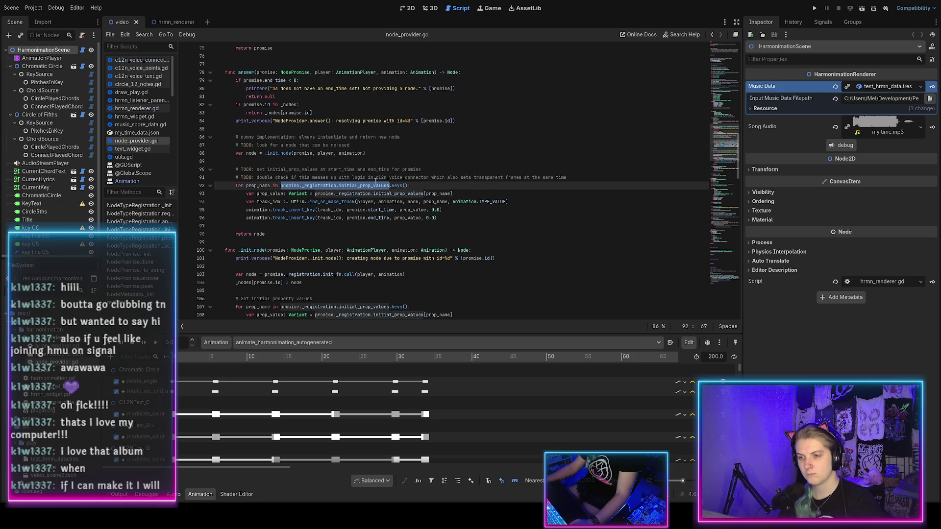
click(377, 182)
key(ctrl+shift+Return)
text(var initial_prop_value)
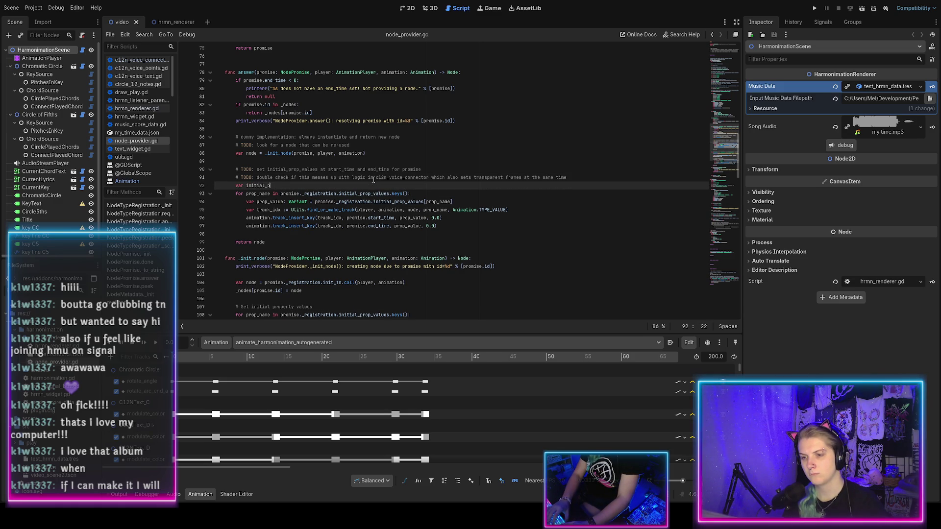
text(s := promise._registration.initial_prop_values)
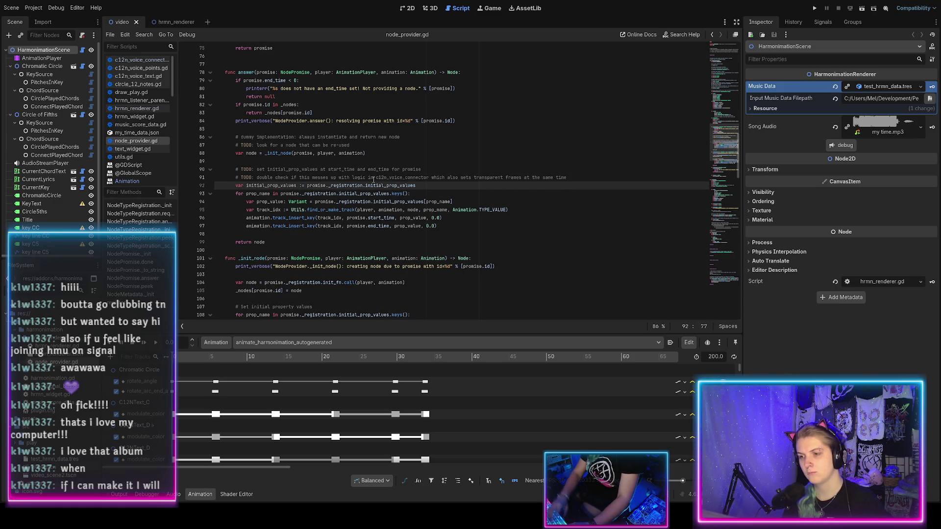
Strip the 'promise._registration.' prefix from lines 93 and 94 and save
double_click(290, 194)
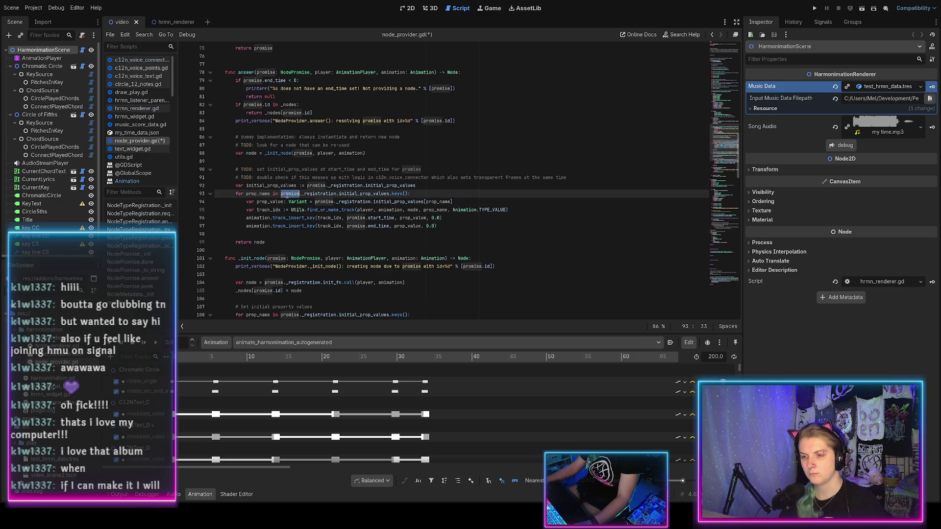
key(shift+ctrl+Right)
key(shift+ctrl+Right)
key(shift+ctrl+Right)
key(shift+ctrl+Left)
key(BackSpace)
key(ctrl+s)
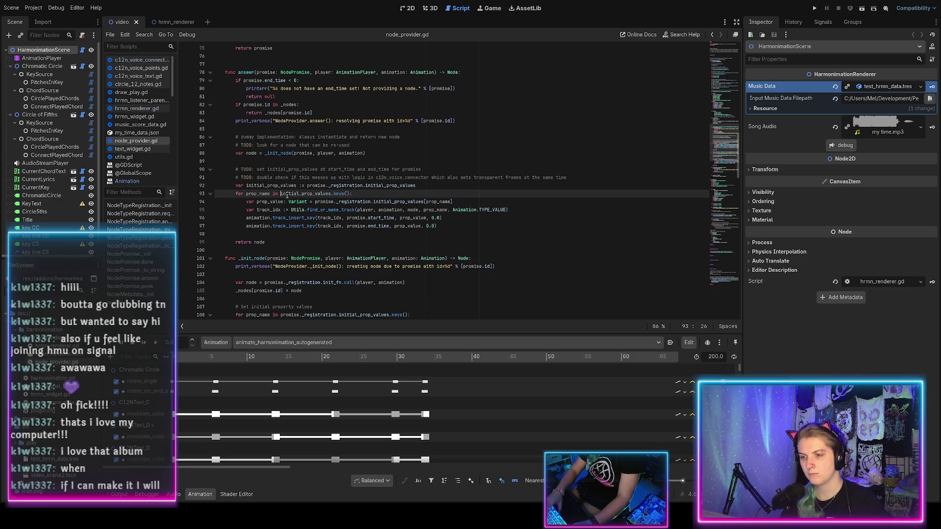
double_click(324, 201)
key(shift+ctrl+Right)
key(shift+ctrl+Right)
key(shift+ctrl+Right)
key(shift+ctrl+Left)
key(BackSpace)
key(ctrl+s)
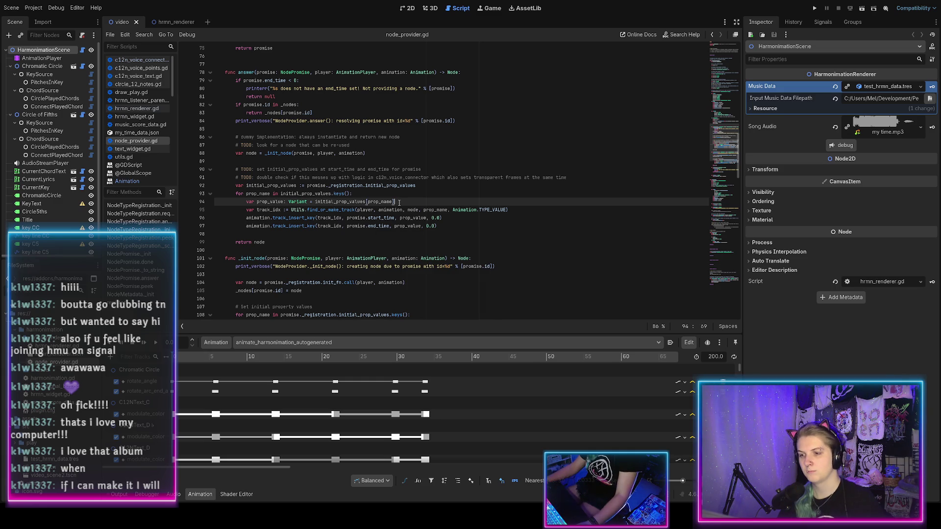
Remove 'TODO:' from the line 90 comment and save
double_click(244, 169)
key(BackSpace)
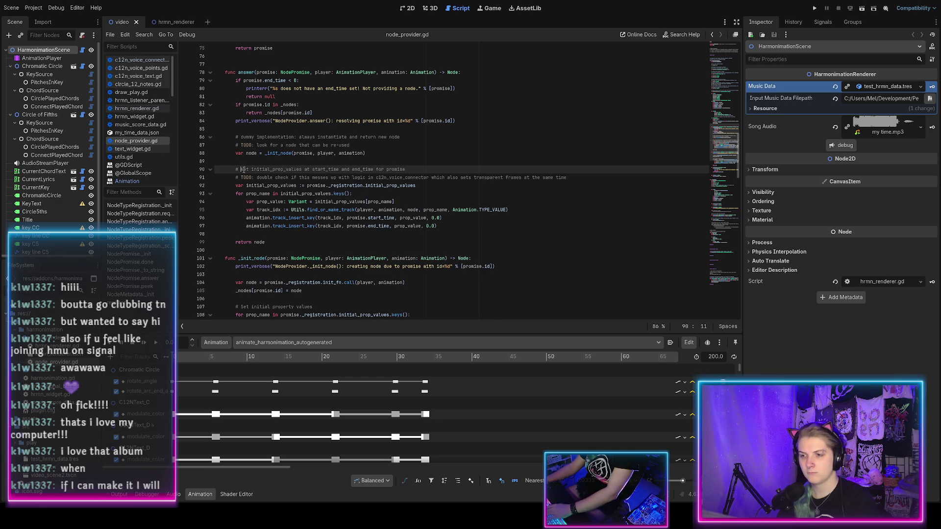
key(ctrl+s)
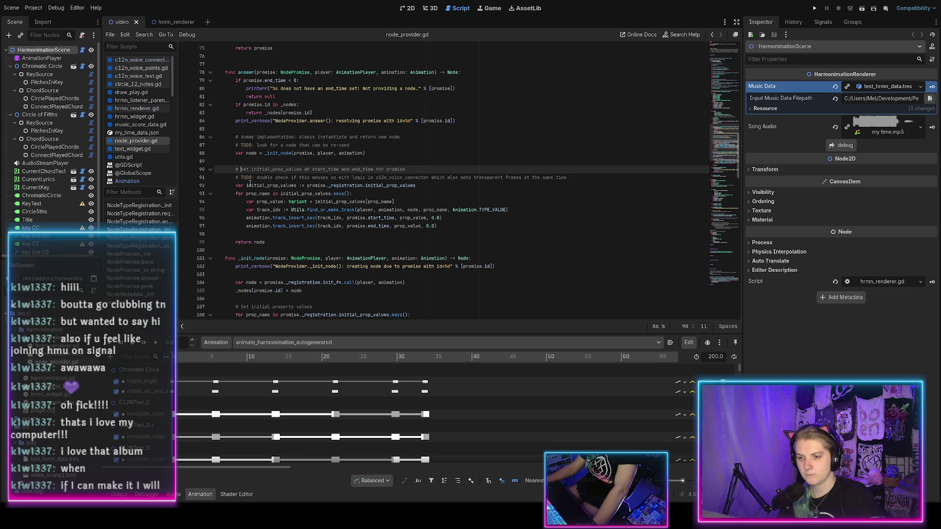
click(242, 177)
Inspect the keyframe at 39.0, then the neighbouring 38.9 keyframe with easing -4.00
scroll(410, 417, down, 3)
scroll(408, 415, down, 10)
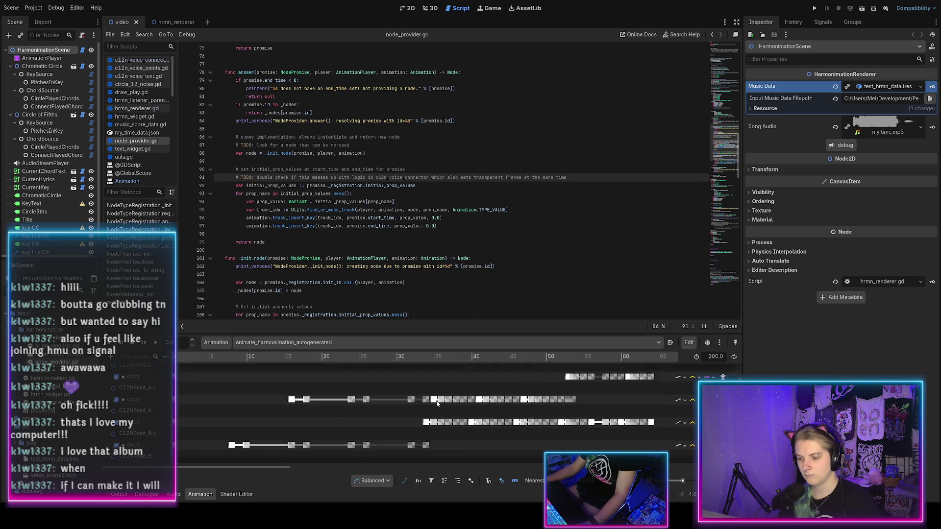
scroll(441, 392, up, 2)
ctrl+scroll(476, 381, up, 5)
ctrl+scroll(443, 380, up, 8)
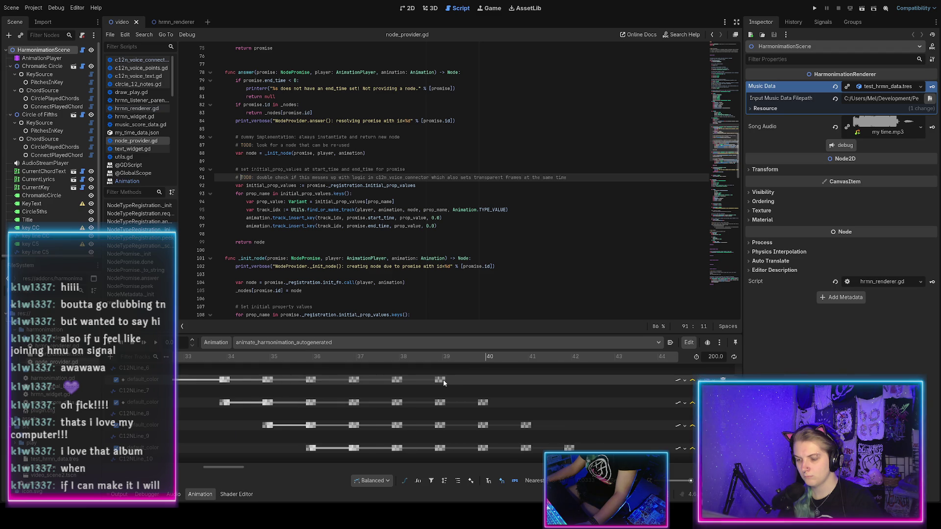
click(432, 380)
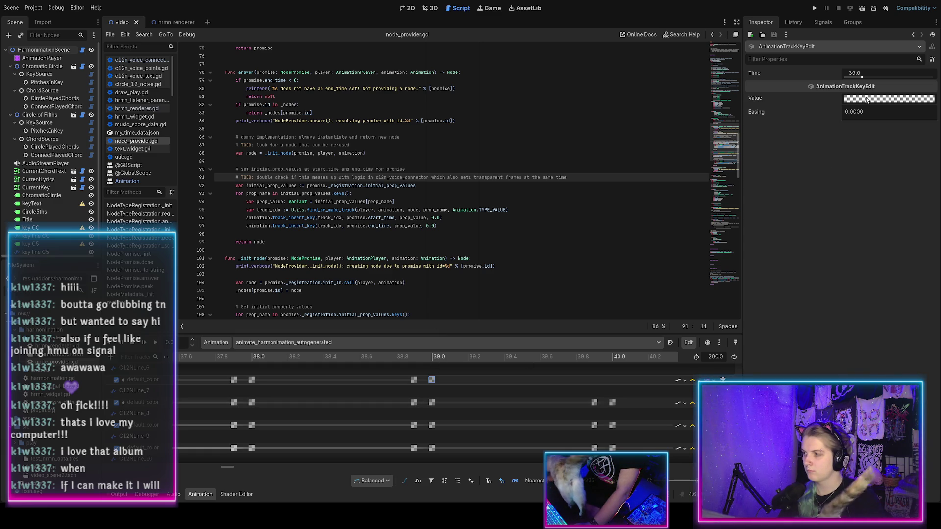
click(414, 381)
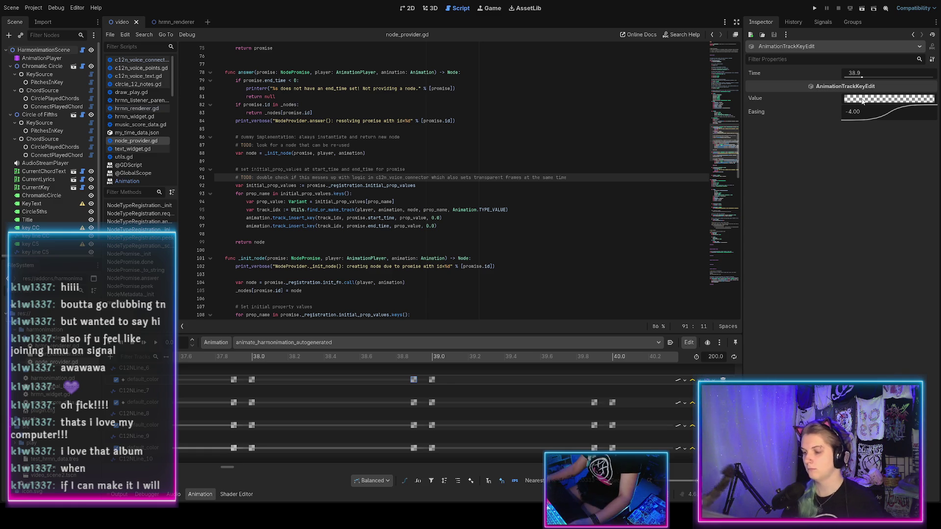
Scroll the script and move the caret to the end of the line 91 comment
scroll(456, 423, down, 1)
scroll(437, 407, down, 10)
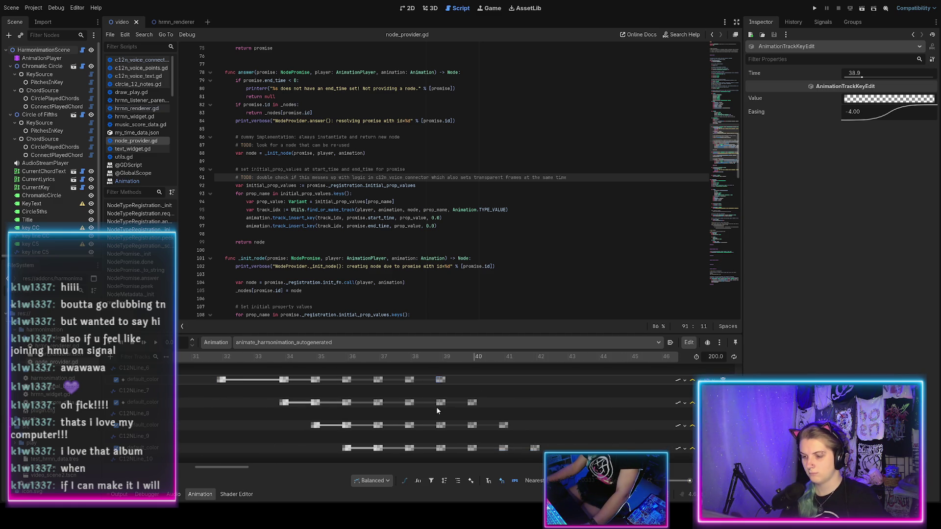
key(End)
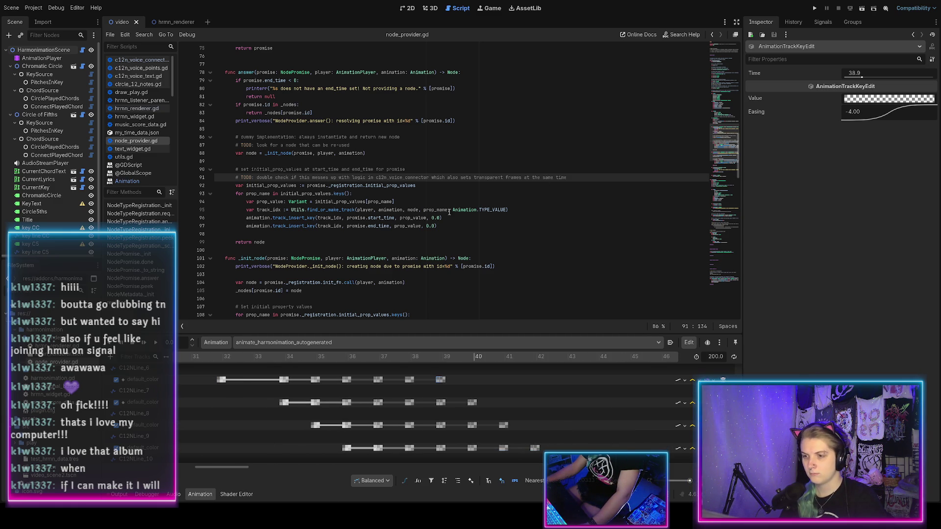
scroll(351, 157, down, 3)
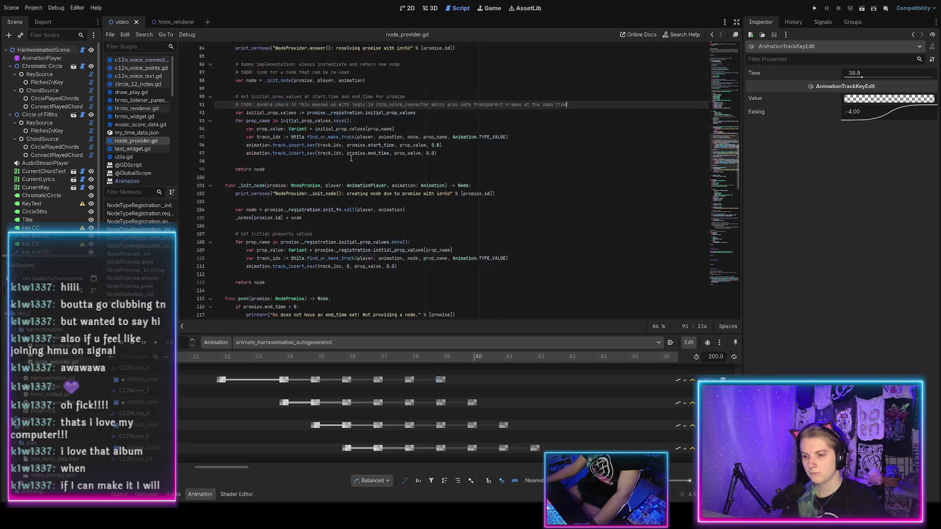
Show the Output log and scroll through the node_provider.gd parse errors
scroll(351, 158, down, 1)
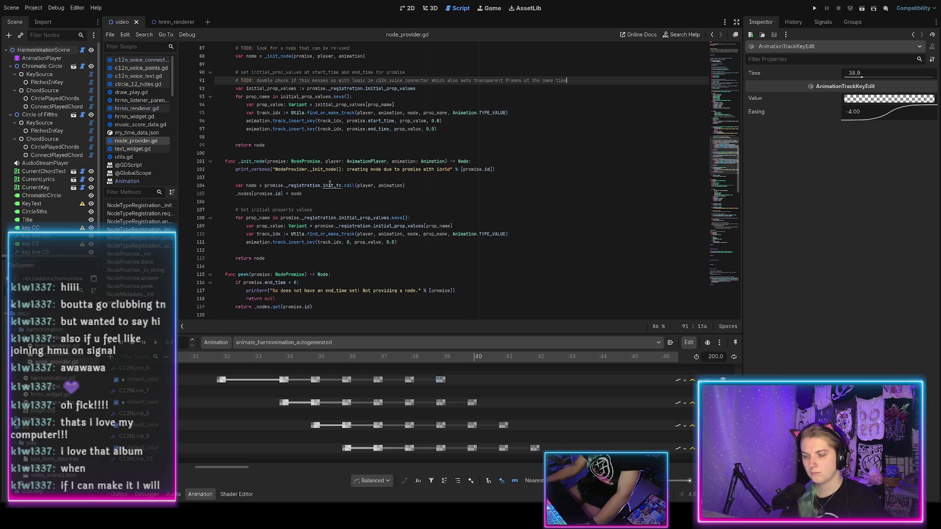
click(119, 494)
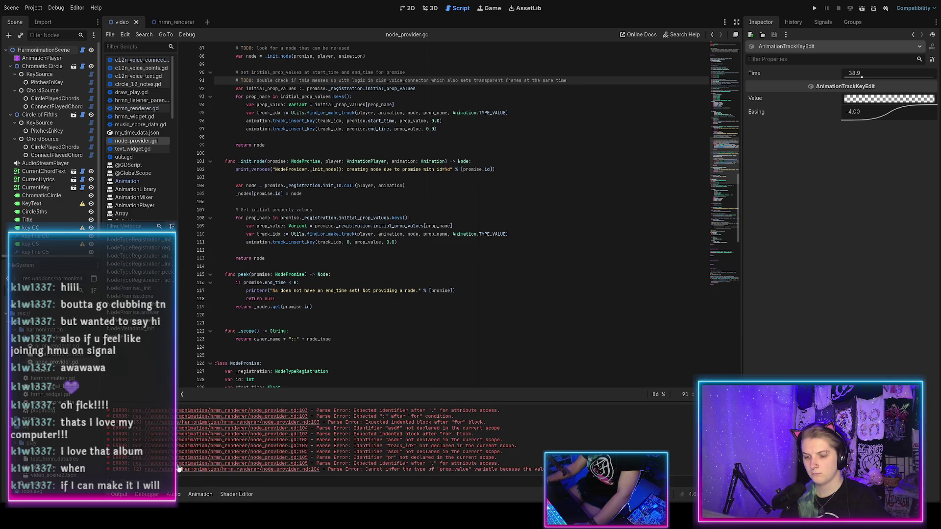
scroll(235, 460, down, 2)
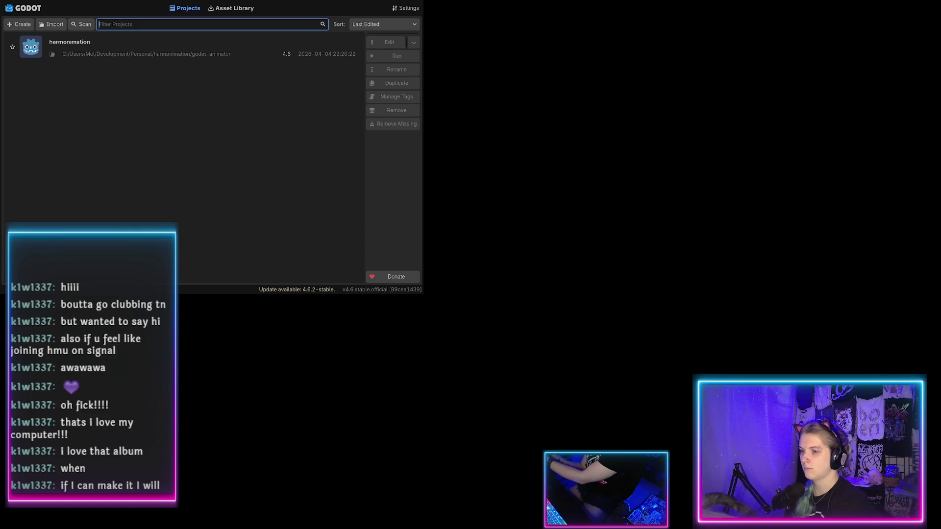
Open the harmonimation project and switch to the 2D view of its demo scene
double_click(105, 51)
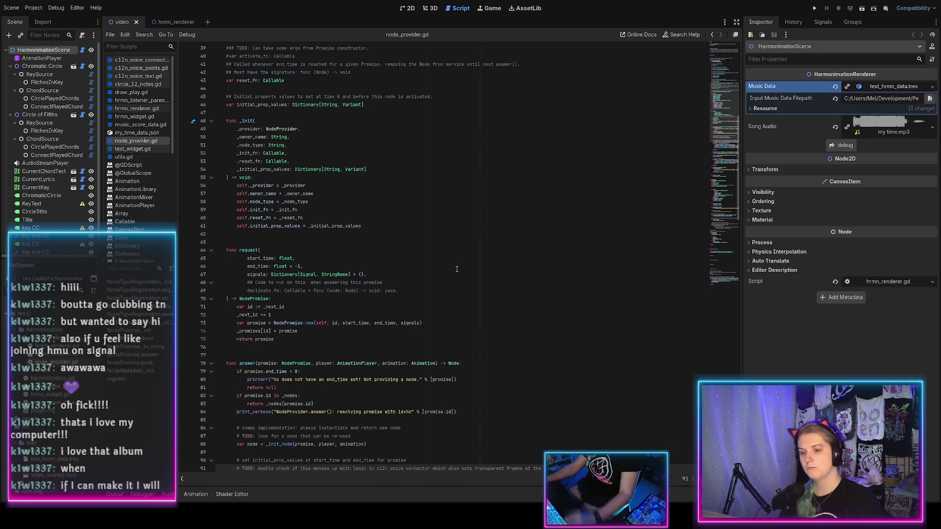
click(403, 8)
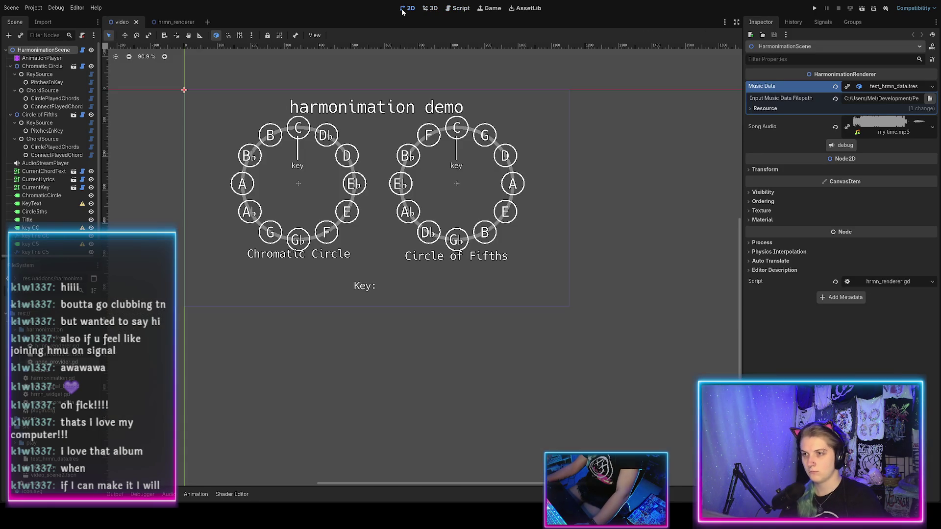
Show the animation timeline, scrub to about frame 6, and select the rotate_arc_end keyframe
click(115, 495)
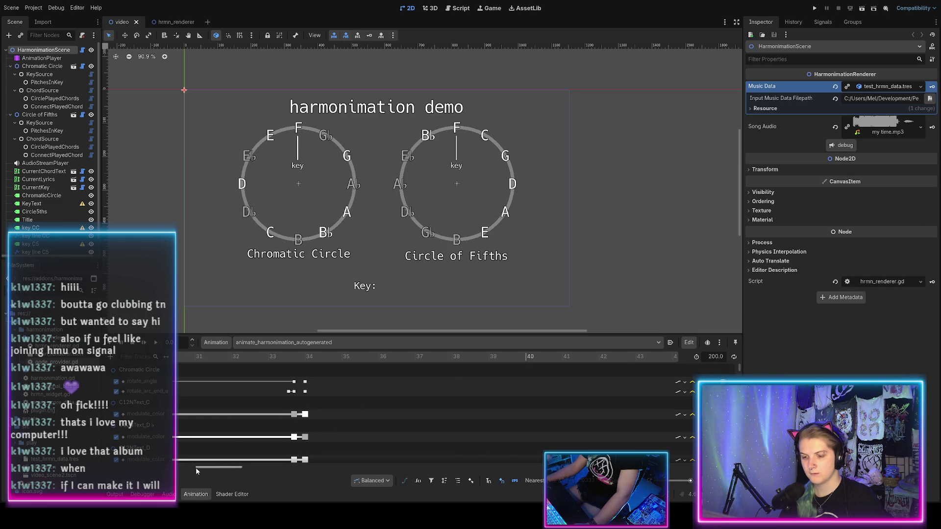
drag(206, 467, 118, 467)
scroll(197, 416, down, 8)
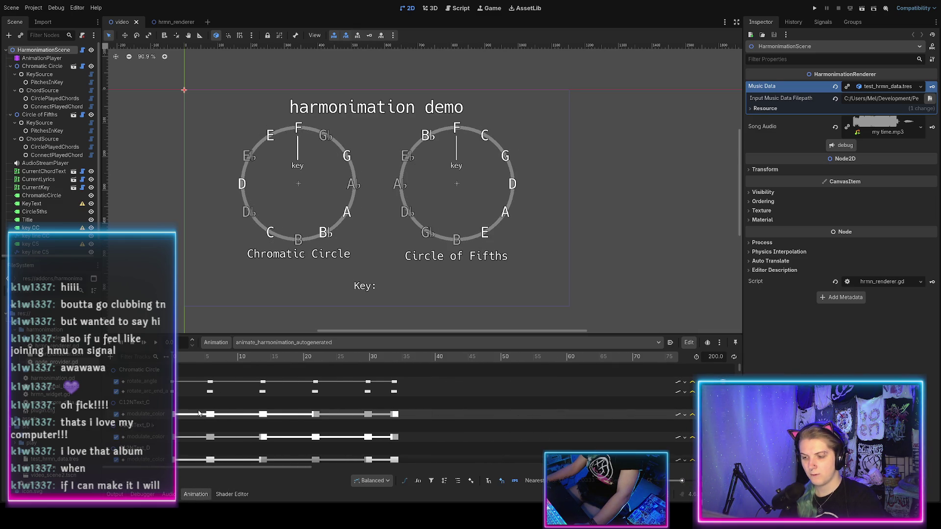
mouse_move(178, 358)
mouse_down()
mouse_move(384, 348)
mouse_move(692, 383)
mouse_move(167, 365)
mouse_up()
click(319, 395)
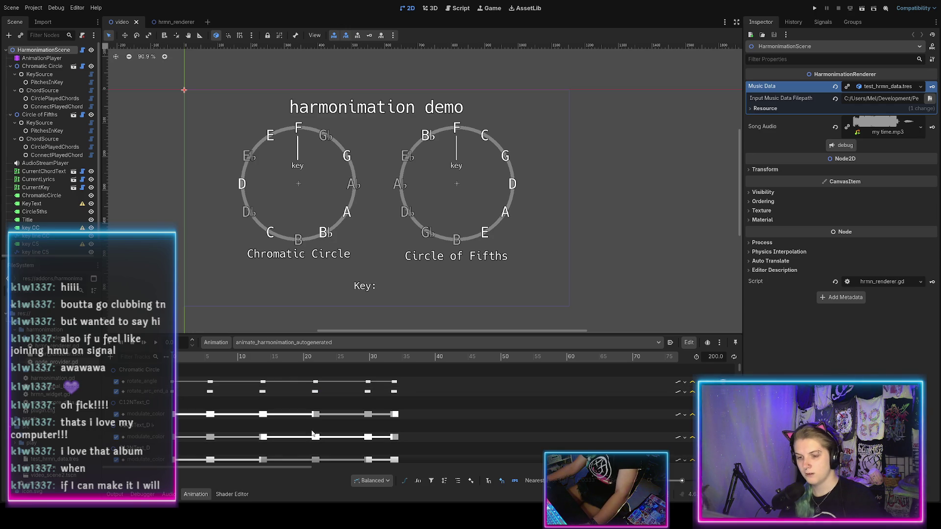
Select the C12NLine_6 keyframe at 31.9 in the animation timeline
scroll(296, 409, down, 8)
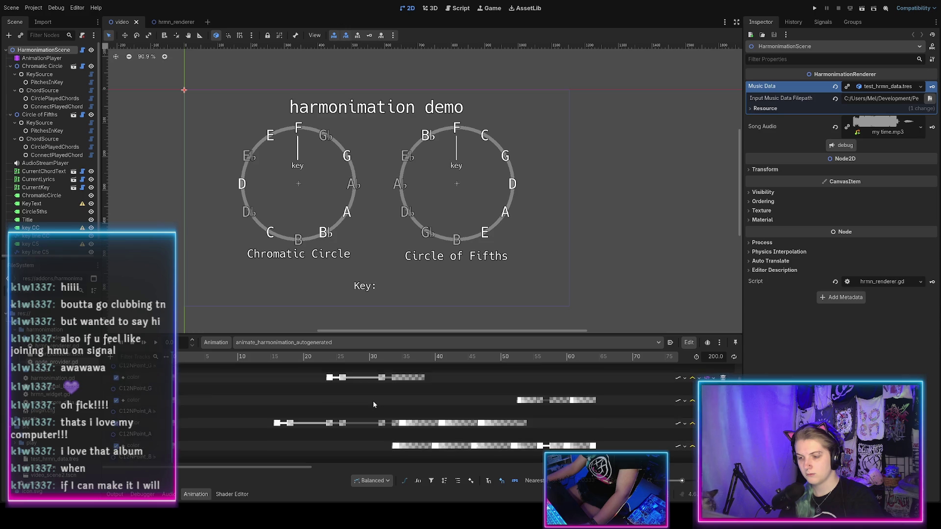
scroll(378, 398, up, 10)
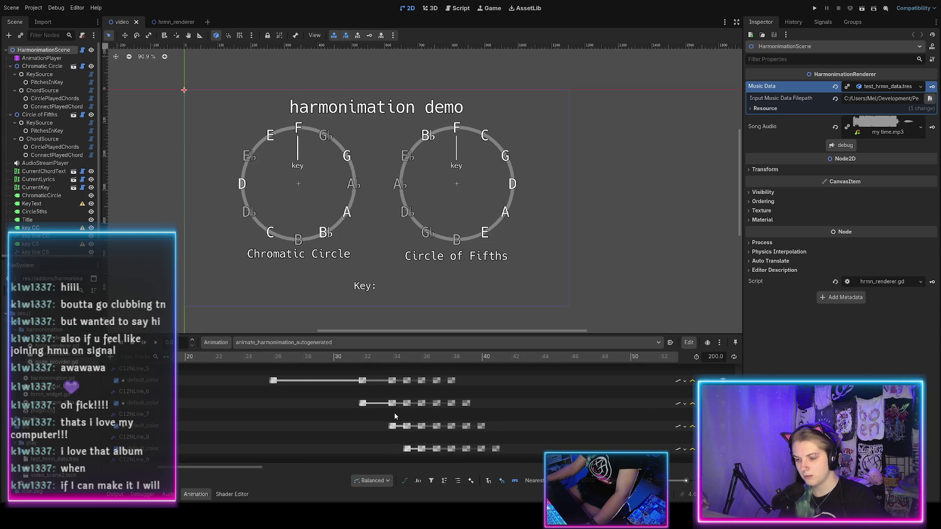
scroll(393, 416, up, 2)
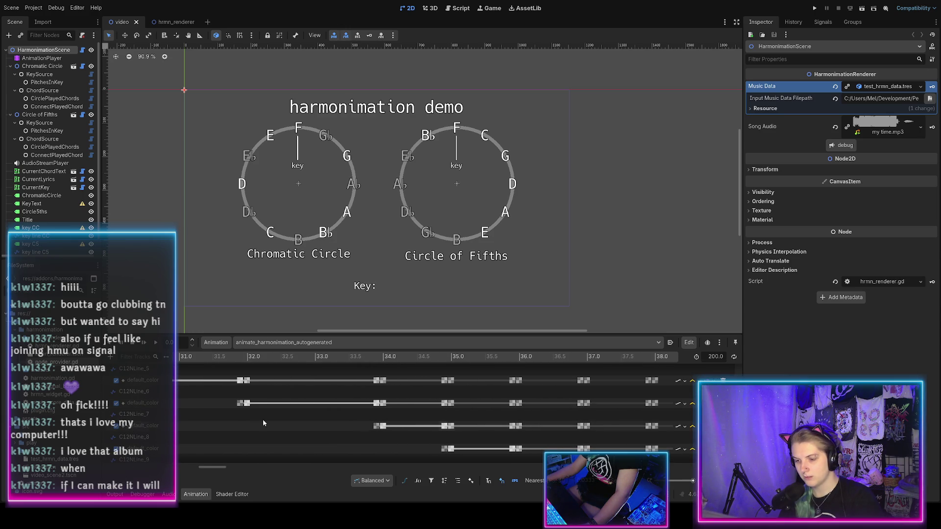
click(235, 404)
Browse the timeline tracks, then switch to node_provider.gd in the script editor
scroll(238, 404, up, 12)
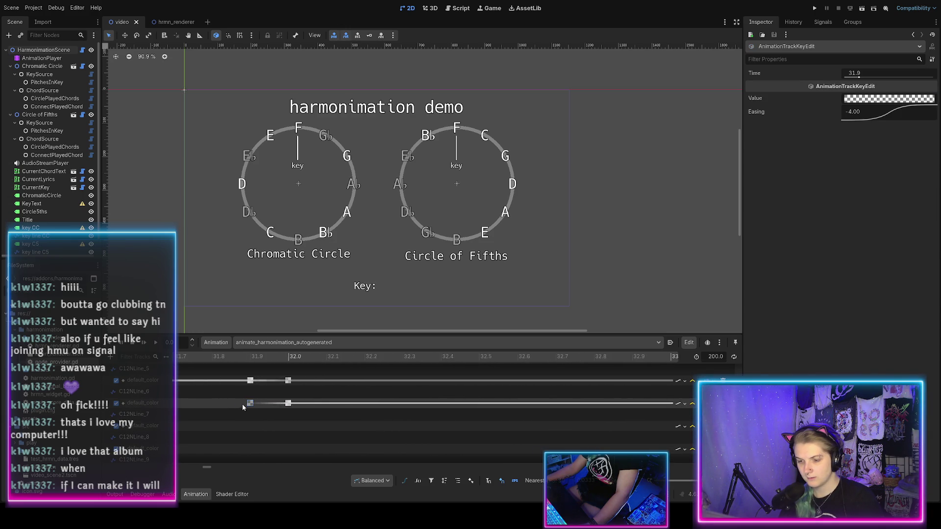
scroll(247, 405, up, 5)
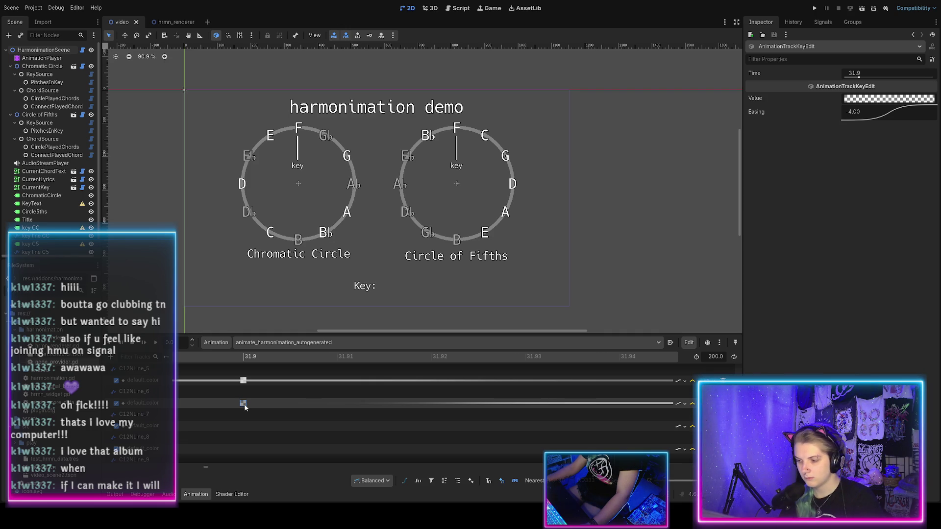
scroll(244, 407, down, 5)
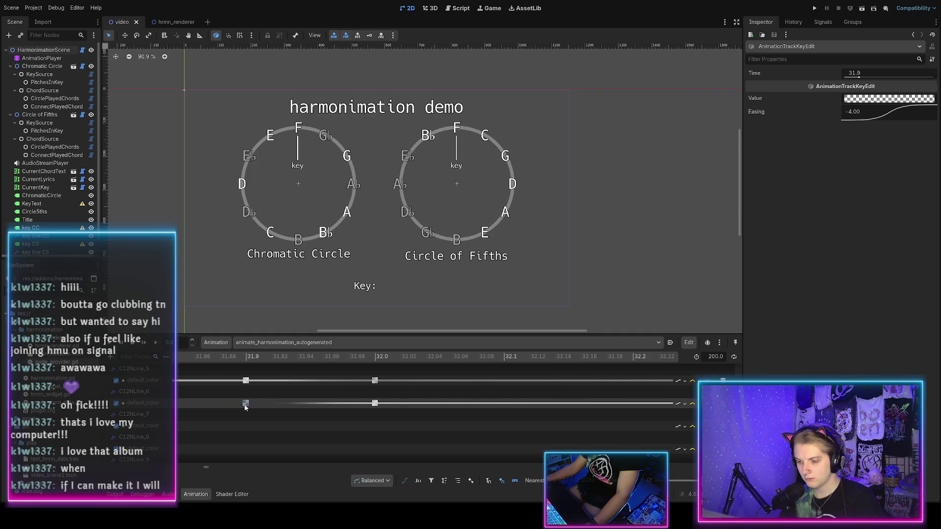
scroll(245, 407, down, 6)
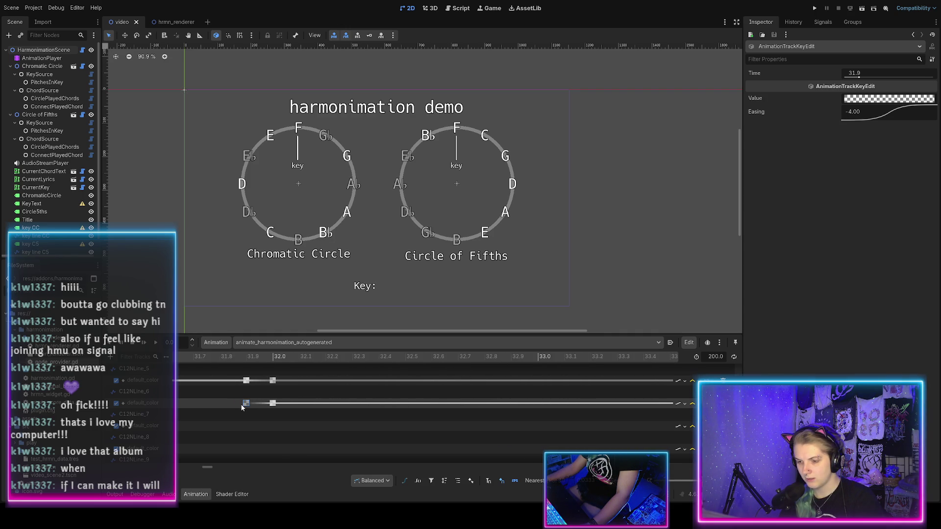
scroll(241, 404, down, 8)
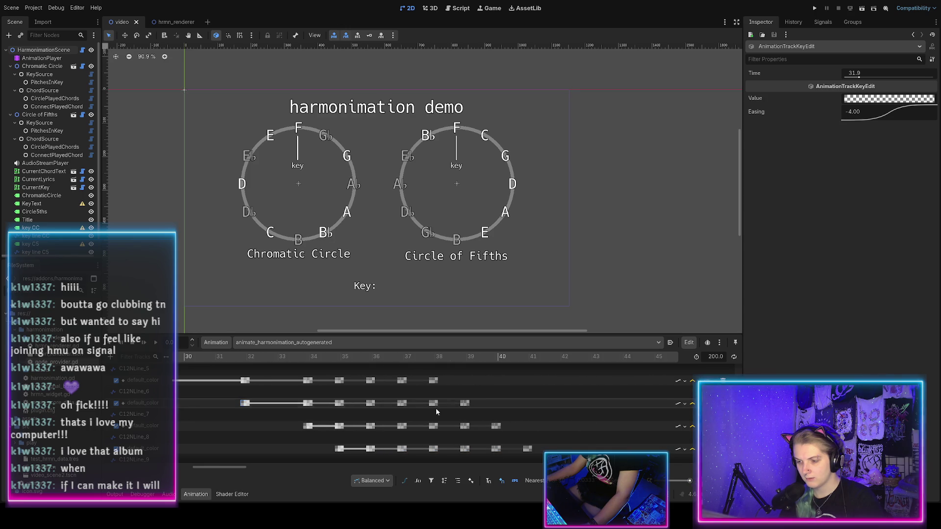
scroll(467, 405, up, 3)
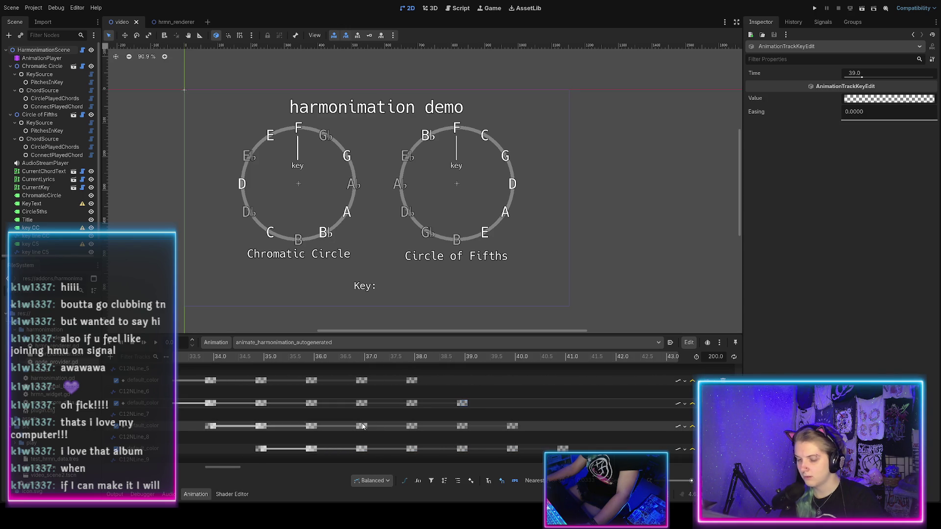
scroll(387, 419, left, 10)
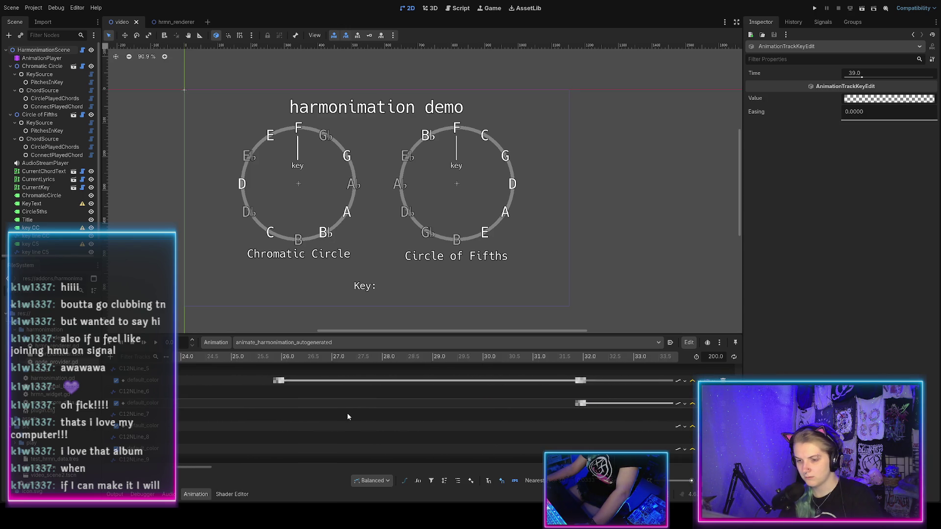
scroll(343, 412, left, 7)
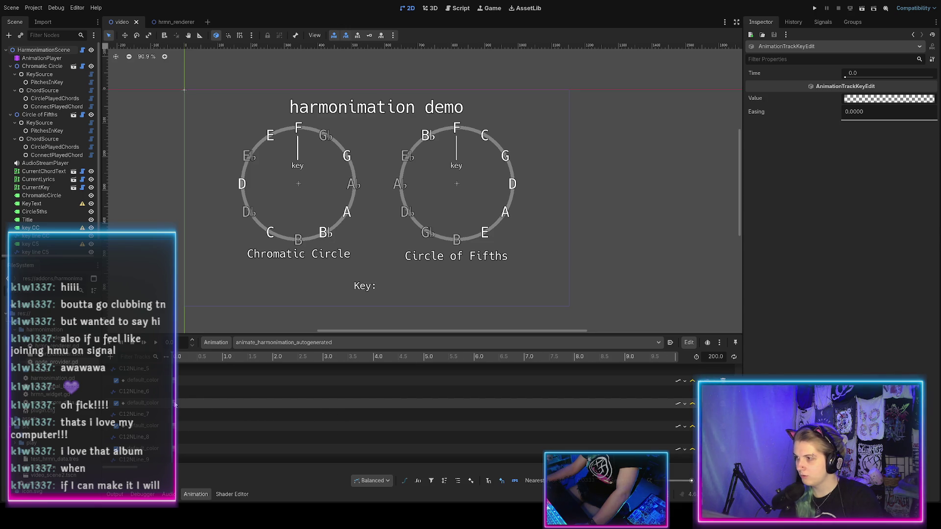
ctrl+scroll(247, 413, down, 5)
ctrl+scroll(247, 412, down, 2)
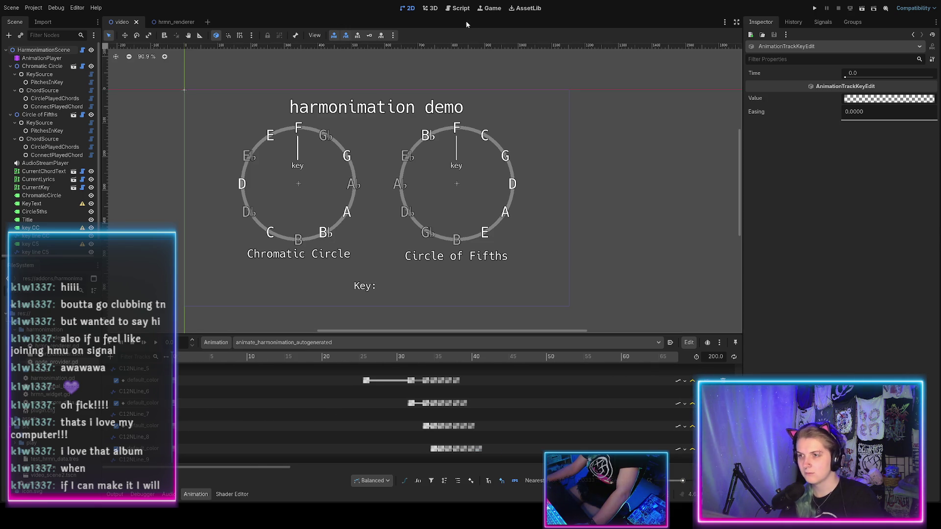
click(452, 9)
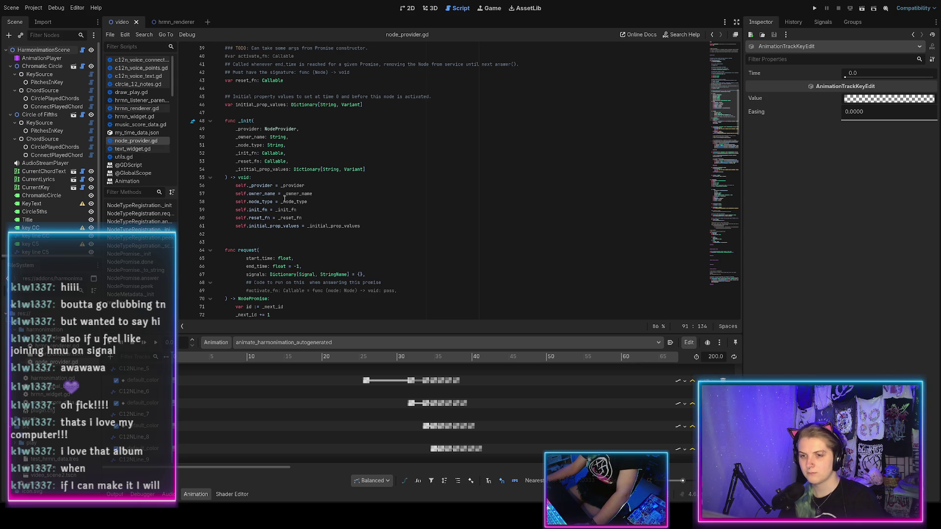
scroll(282, 198, down, 8)
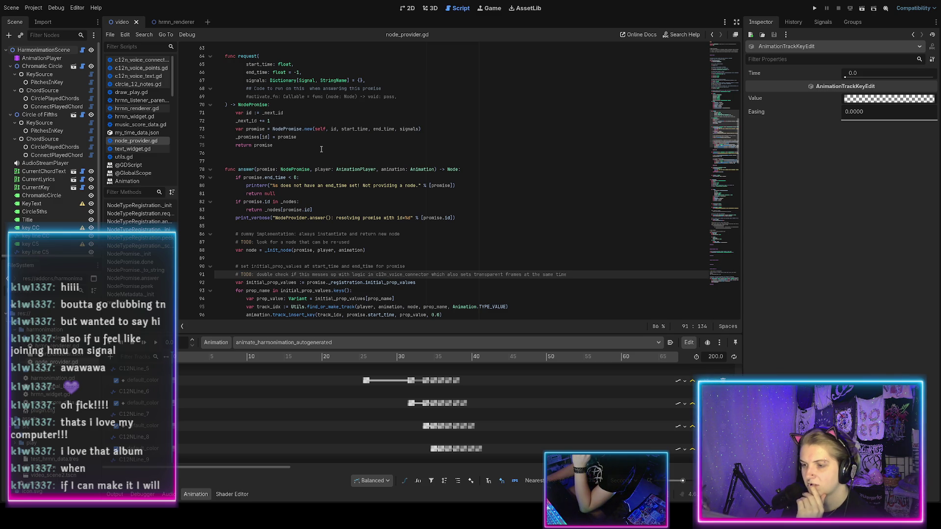
scroll(321, 149, down, 2)
scroll(321, 149, down, 5)
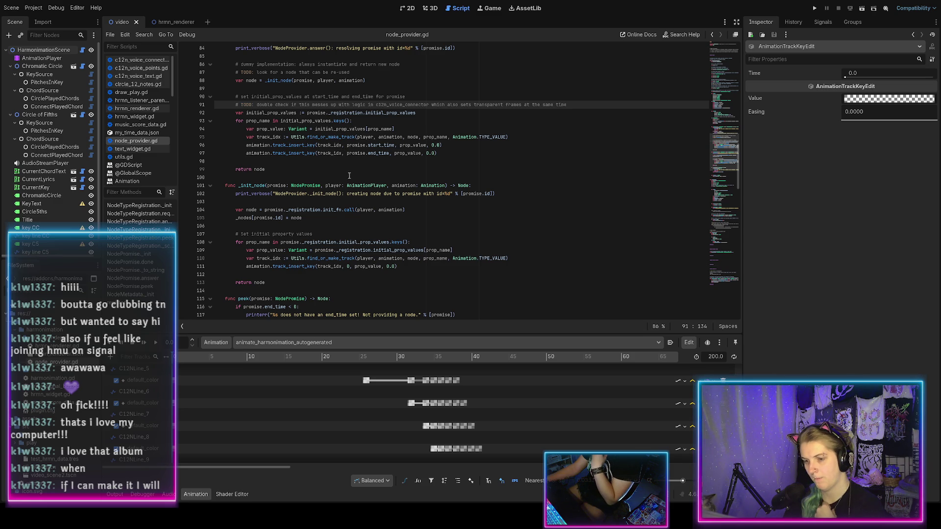
Scroll through the animation track list, then show the Chromatic Circle and Circle of Fifths scene
scroll(351, 414, down, 3)
scroll(351, 413, down, 5)
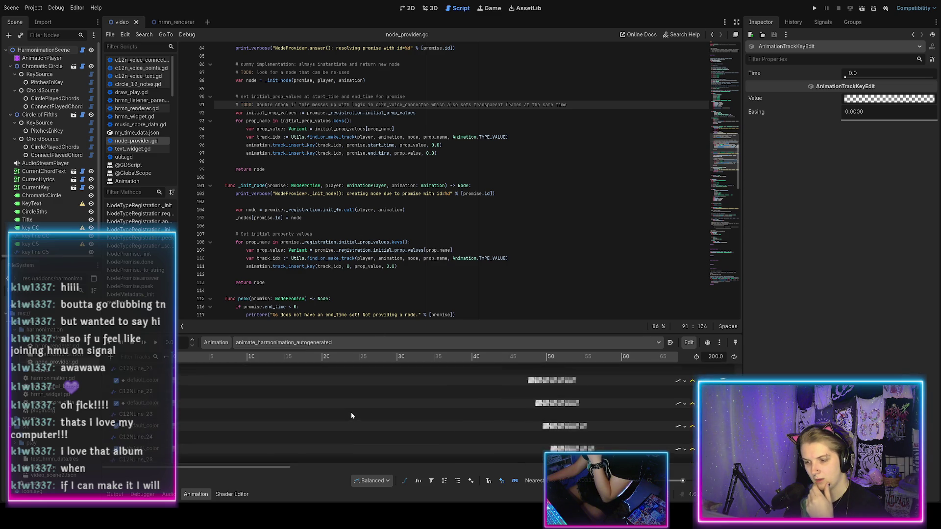
scroll(351, 414, down, 6)
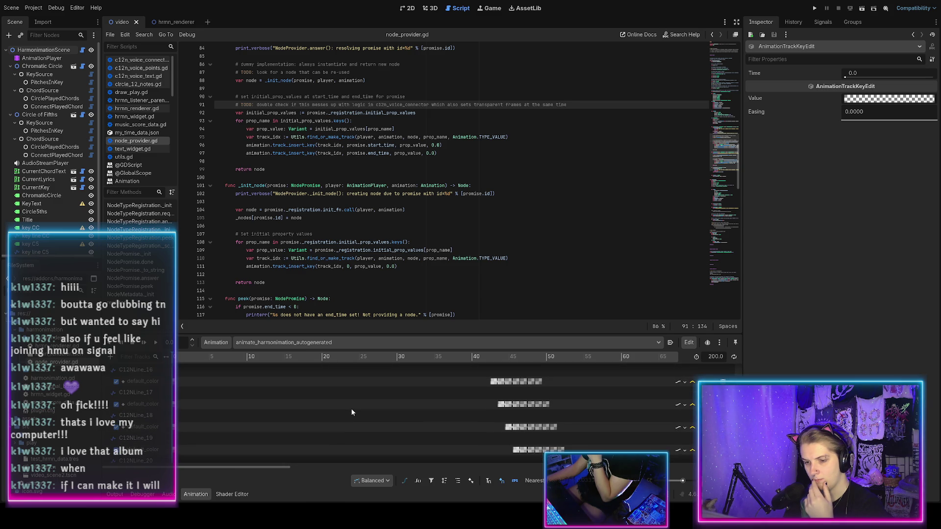
scroll(351, 413, down, 10)
scroll(351, 412, down, 8)
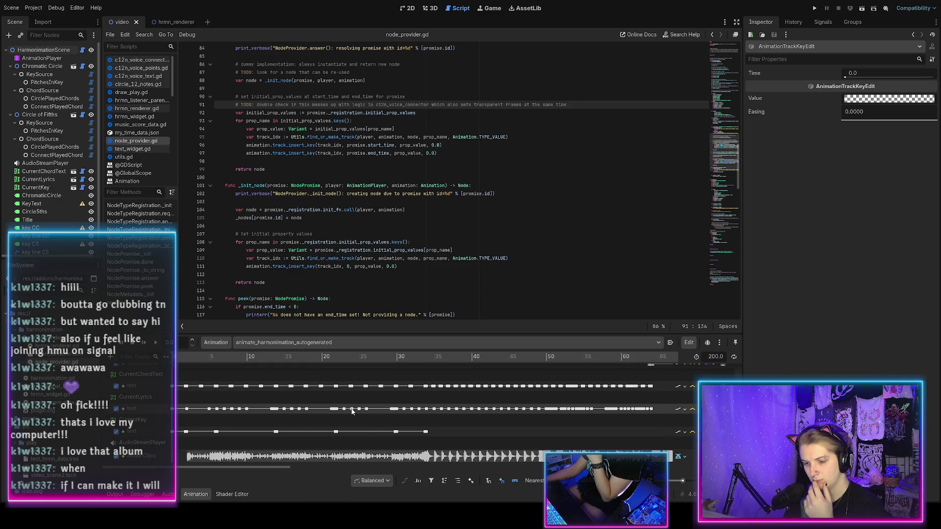
scroll(351, 411, up, 10)
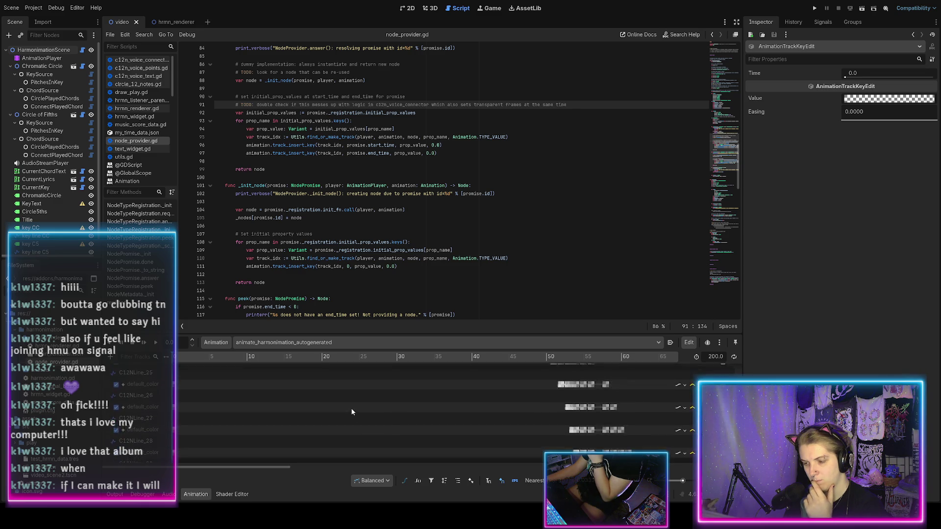
scroll(352, 412, down, 5)
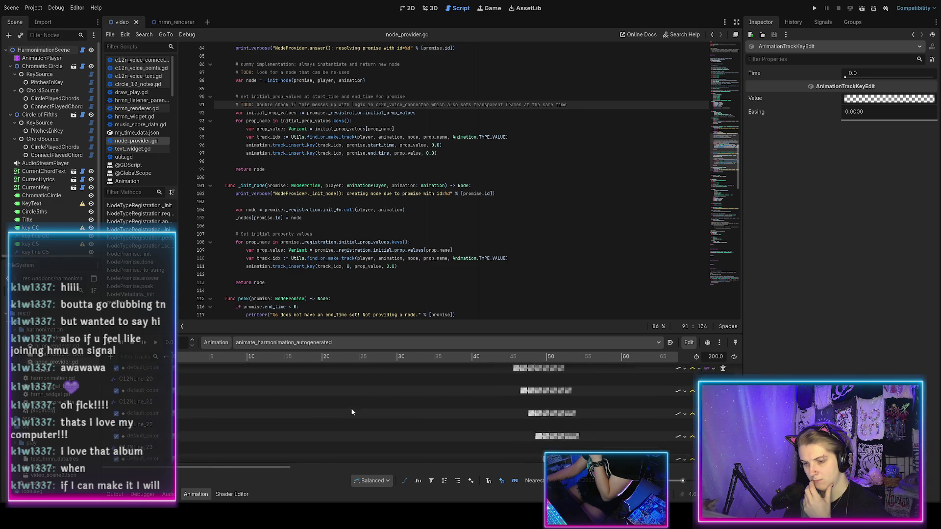
scroll(351, 412, down, 5)
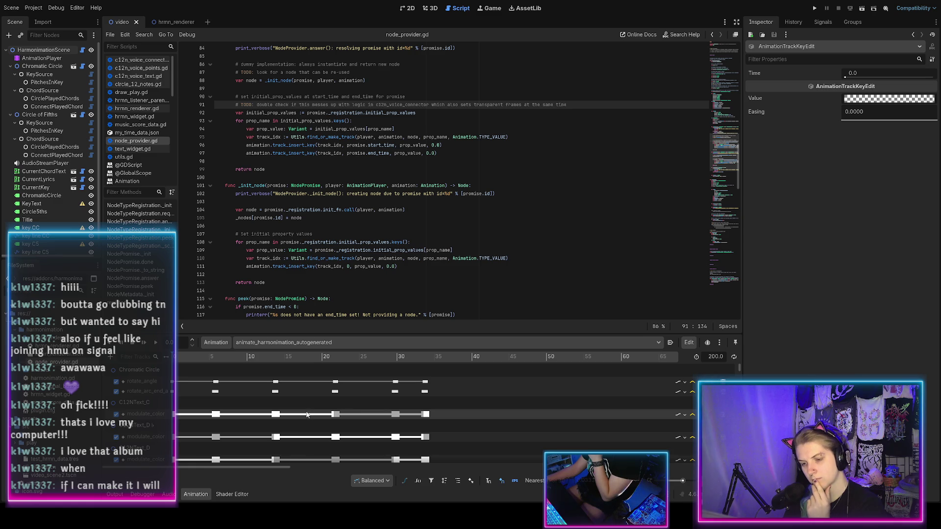
scroll(304, 412, down, 5)
scroll(301, 411, down, 10)
scroll(301, 409, down, 3)
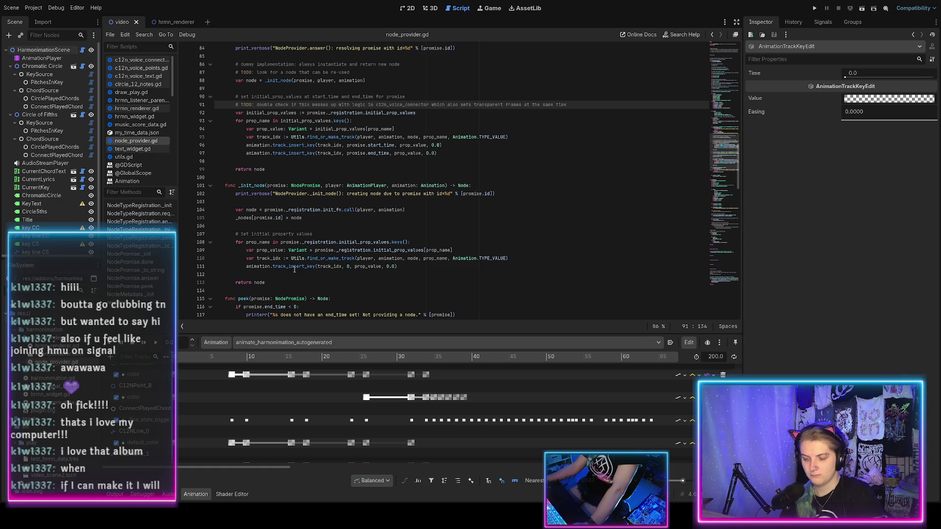
click(412, 9)
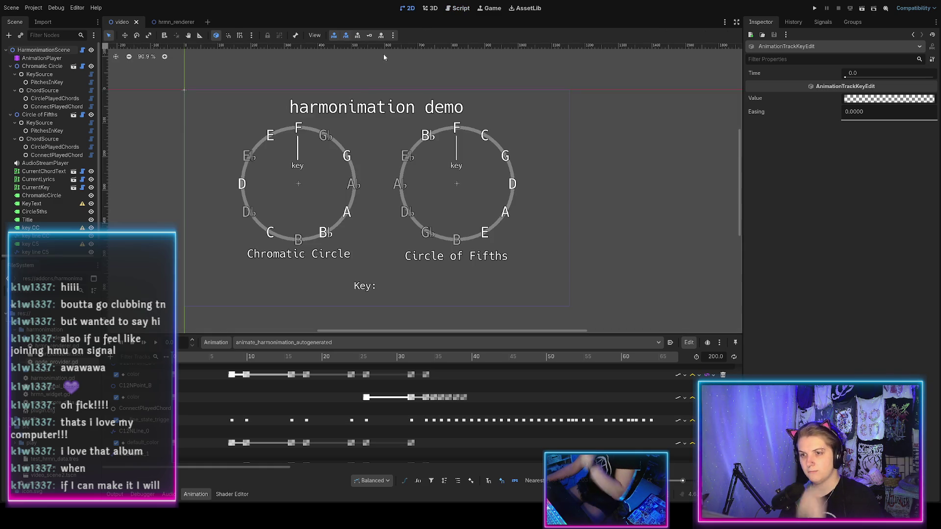
Go back to node_provider.gd through the Script workspace tab
click(462, 10)
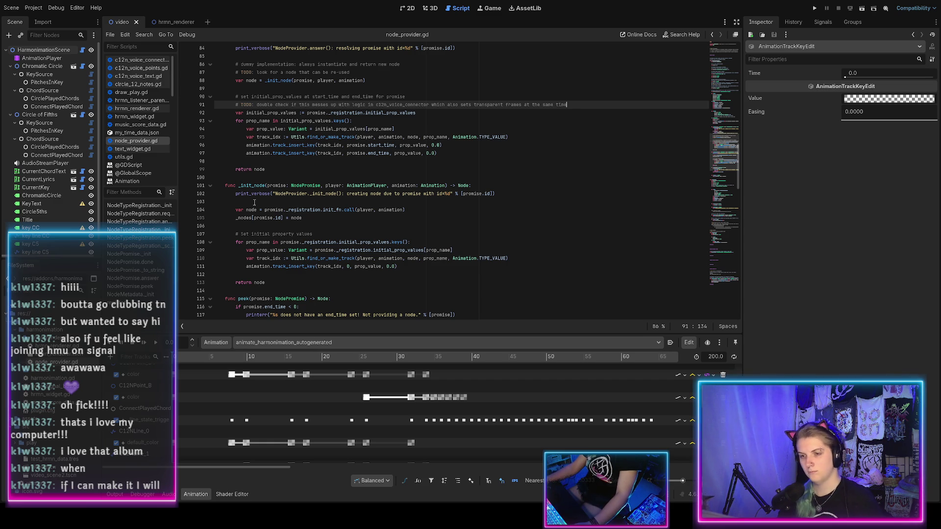
Scroll up in node_provider.gd and switch to c12n_voice_connector.gd from the scripts list
scroll(254, 203, up, 2)
scroll(254, 203, up, 1)
scroll(257, 196, up, 9)
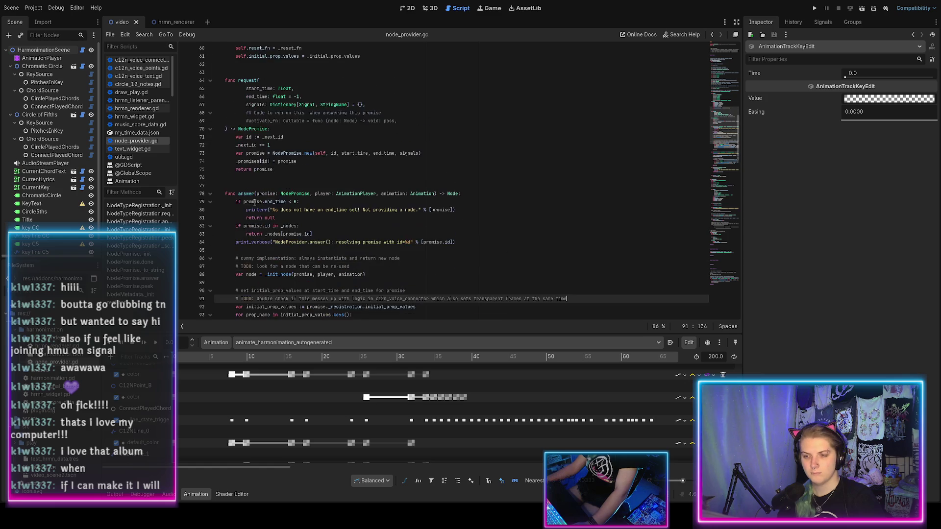
scroll(265, 188, up, 1)
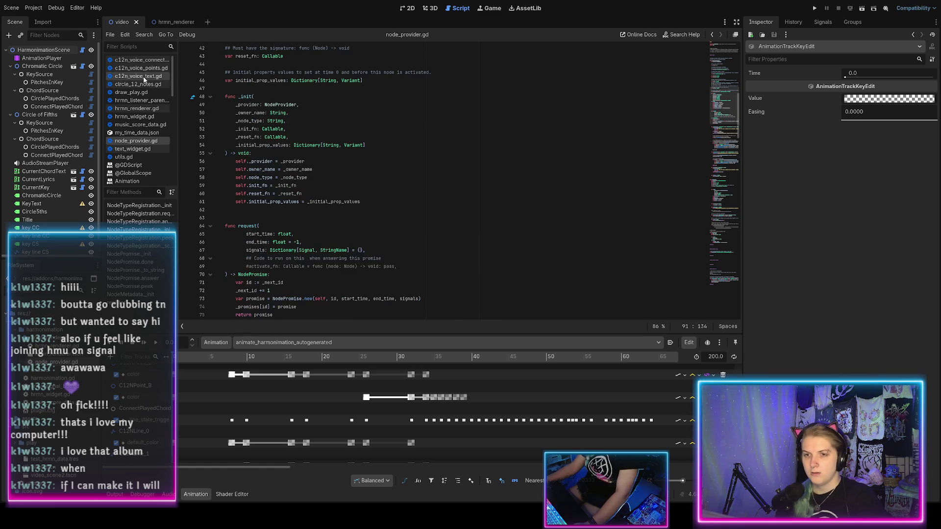
click(141, 59)
scroll(277, 224, down, 3)
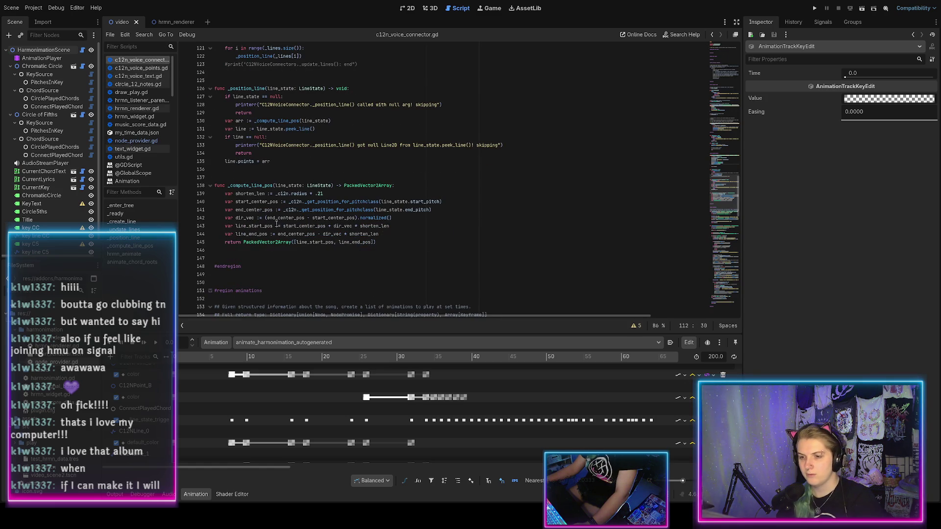
Search c12n_voice_connector.gd for uses of the _position_line function
click(242, 187)
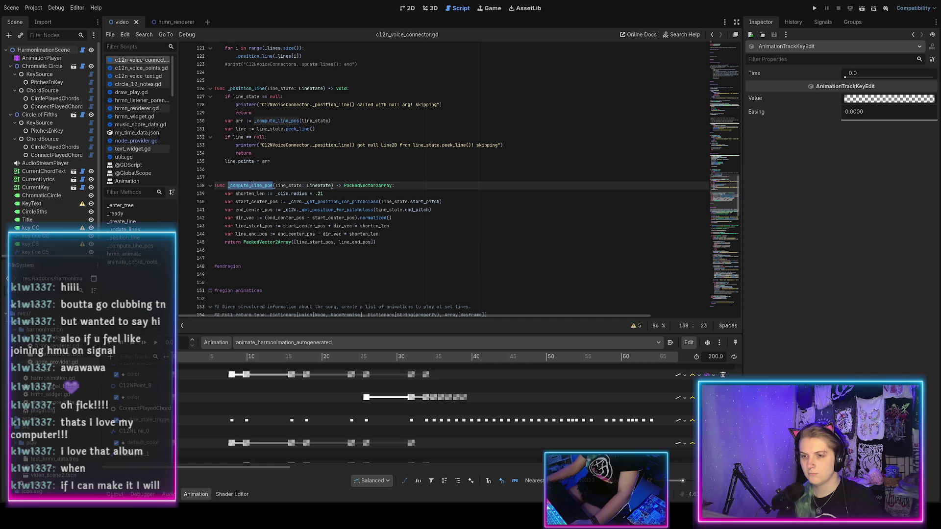
click(244, 88)
double_click(244, 88)
key(ctrl+f)
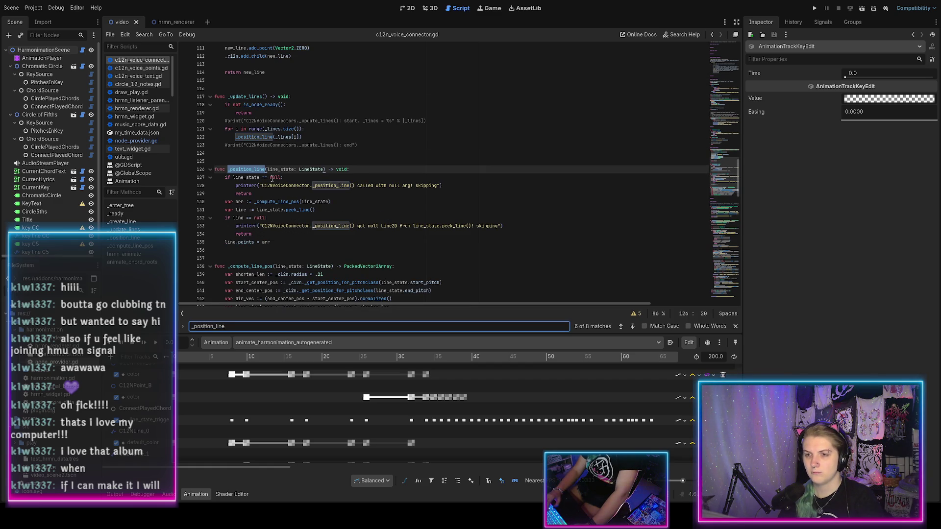
key(shift+Return)
key(shift+Return)
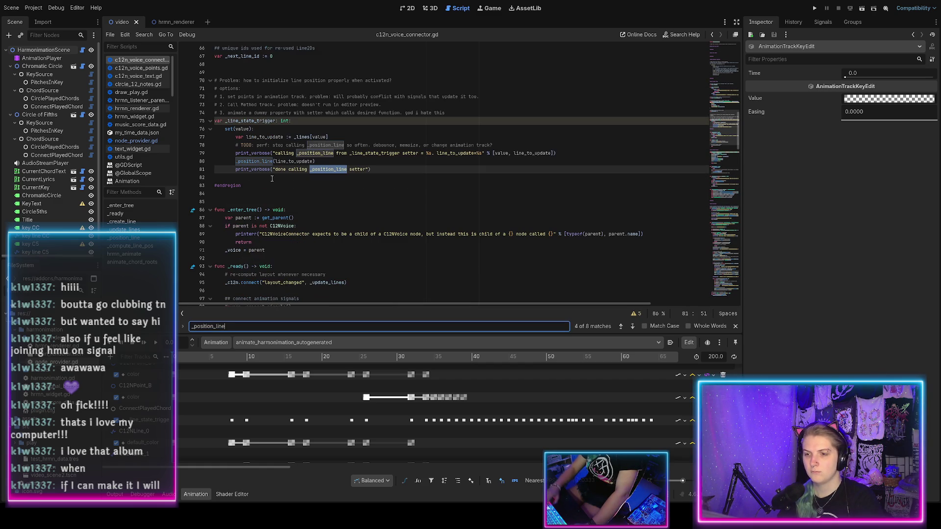
scroll(268, 177, up, 2)
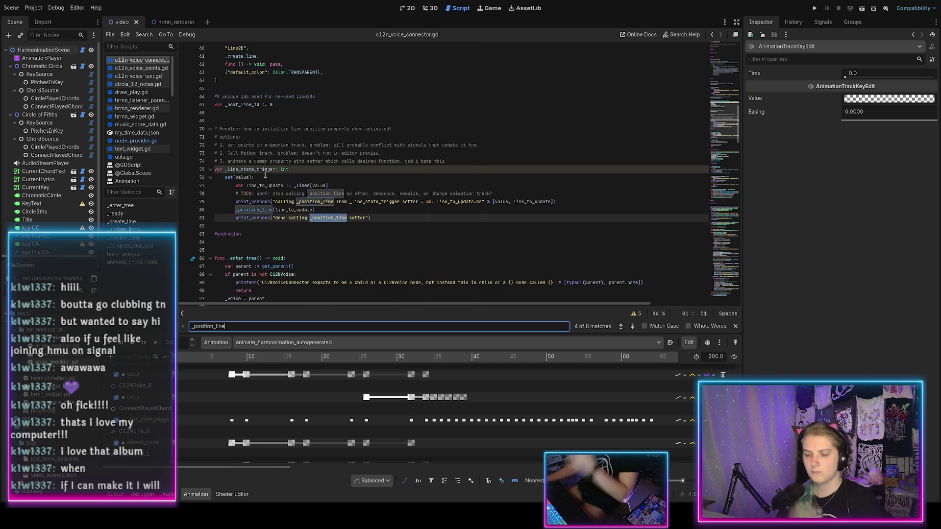
Select the whole _line_state_trigger declaration line, then go back to node_provider.gd
double_click(260, 170)
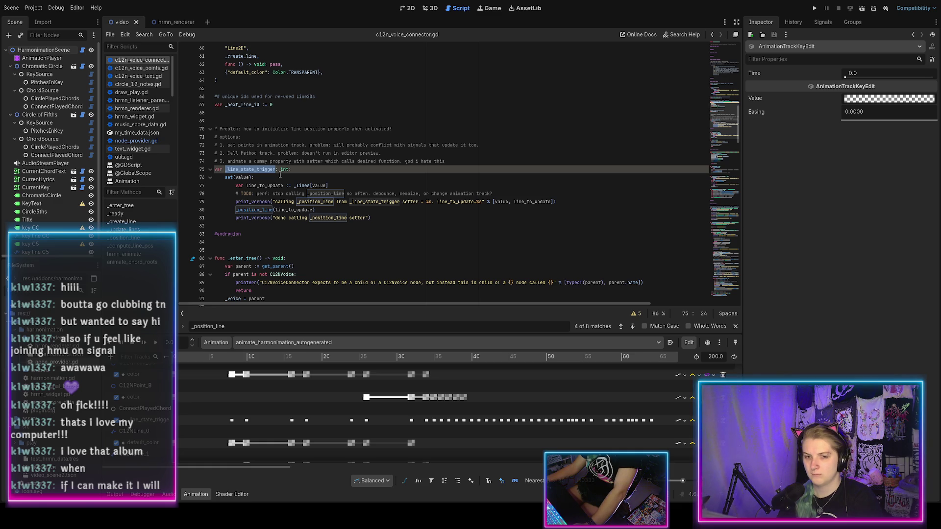
click(410, 10)
click(456, 12)
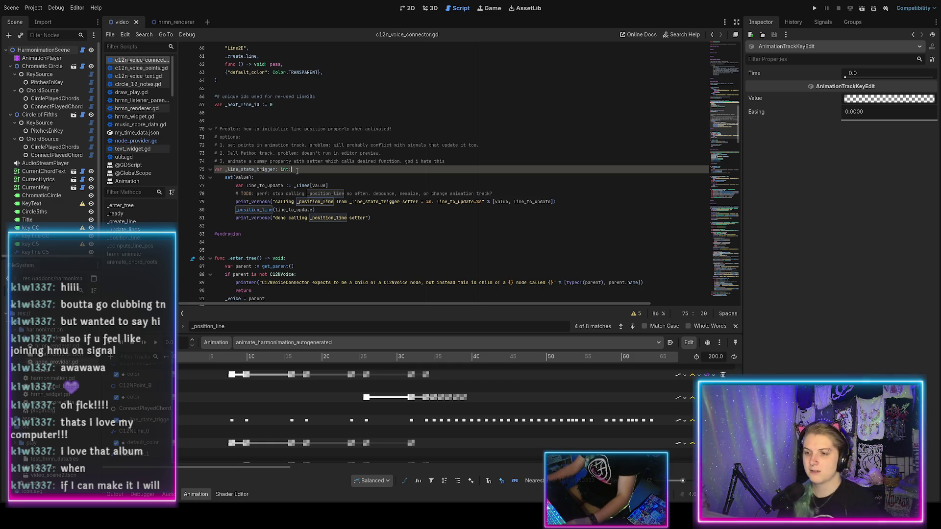
key(shift+Home)
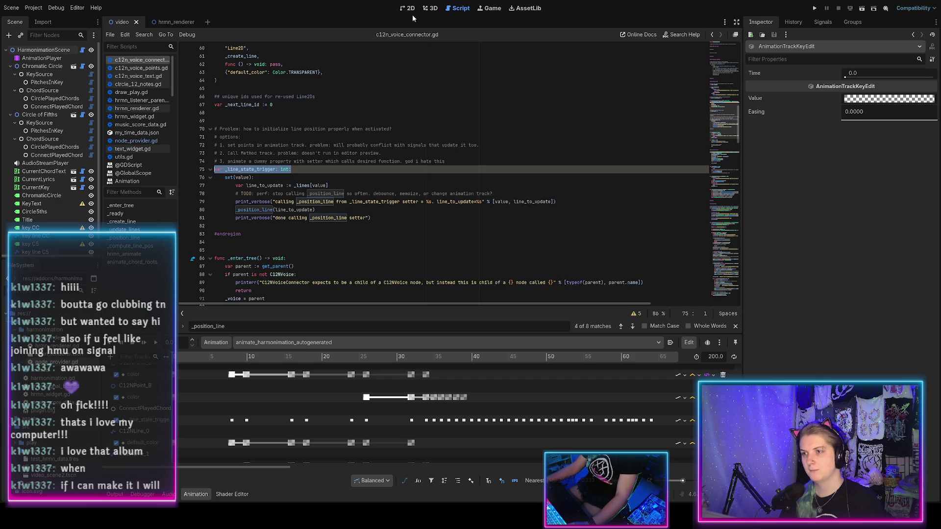
click(145, 142)
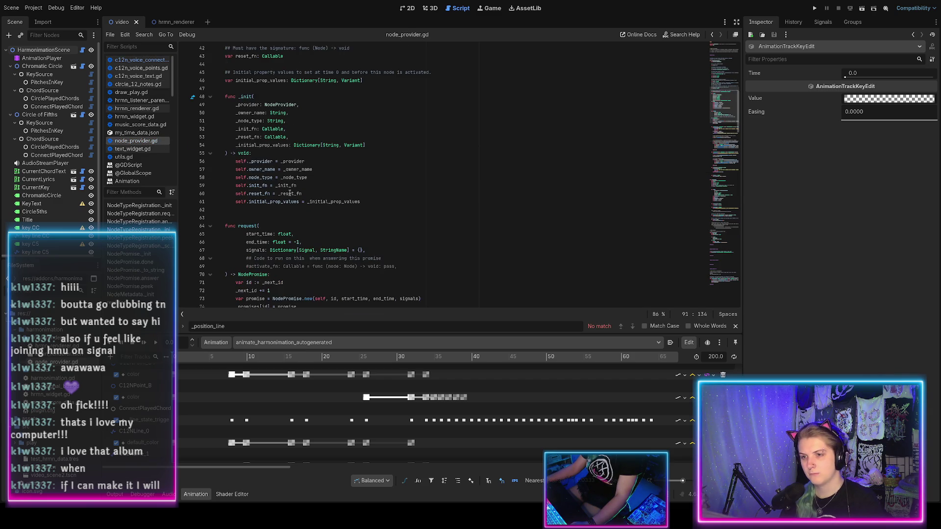
Paste the _line_state_trigger declaration into NodeMetadata after latest_end_time
scroll(289, 193, up, 4)
scroll(290, 194, down, 5)
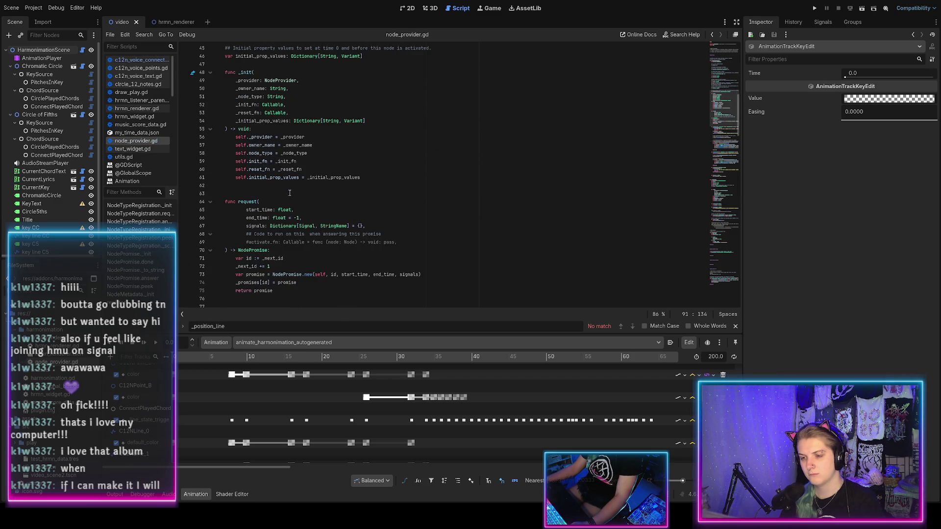
scroll(290, 193, down, 8)
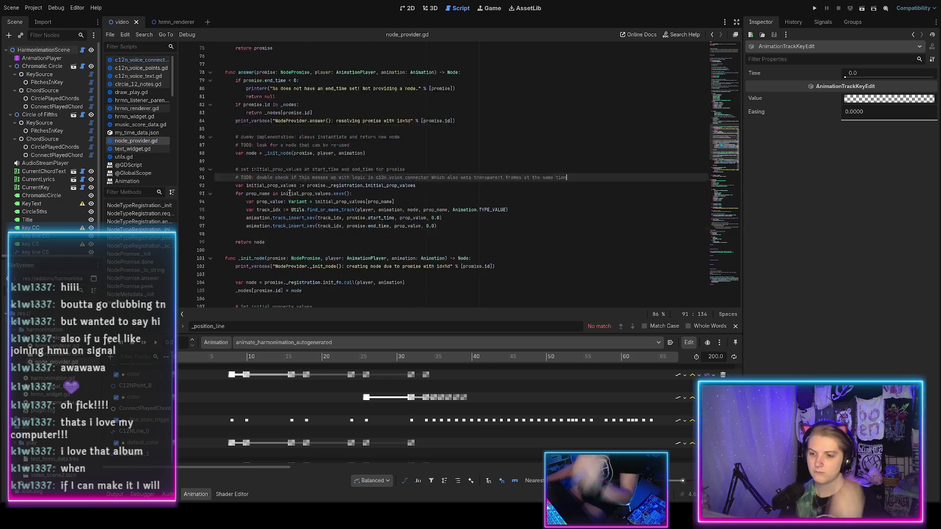
scroll(290, 193, down, 15)
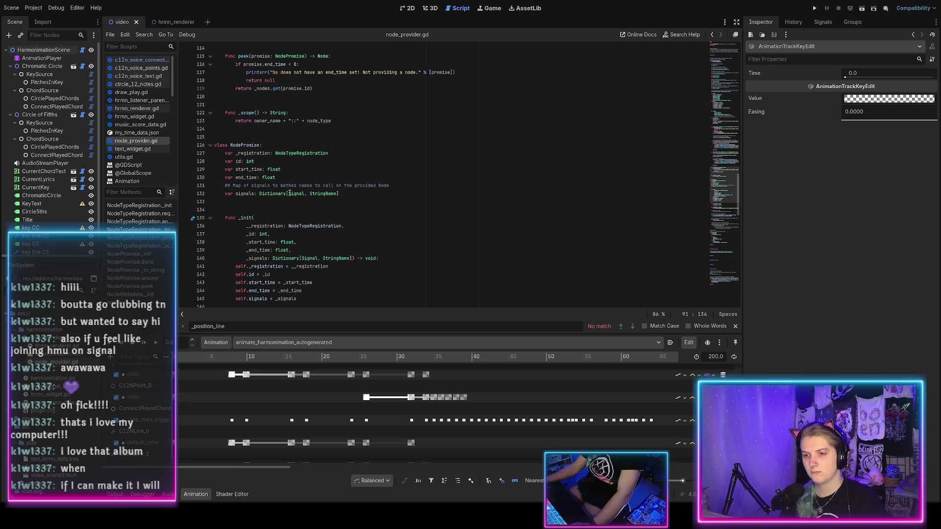
scroll(290, 193, down, 16)
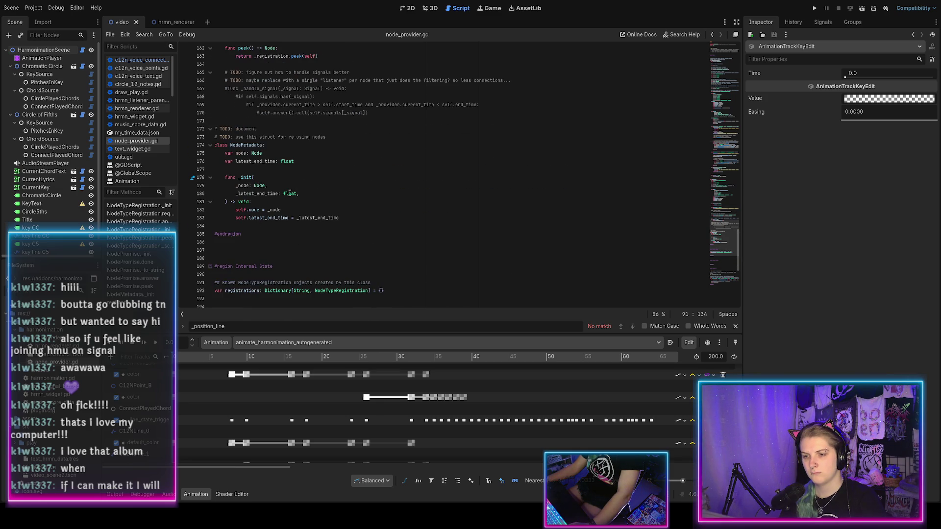
click(306, 164)
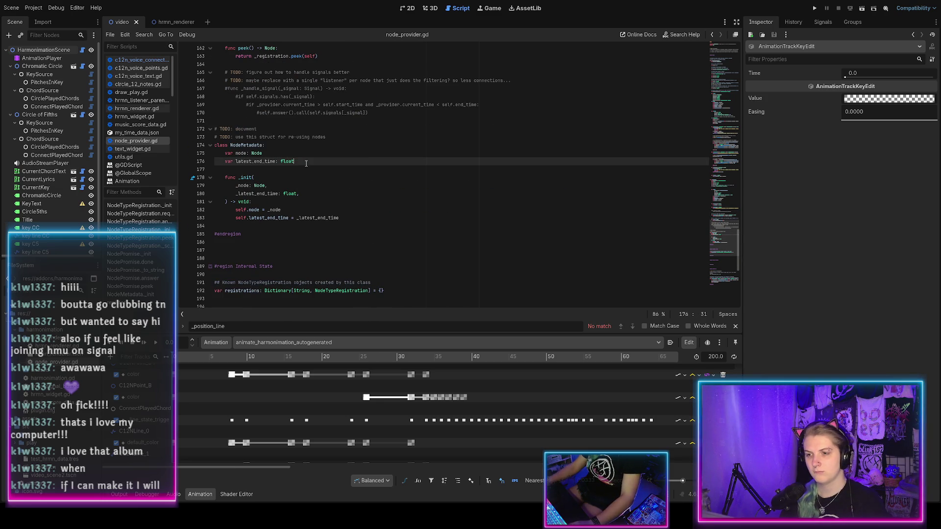
key(ctrl+v)
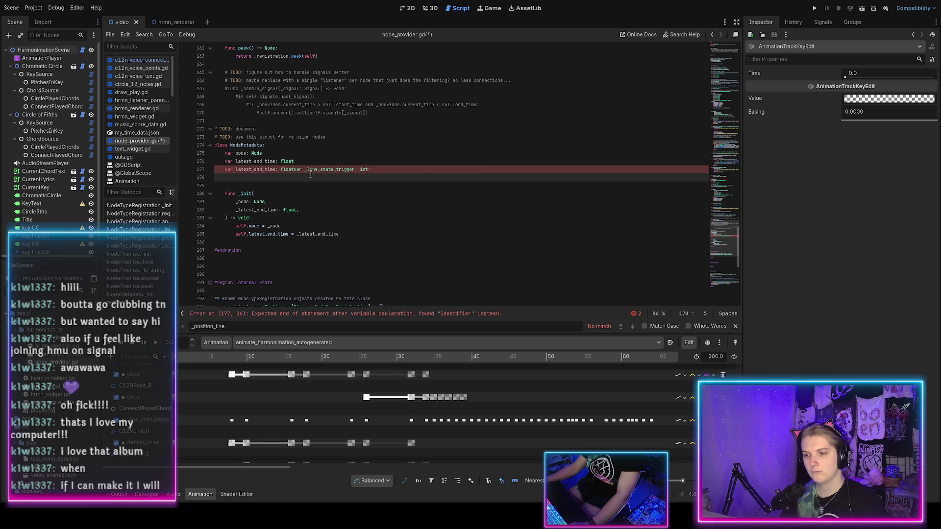
Remove the duplicated latest_end_time text left by the paste and save node_provider.gd
click(308, 169)
key(Left)
key(Left)
key(Left)
key(ctrl+s)
key(shift+Home)
key(BackSpace)
key(End)
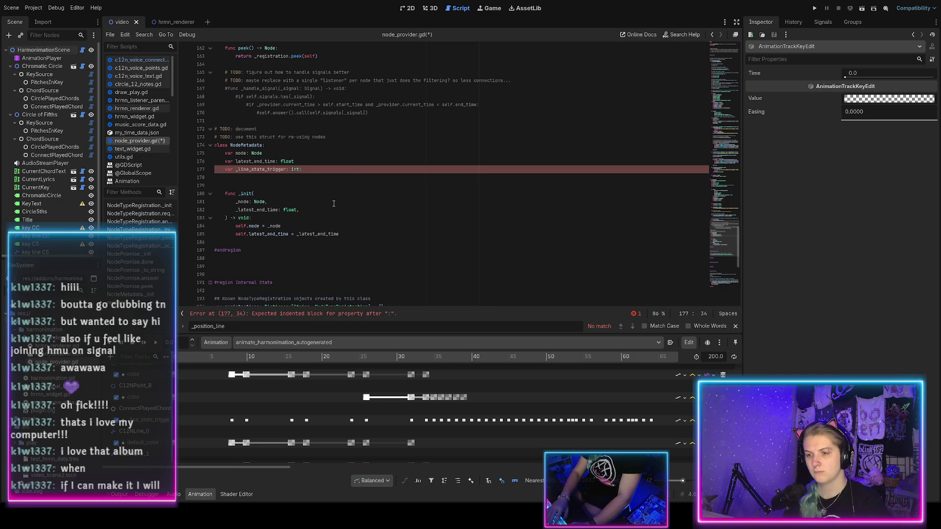
key(ctrl+s)
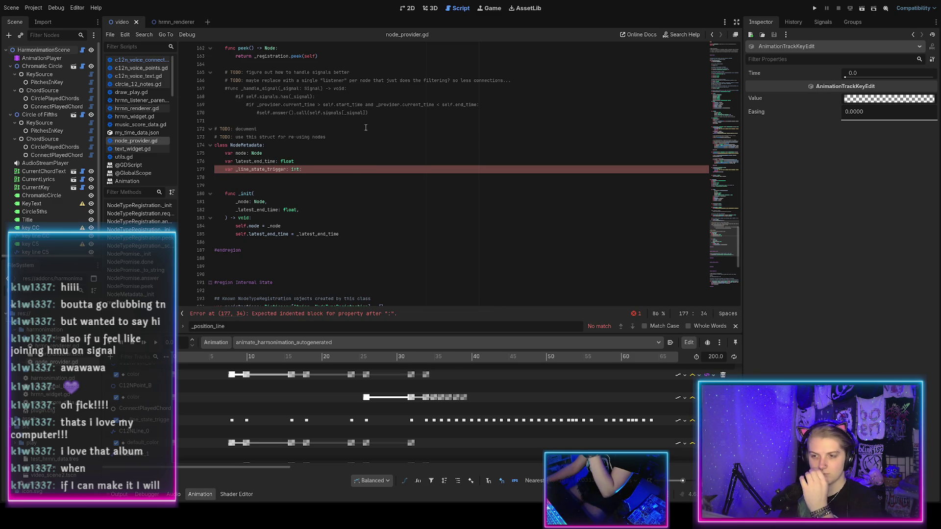
Rename the pasted field from _line_state_trigger to _activate_trigger
key(Right)
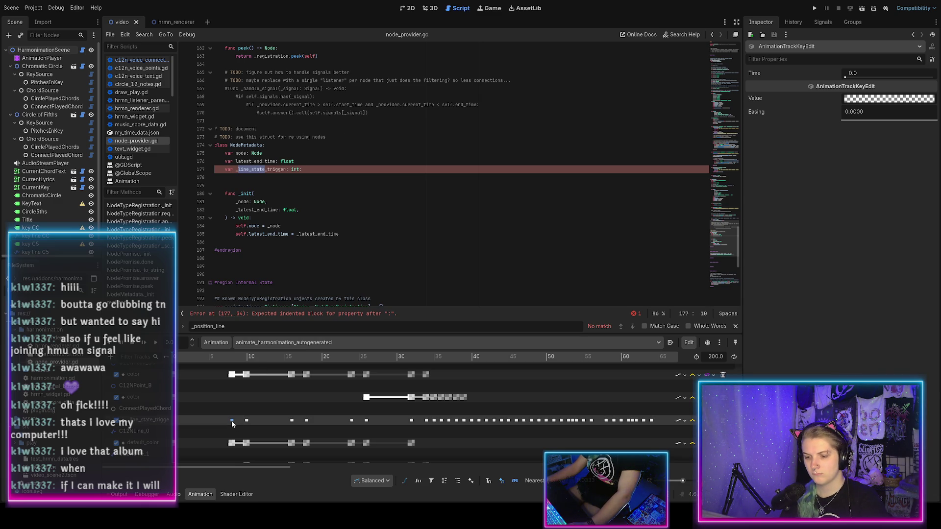
text(activ)
key(End)
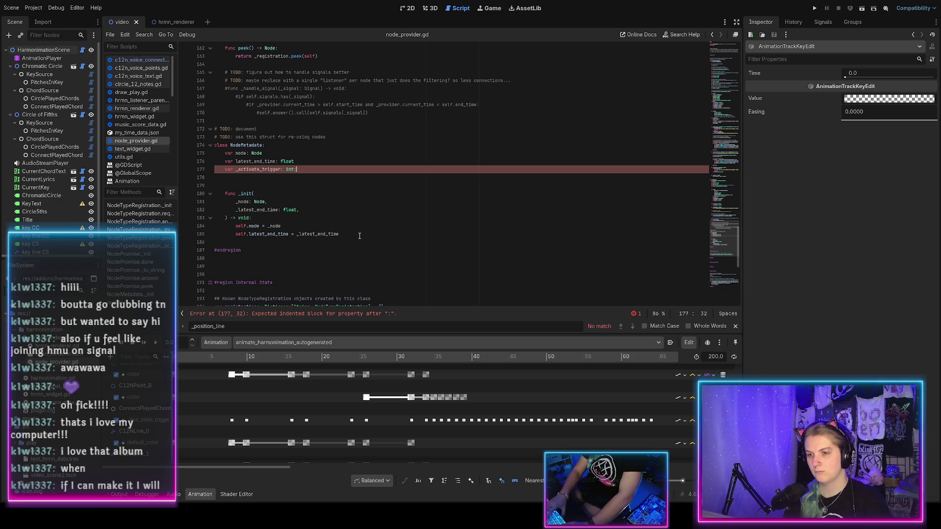
click(146, 59)
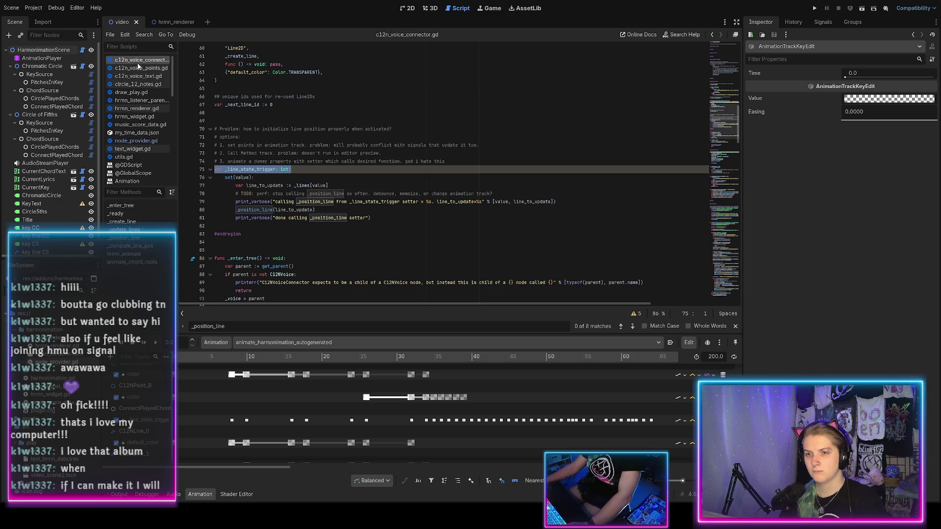
Paste lines 69–81, the problem comments and _line_state_trigger setter, above _activate_trigger and save
mouse_move(216, 120)
mouse_down()
mouse_move(343, 130)
mouse_move(343, 207)
mouse_move(371, 218)
mouse_up()
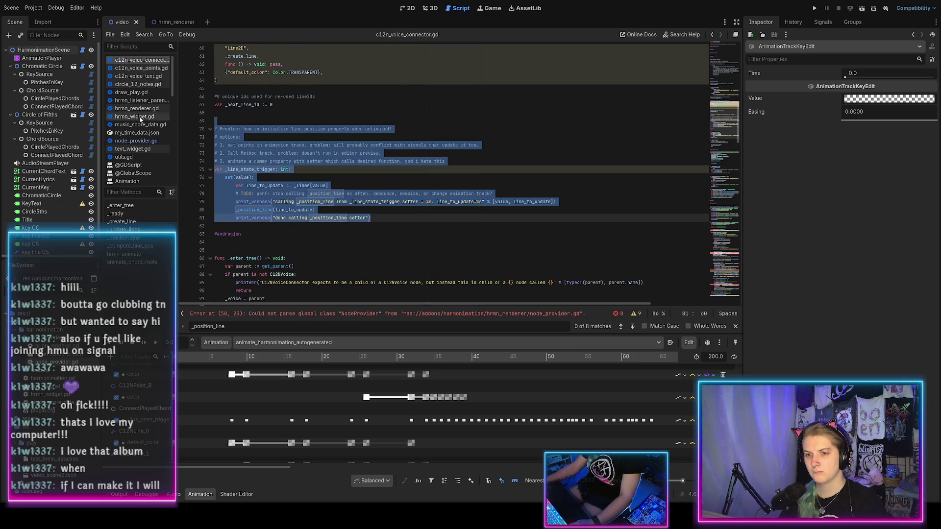
click(137, 140)
key(Up)
key(Return)
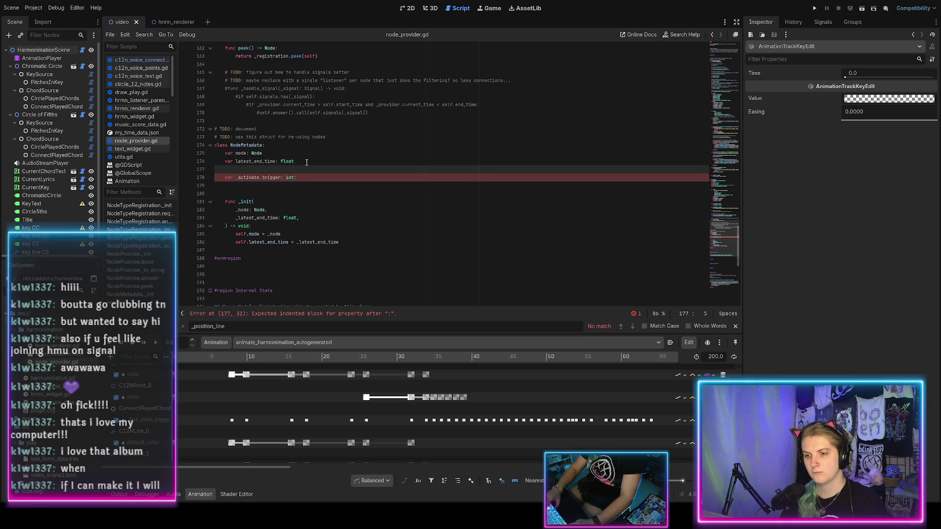
text(# Problem: how to initialize line position properly when activated? # options: # 1. set points in animation track. problem: will probably conflict with signals that update it too. # 2. Call Method track. problem: doesn't run in editor preview. # 3. animate a dummy property with setter which calls desired function. god i hate this var _line_state_trigger: int:     set(value):         var line_to_update := _lines[value]         # TODO: perf: stop calling _position_line so often. debounce, memoize, or change animation track?         print_verbose("calling _position_line from _line_state_trigger setter = %s. line_to_update=%s" % [value, line_to_update])         _position_line(line_to_update)         print_verbose("done calling _position_line setter"))
key(ctrl+s)
drag(392, 177, 263, 179)
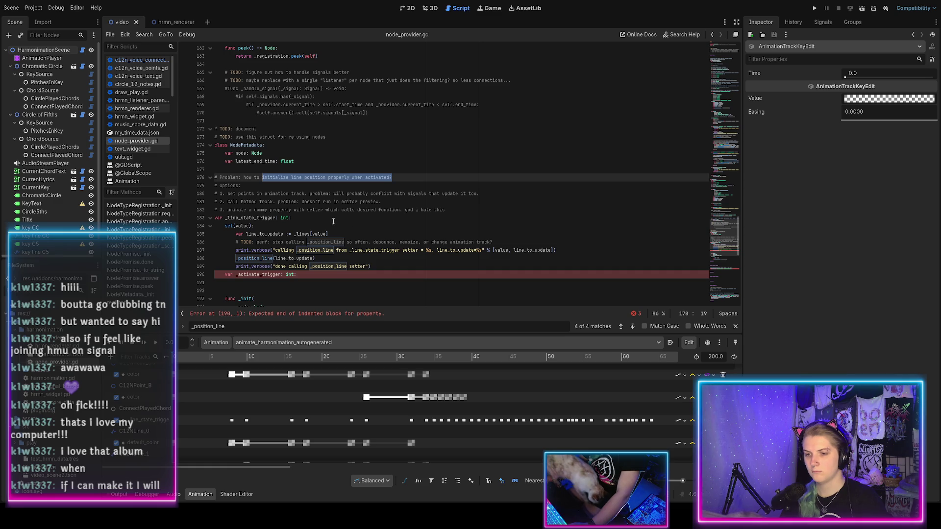
Move _activate_trigger above the pasted setter, indent the setter under it, and save
scroll(267, 219, down, 2)
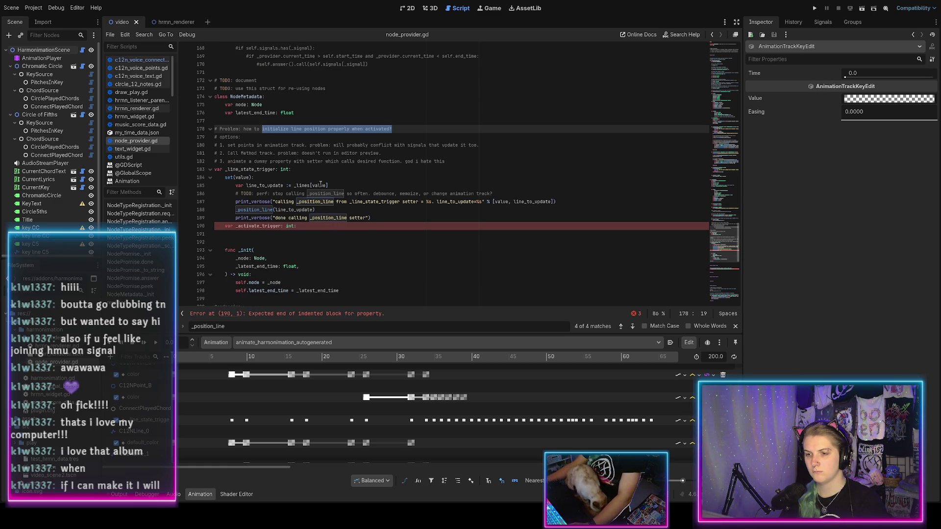
mouse_move(371, 224)
mouse_down()
mouse_move(309, 182)
mouse_move(309, 226)
mouse_up()
key(alt+Down)
key(Tab)
key(ctrl+s)
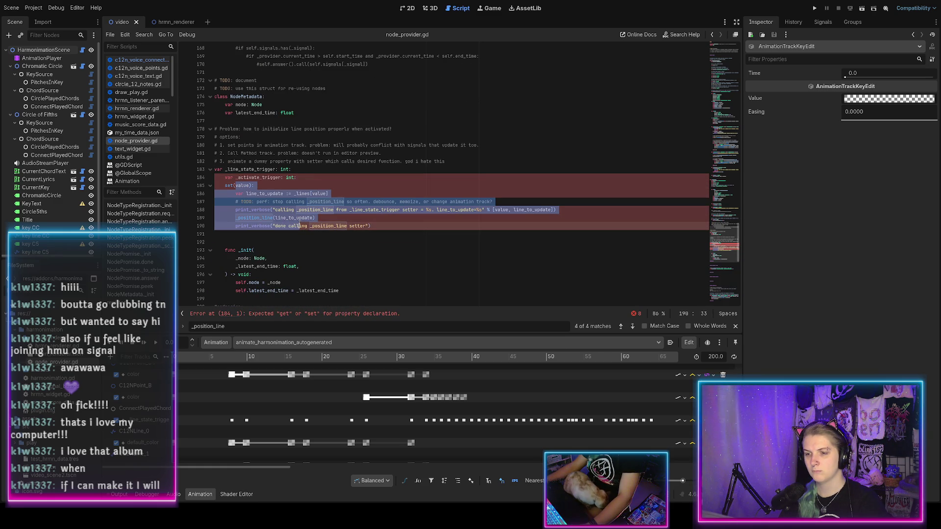
click(308, 180)
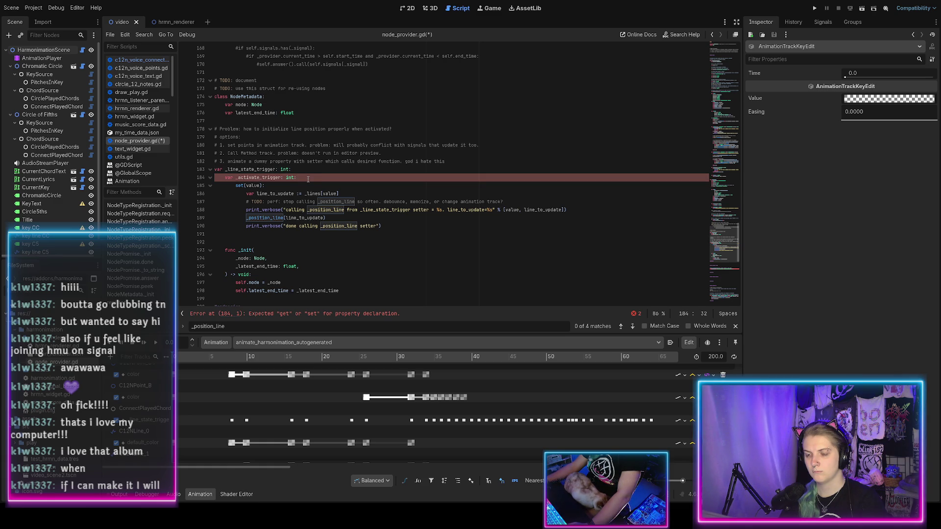
Delete the old _line_state_trigger line and start retyping the question as 'run one-time setup code'
click(472, 170)
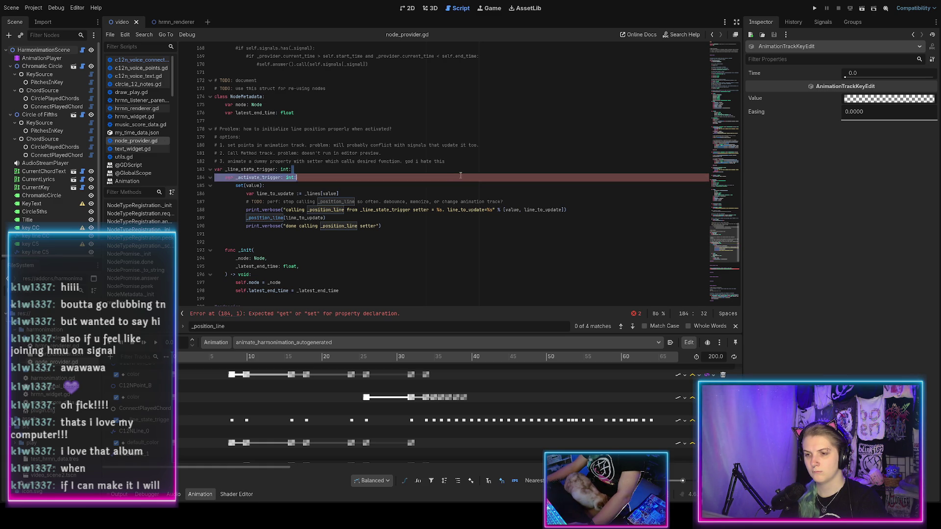
key(shift+Home)
key(BackSpace)
key(BackSpace)
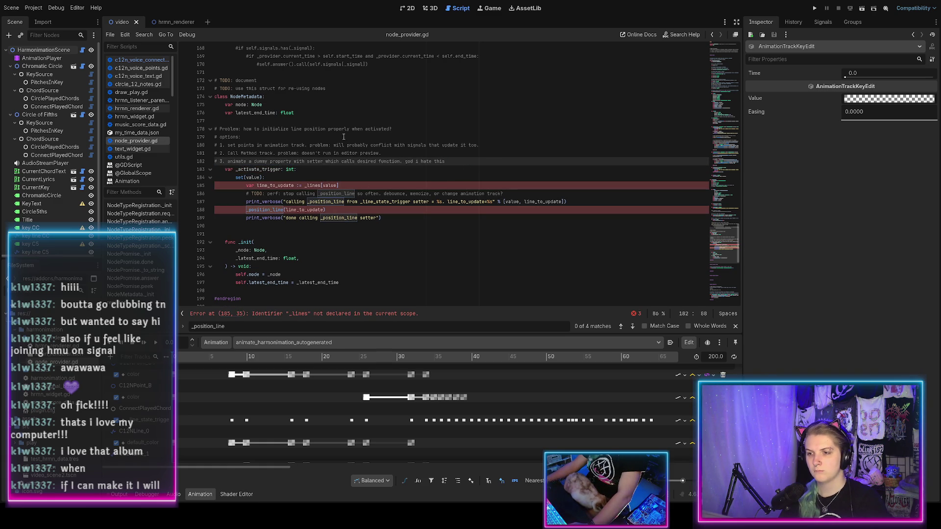
drag(408, 129, 260, 129)
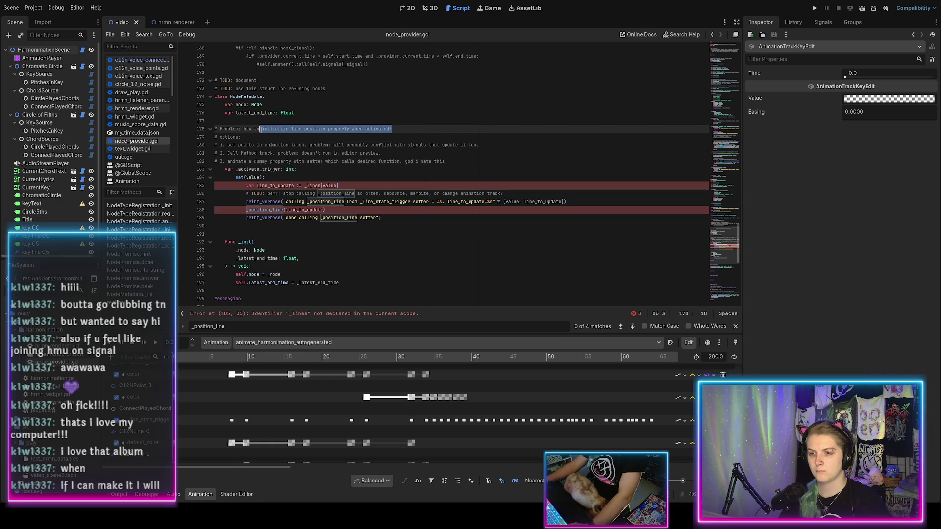
text(run one-time setup code)
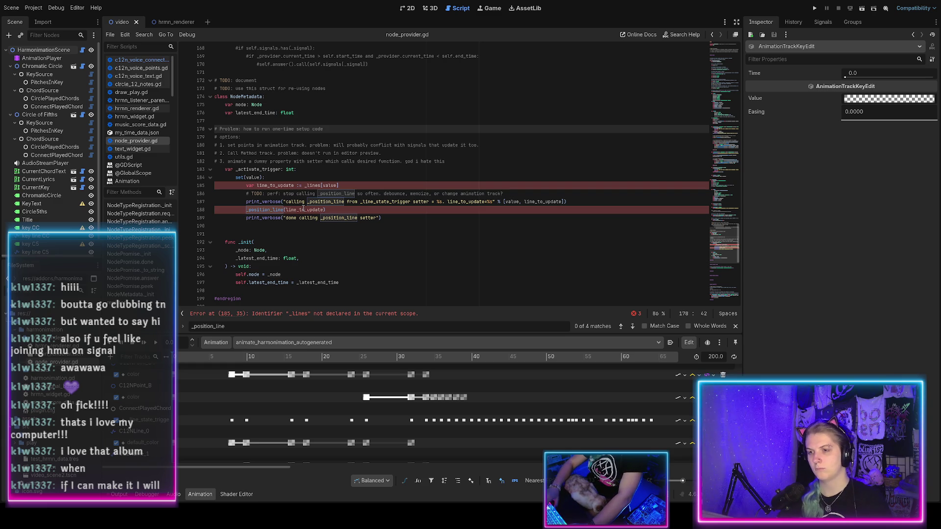
Finish the problem question as 'how to run one-time setup code when…' and save
key(Down)
key(Down)
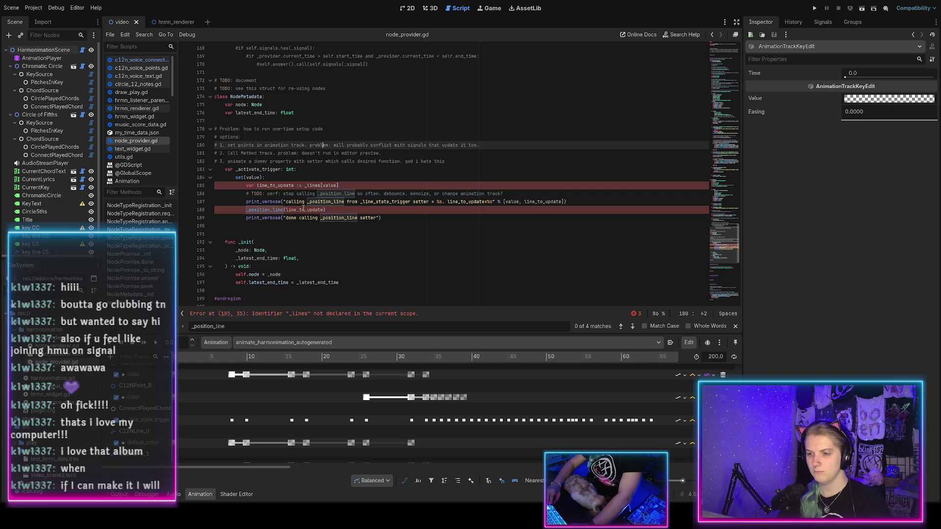
click(228, 145)
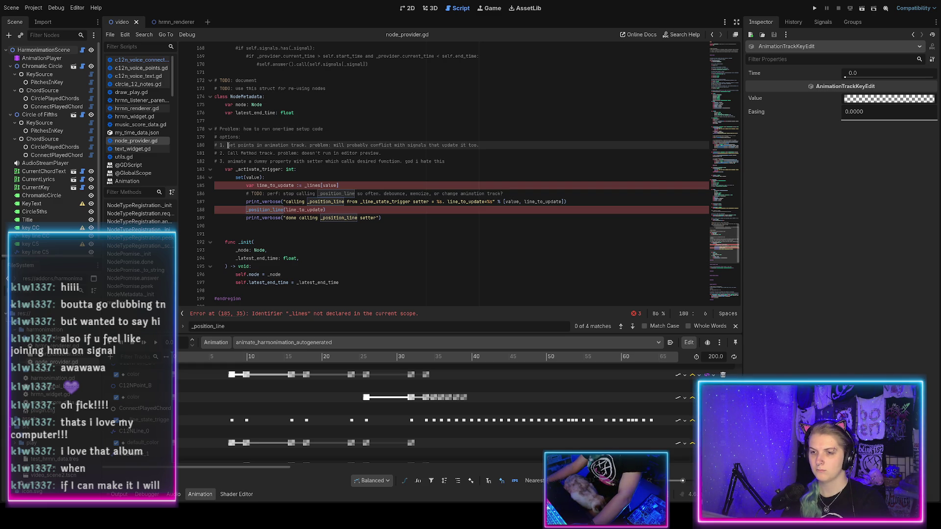
key(shift+End)
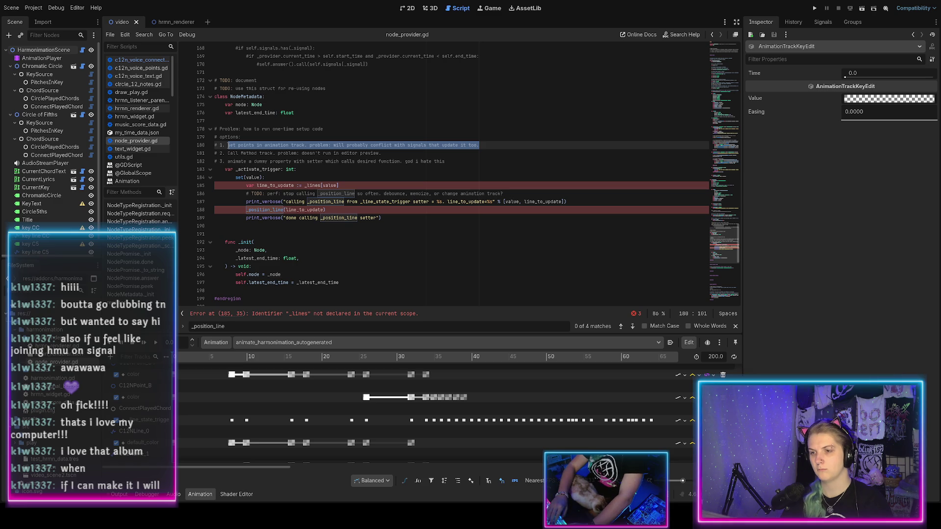
key(Up)
key(Up)
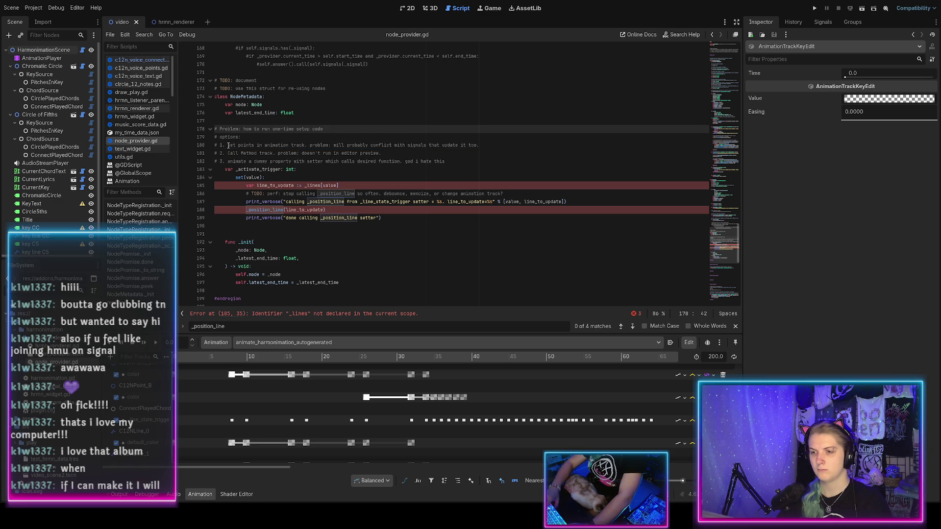
key(ctrl+BackSpace)
key(ctrl+BackSpace)
key(ctrl+BackSpace)
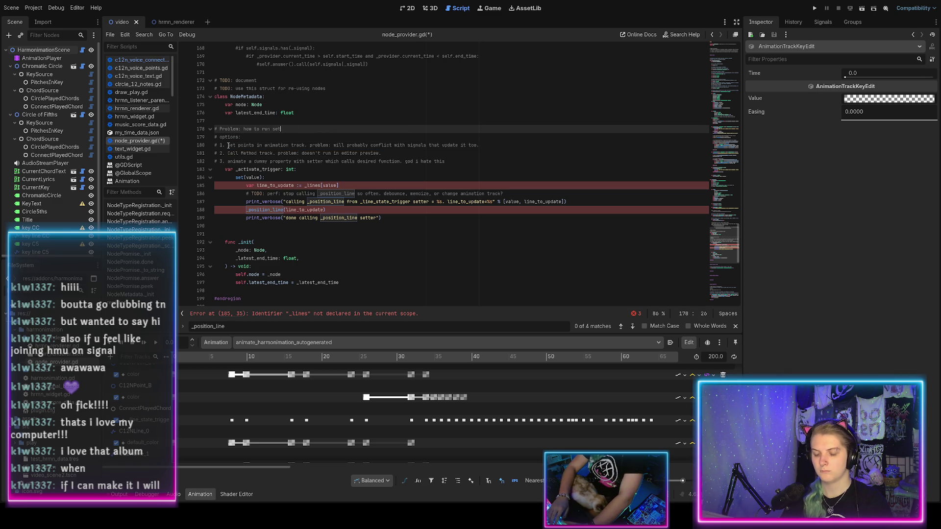
text(up code when)
key(ctrl+s)
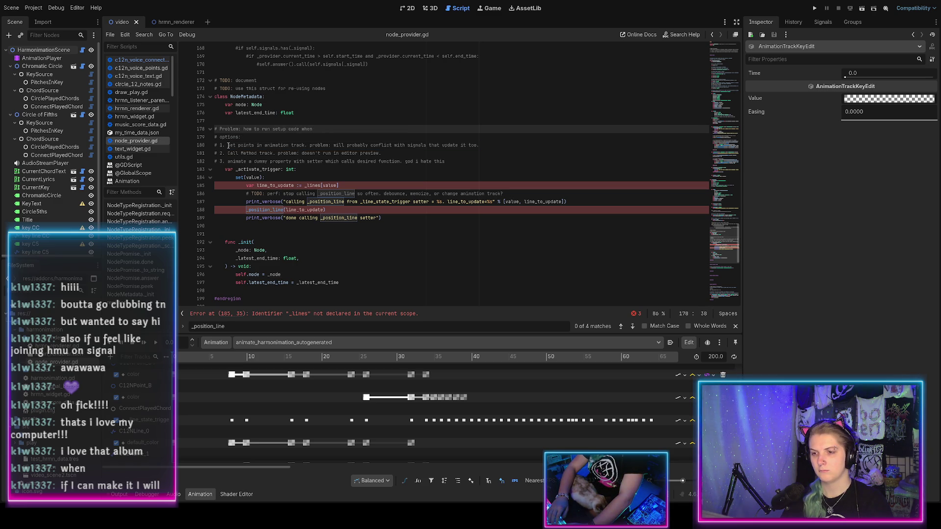
Add a '##' doc comment above _activate_trigger: animated with dummy values to trigger client-provided _activate_fn() logic
click(459, 162)
key(Return)
key(BackSpace)
key(Tab)
text(#)
key(BackSpace)
text(AA)
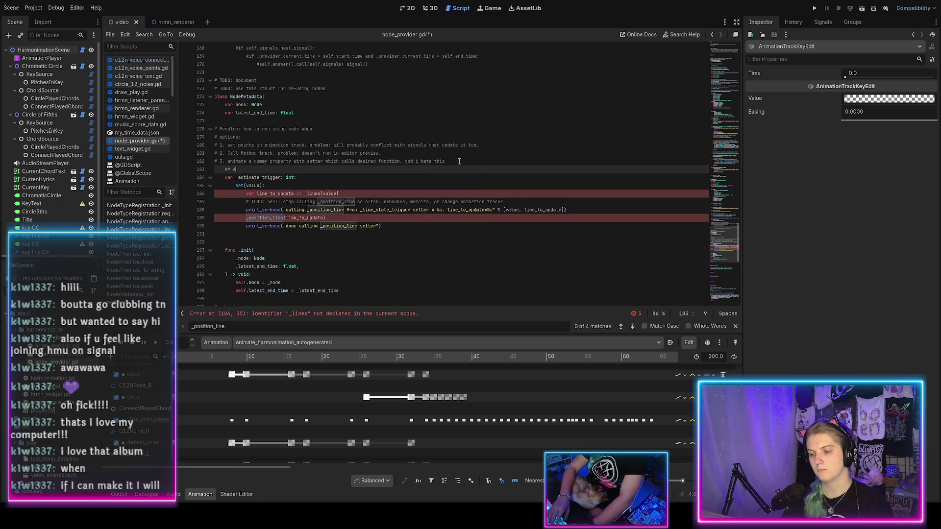
key(ctrl+z)
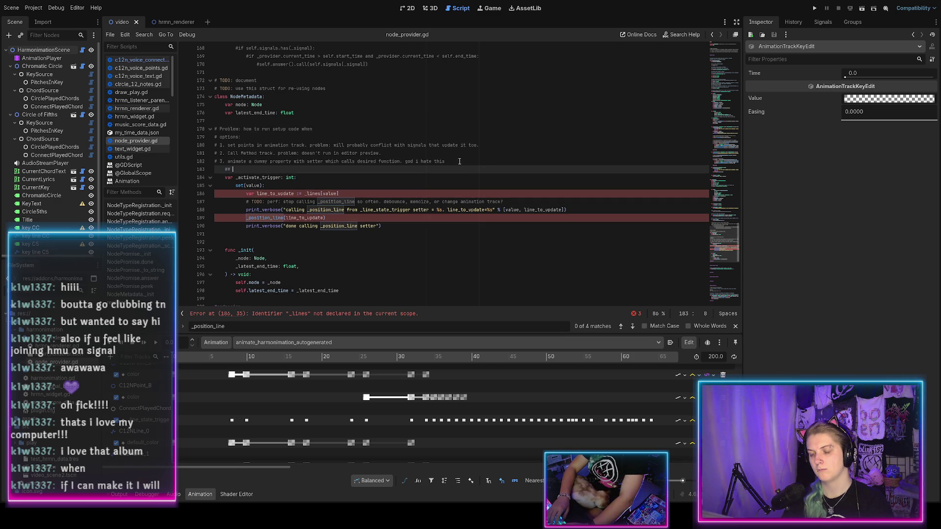
text(Set with )
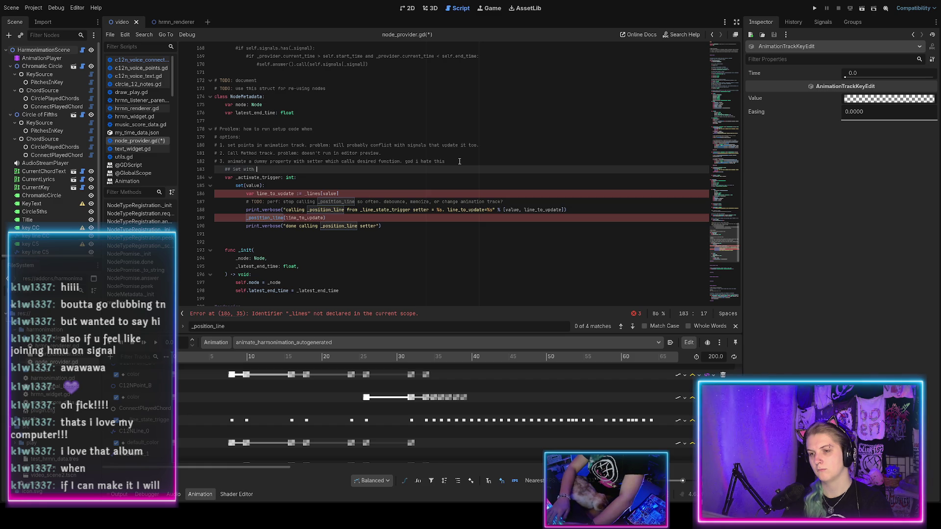
text(s)
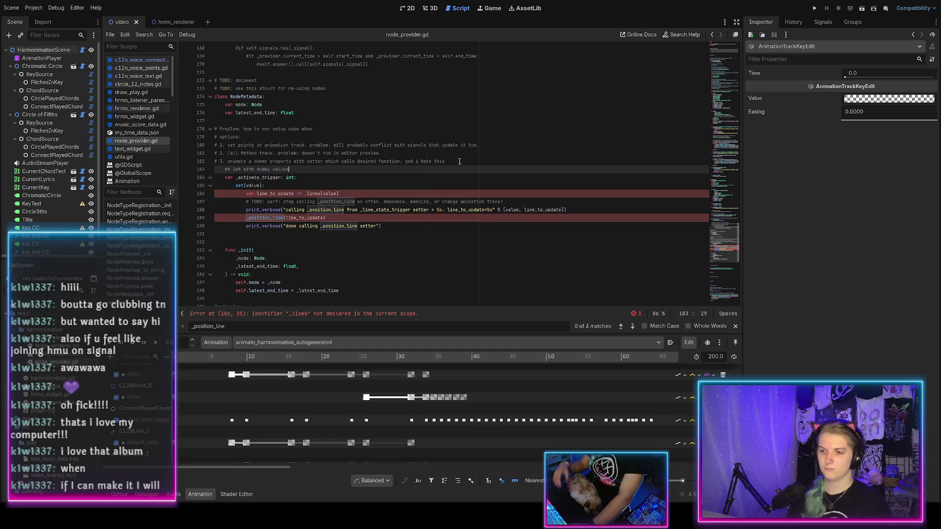
key(ctrl+Left)
key(ctrl+Left)
key(ctrl+Left)
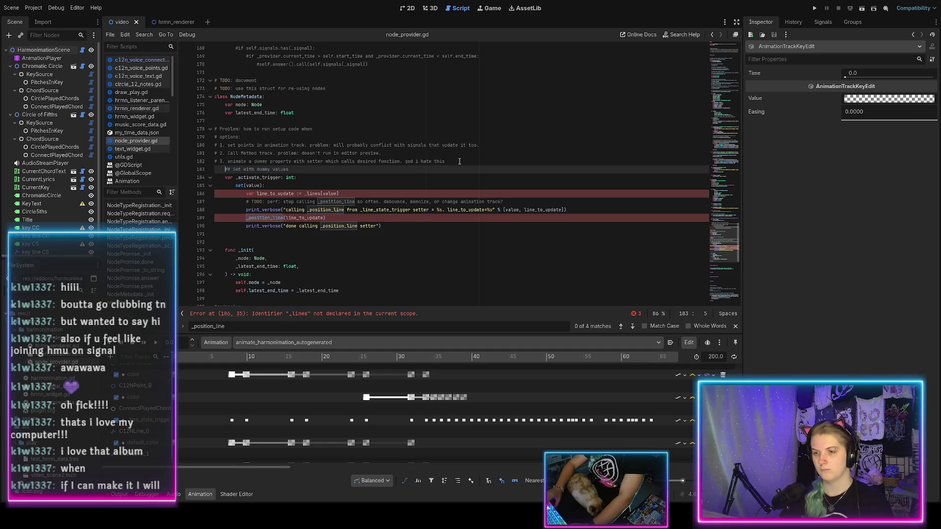
key(ctrl+shift+Right)
text(Animated)
text(der to trigger _ac)
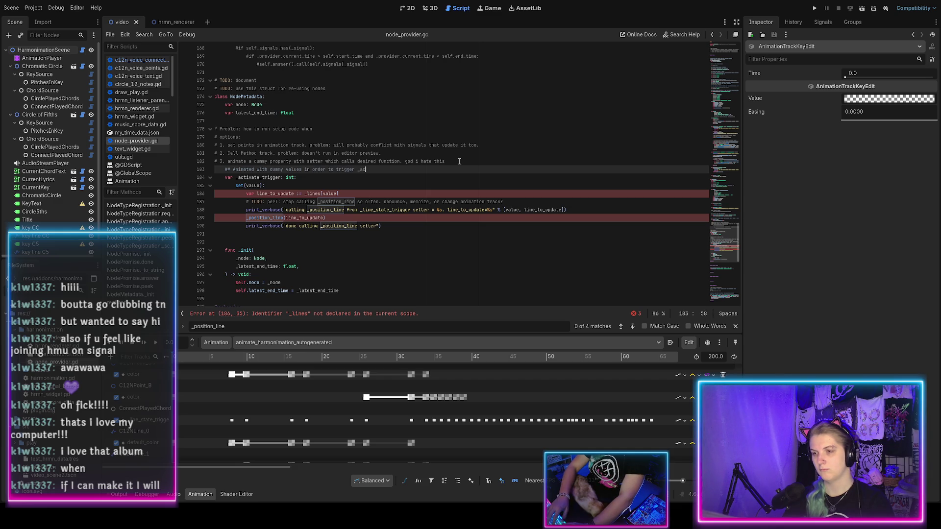
text(ate_fu)
text( ()
text( provided by client)
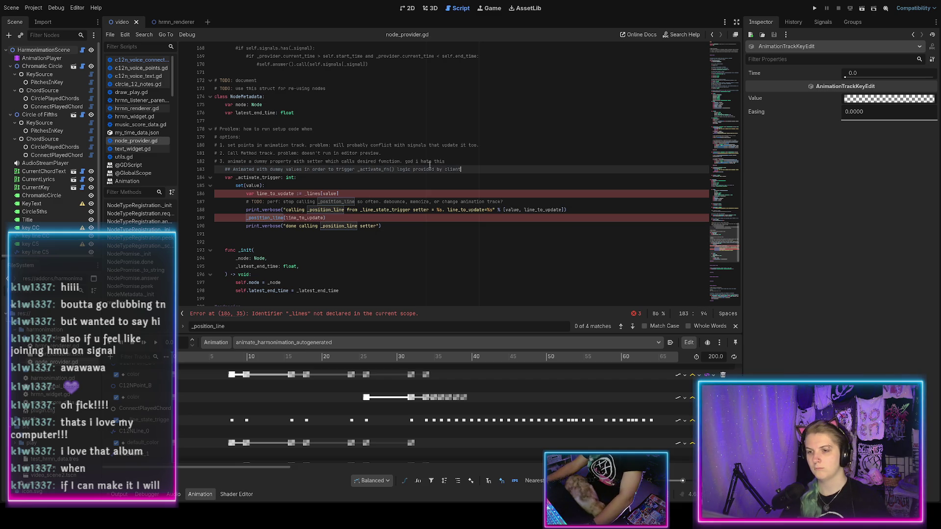
Delete the old problem and options comments from lines 178–182
drag(445, 161, 216, 121)
key(BackSpace)
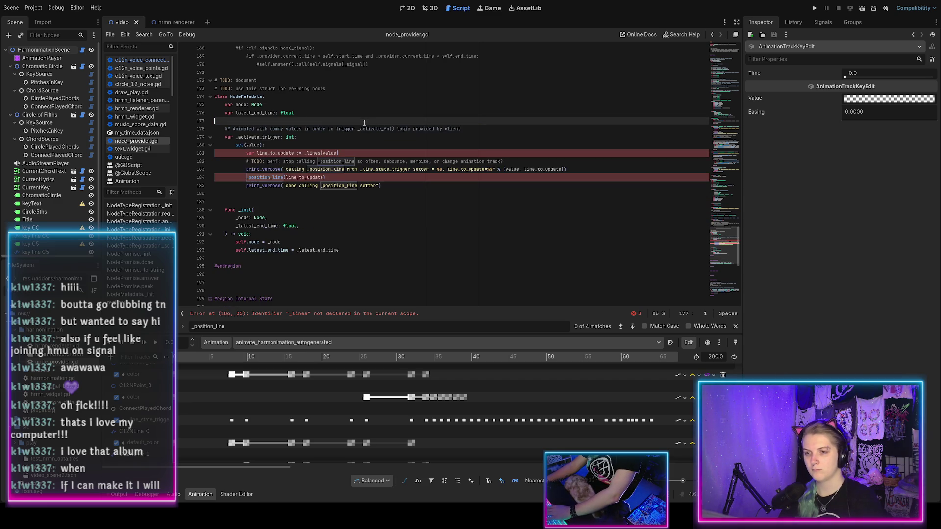
double_click(260, 153)
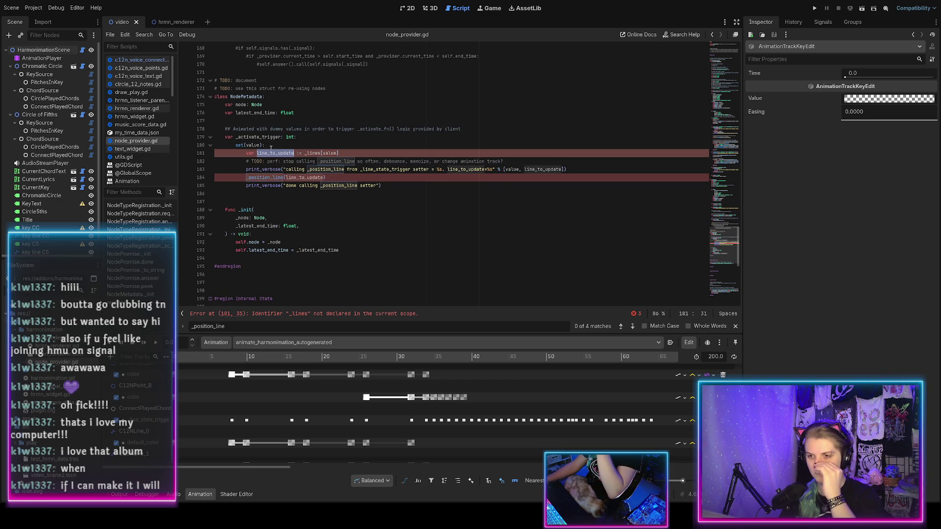
scroll(270, 147, up, 2)
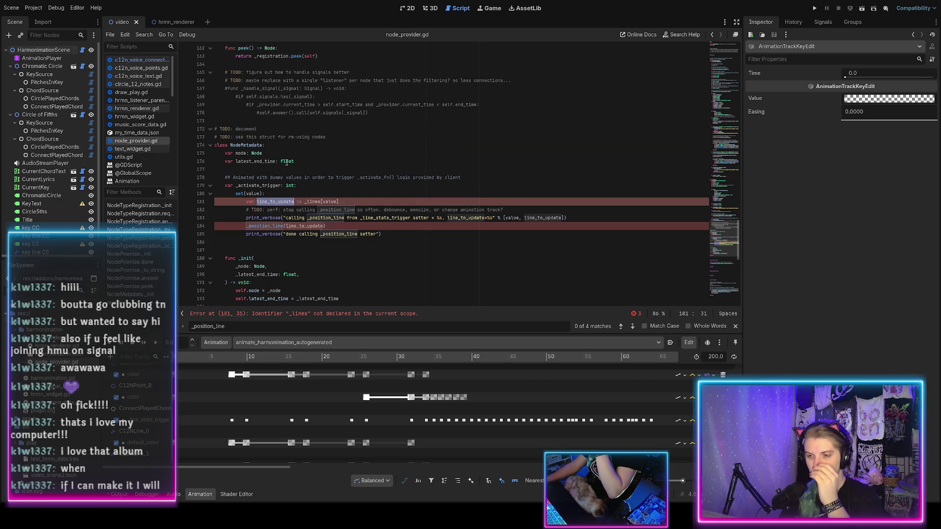
Add a 'var promises: Array[NodePromise]' field below latest_end_time
click(306, 163)
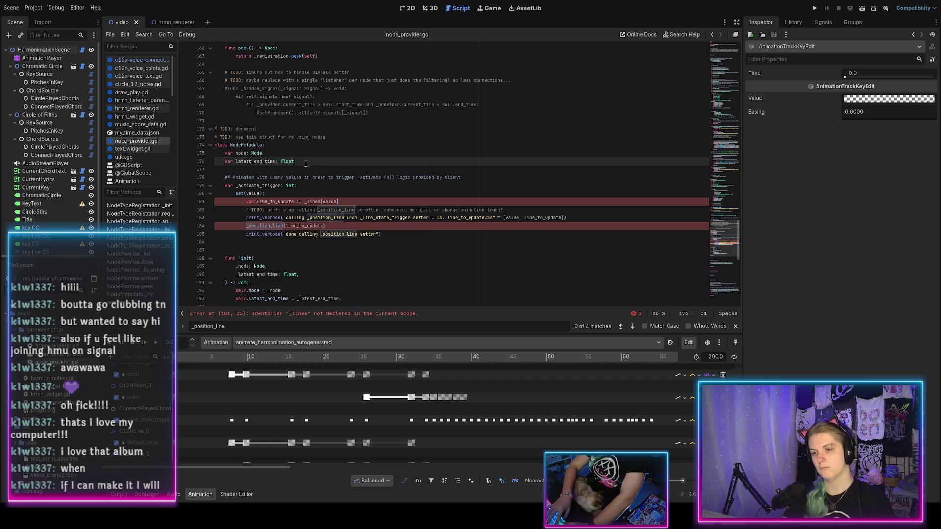
key(Return)
text(var promises:Arra)
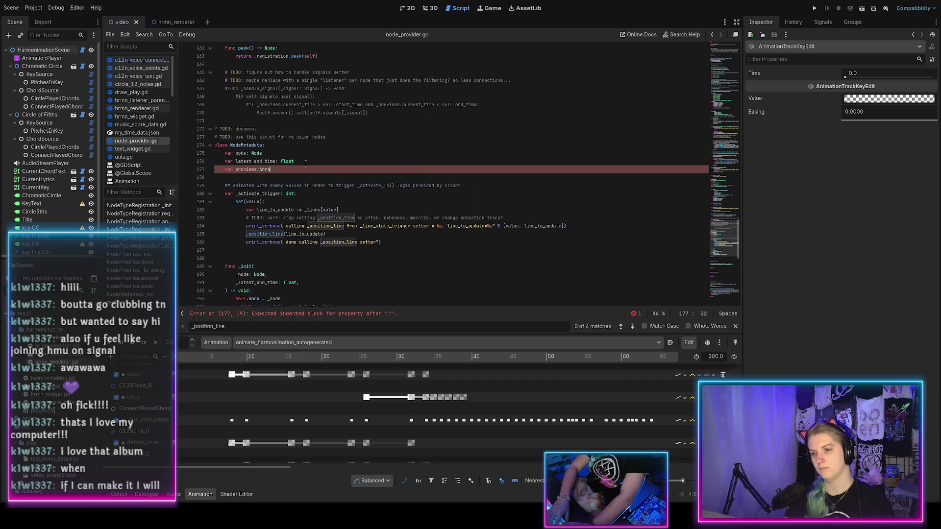
key(Return)
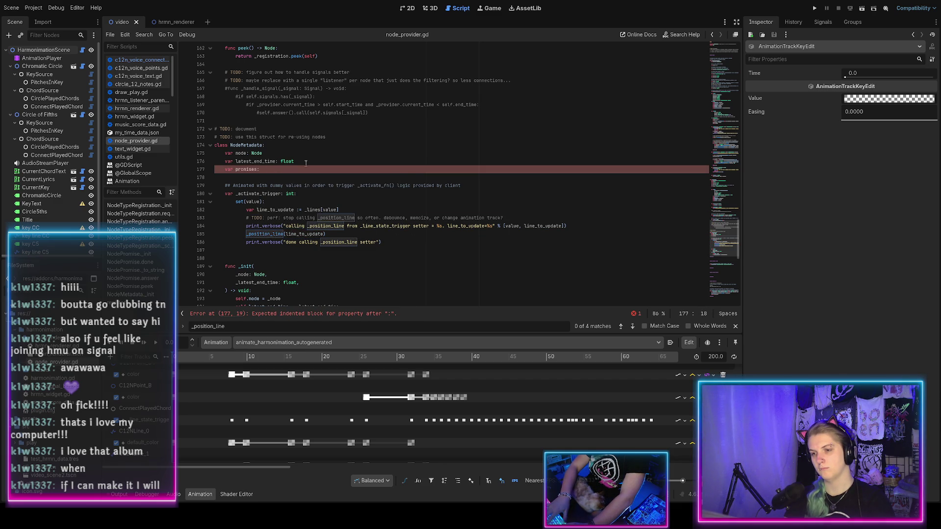
text(Ar[)
text(node)
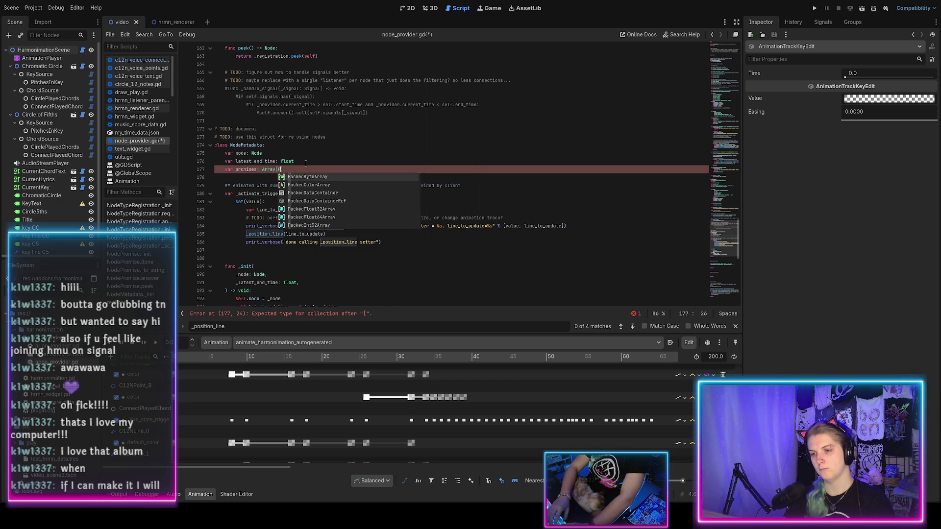
key(BackSpace)
key(BackSpace)
key(BackSpace)
text(N)
key(ctrl+s)
text(romise])
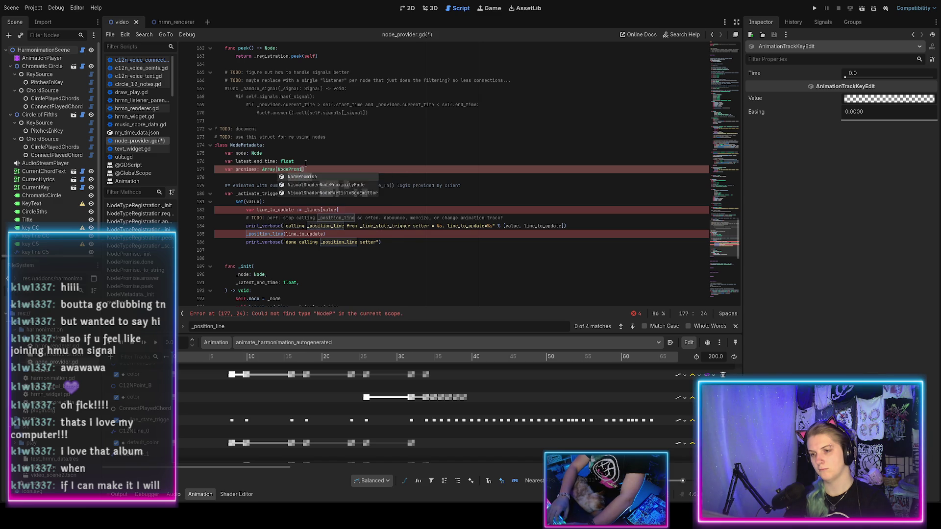
Add a registration field typed NodeTypeRegistration below promises
key(Return)
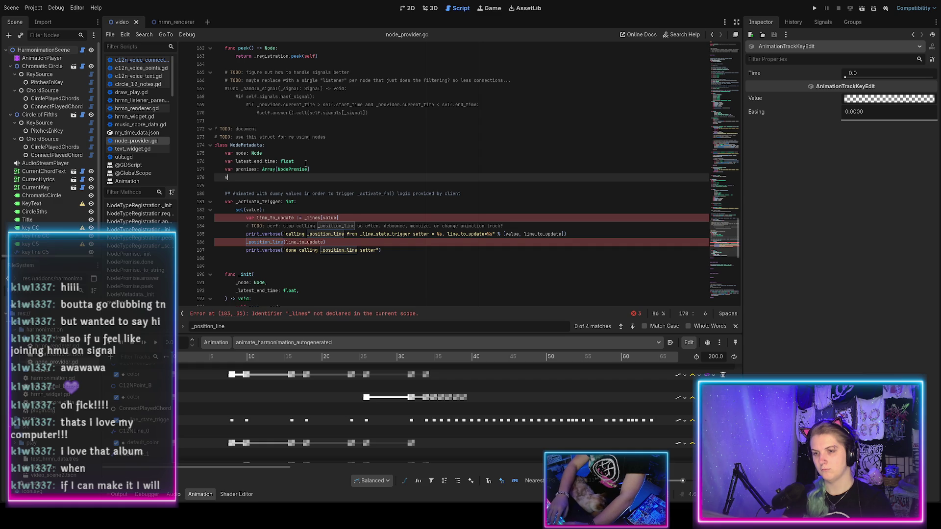
text(ar)
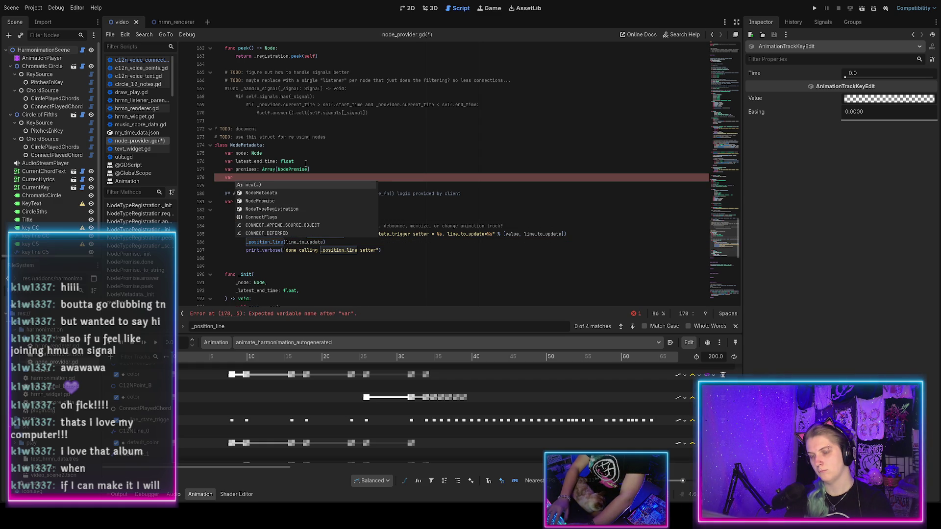
text(_registration: N)
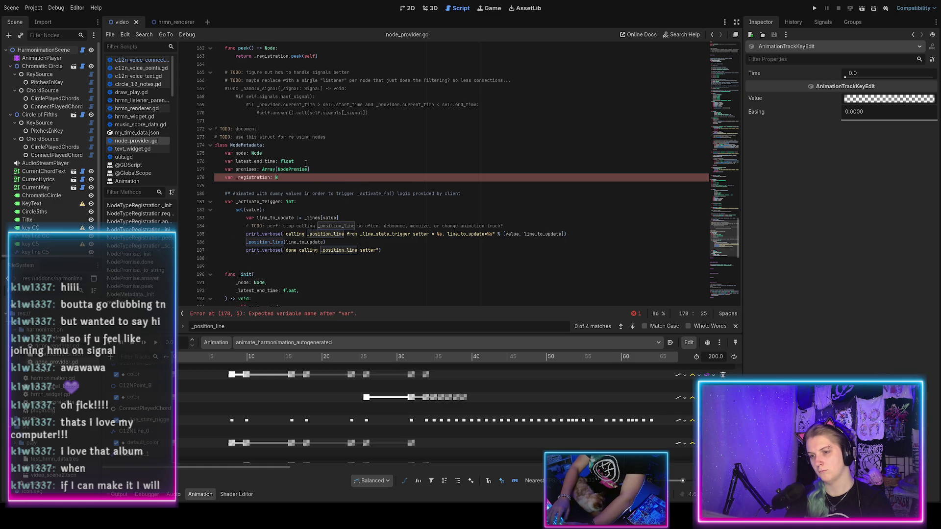
text(odeT)
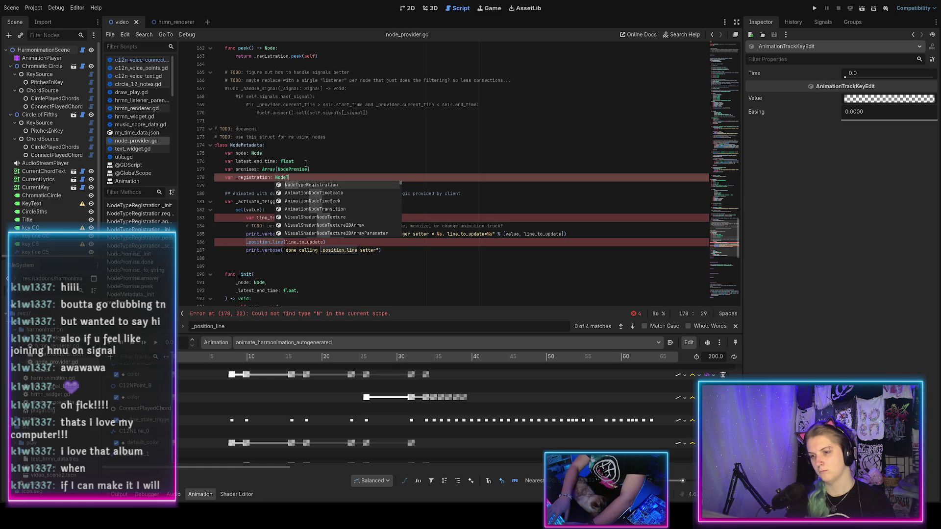
key(Return)
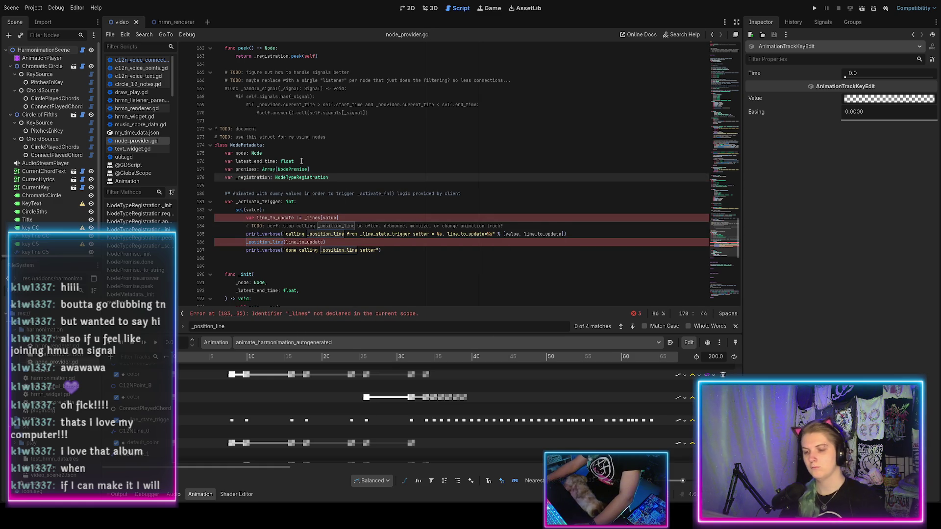
click(238, 178)
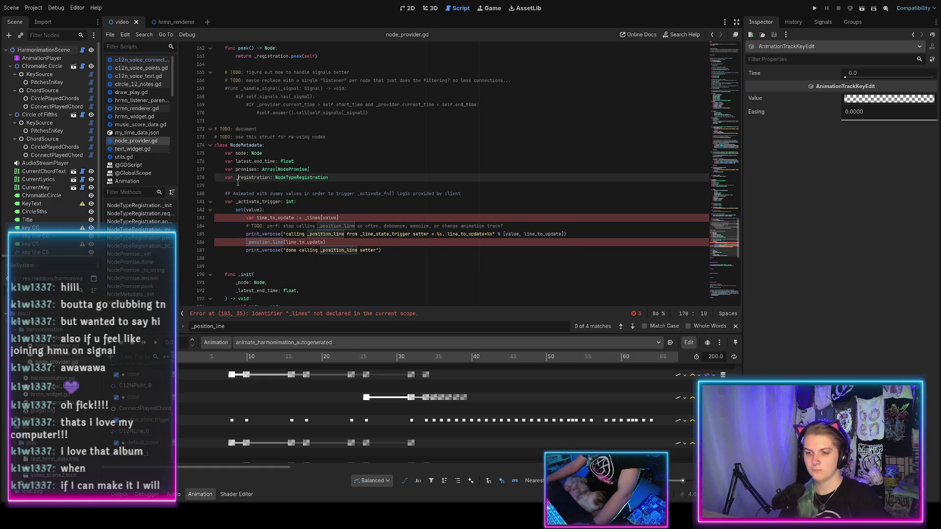
ctrl+scroll(320, 224, up, 1)
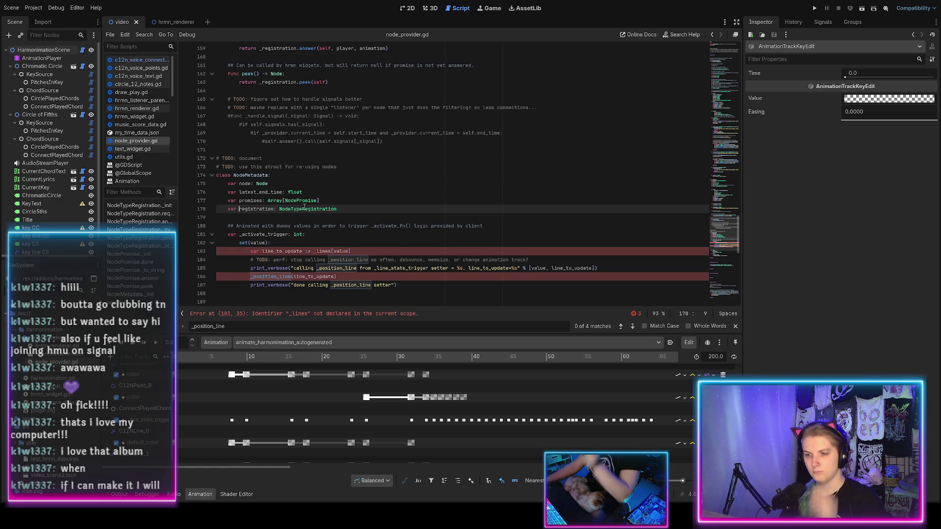
scroll(306, 205, down, 2)
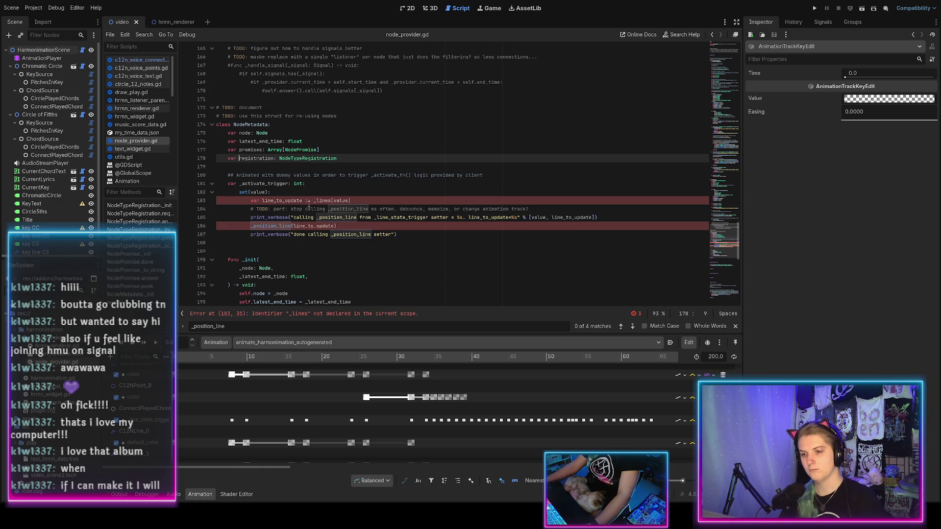
click(279, 191)
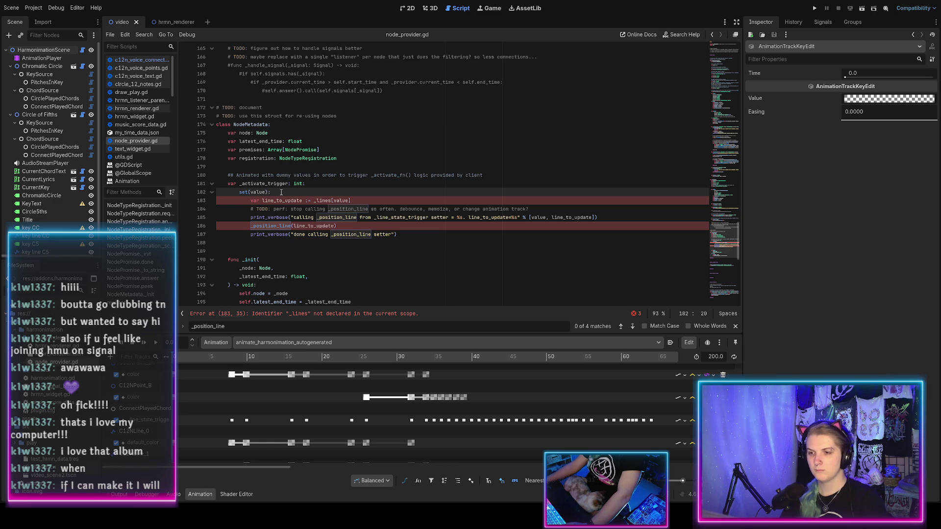
Change the promises field type to Dictionary[int, NodePromise] and save
double_click(275, 150)
text(Dict)
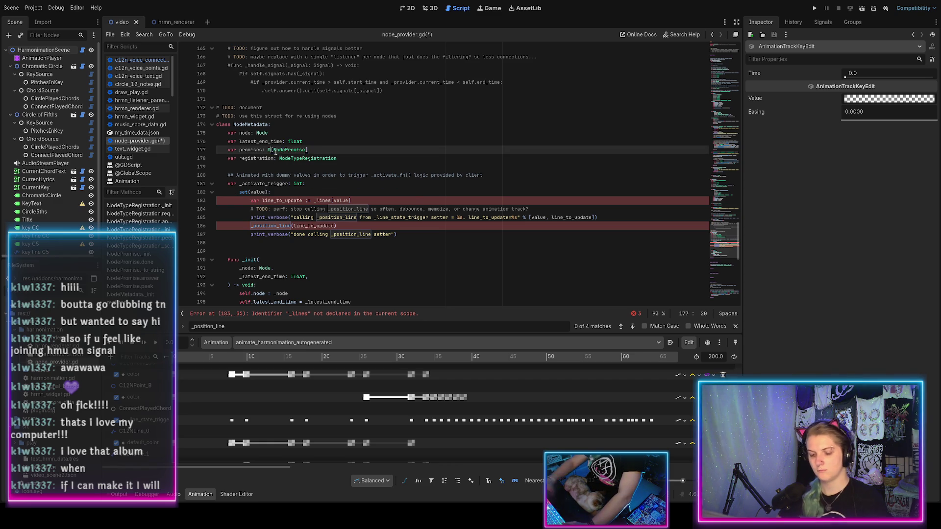
key(Return)
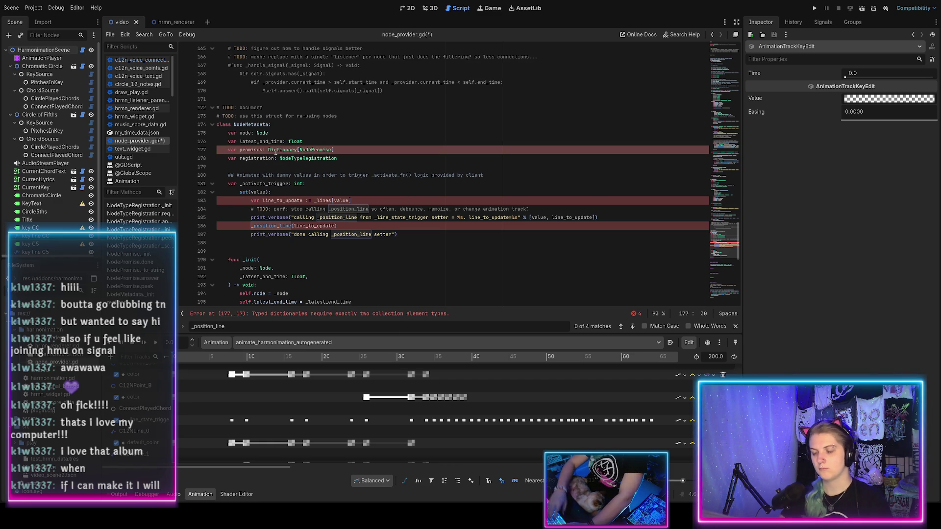
text(int,)
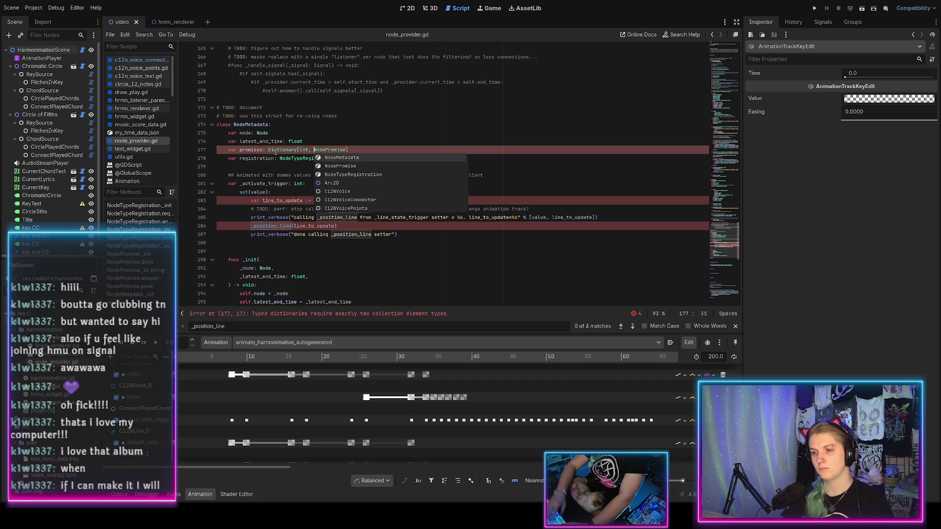
key(End)
key(ctrl+0)
key(ctrl+s)
Add 'var target_promise = self.promises[value]' inside the _activate_trigger setter
scroll(283, 216, down, 2)
click(291, 233)
key(Return)
text(promise)
key(Home)
text(va)
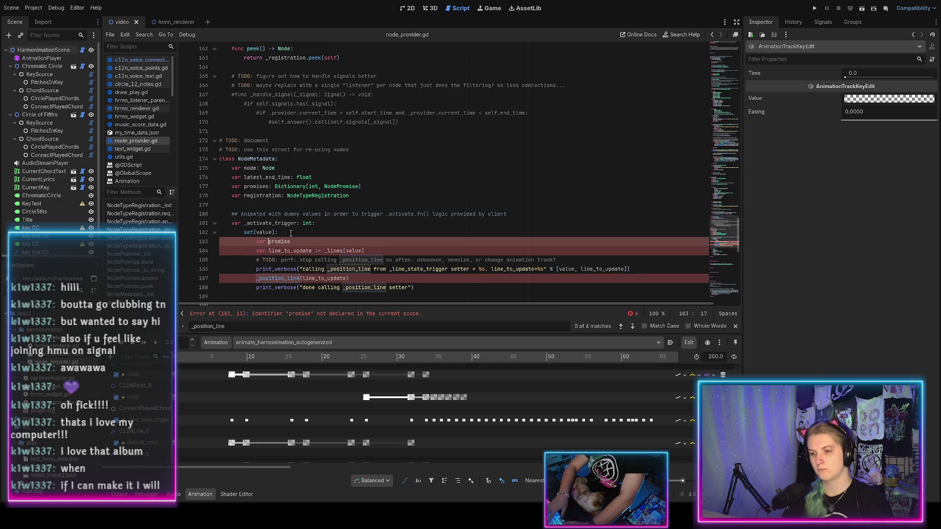
key(End)
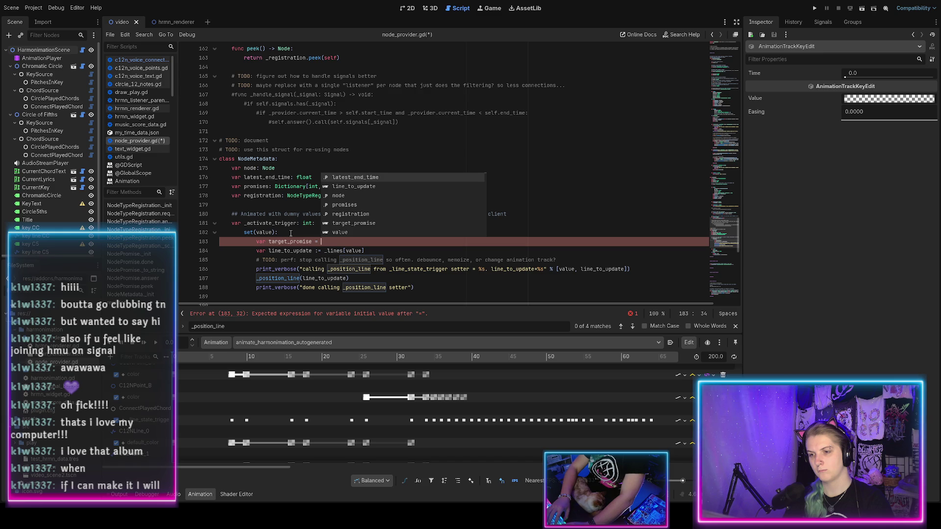
text(self.promise)
key(ctrl+s)
text(s)
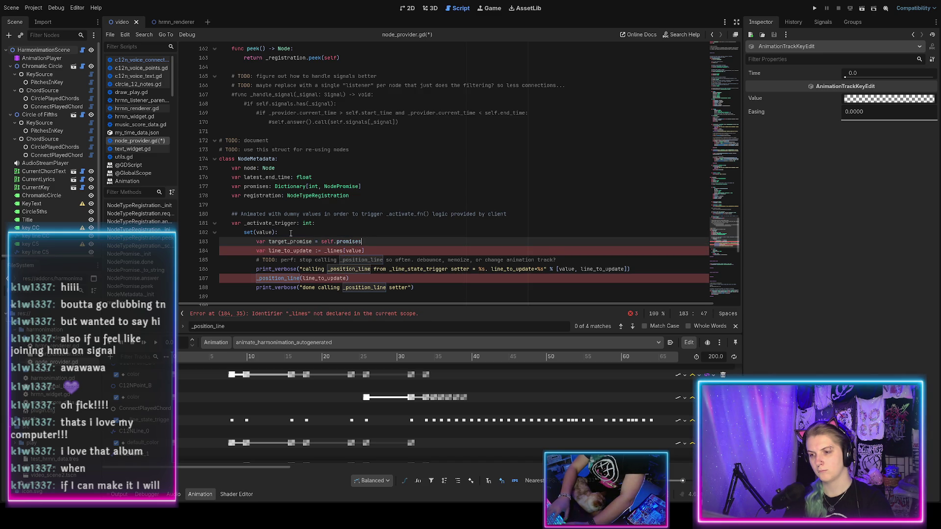
text([value])
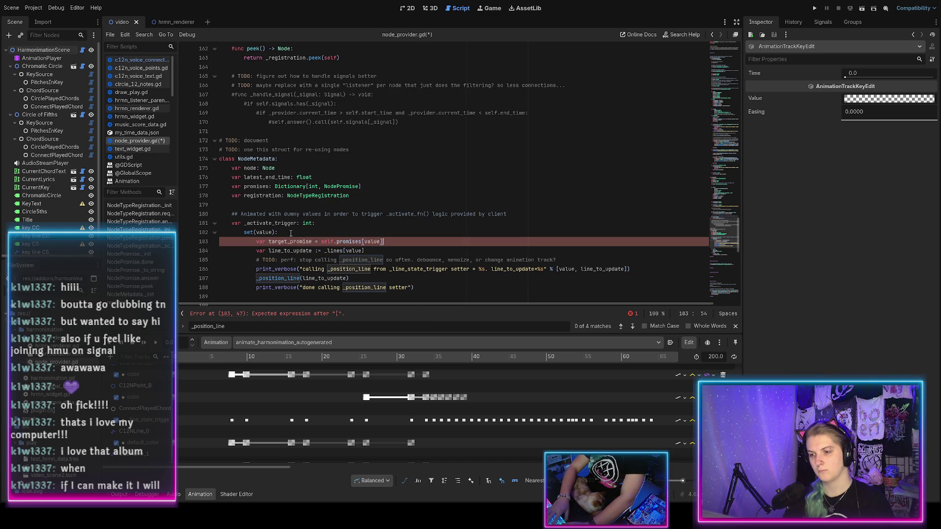
Start a 'registration.ini…' call on the next line of the setter
key(Return)
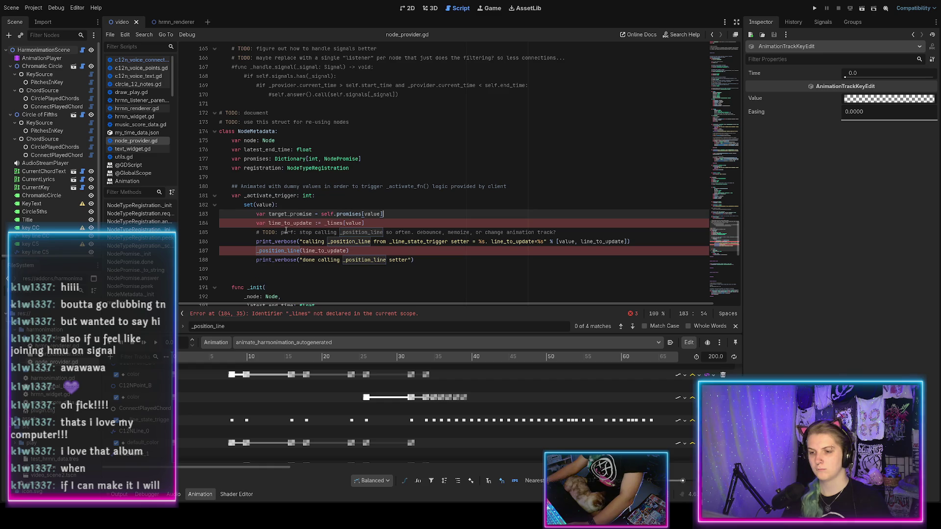
scroll(286, 230, down, 1)
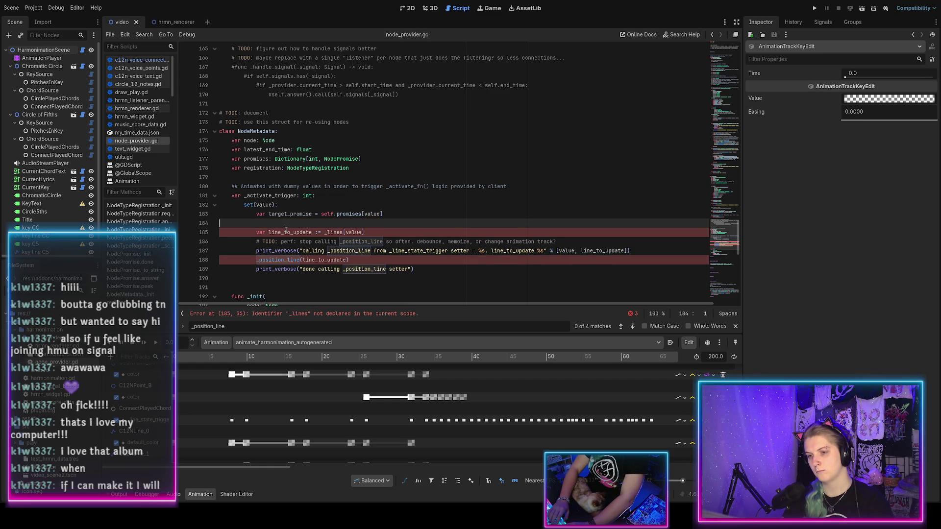
key(End)
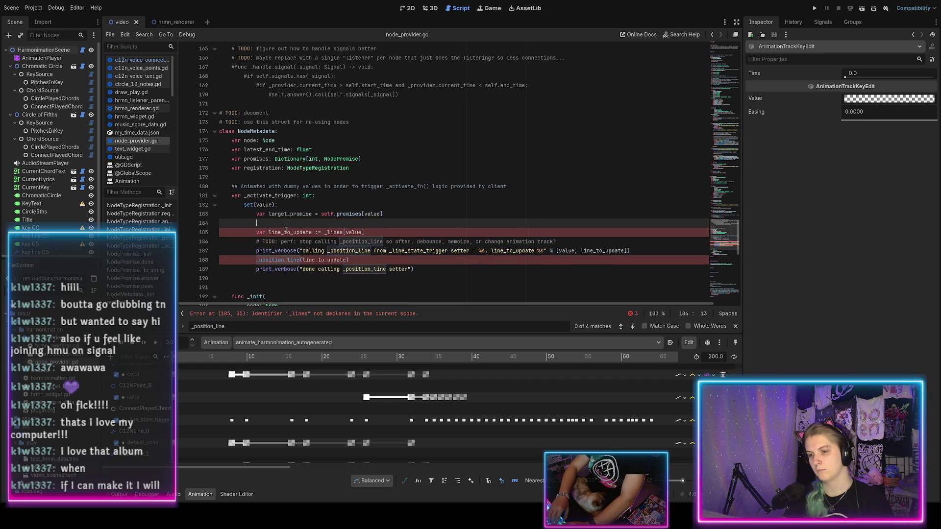
text(registration.)
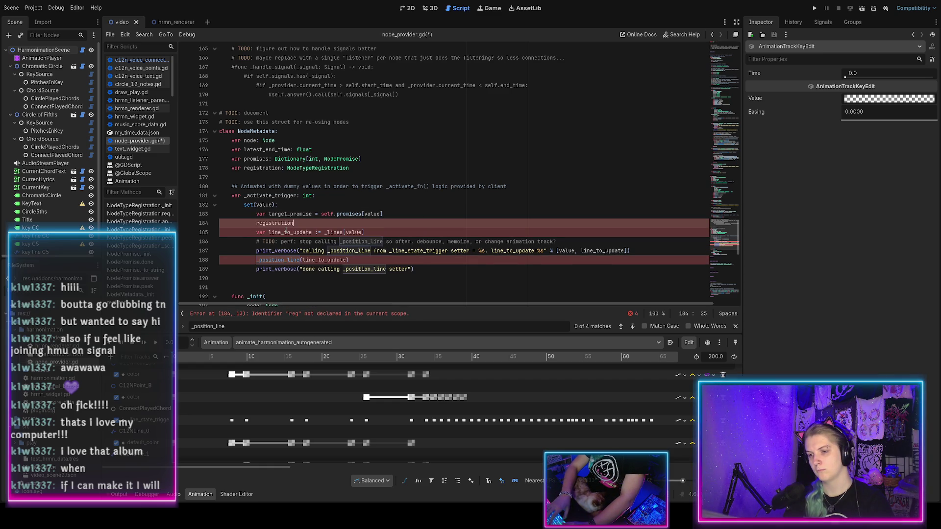
key(ctrl+s)
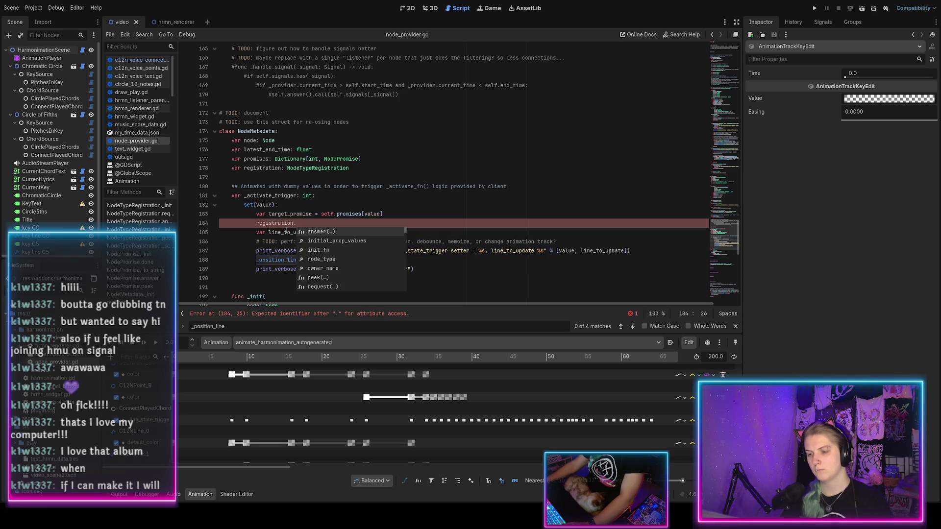
text(ini)
scroll(341, 192, up, 20)
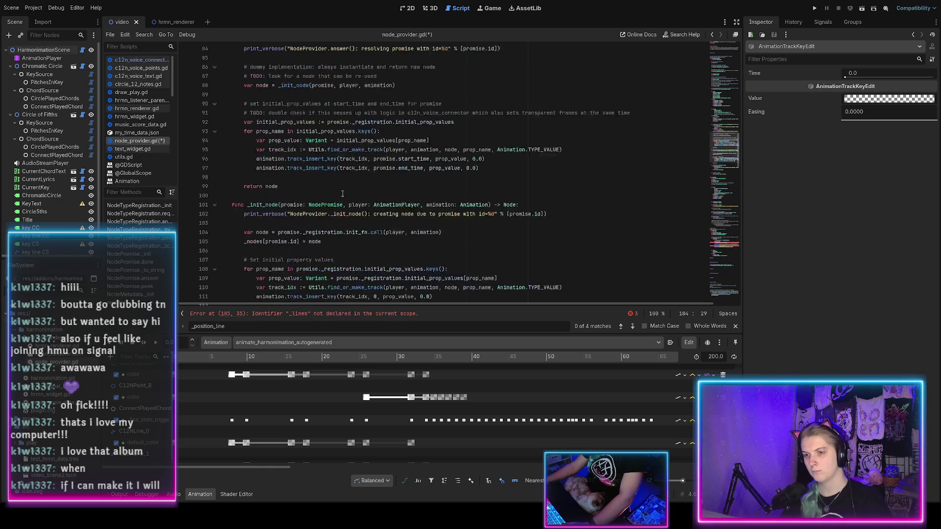
Uncomment the activate_fn Callable declaration on line 40 with Ctrl+K
scroll(341, 193, down, 2)
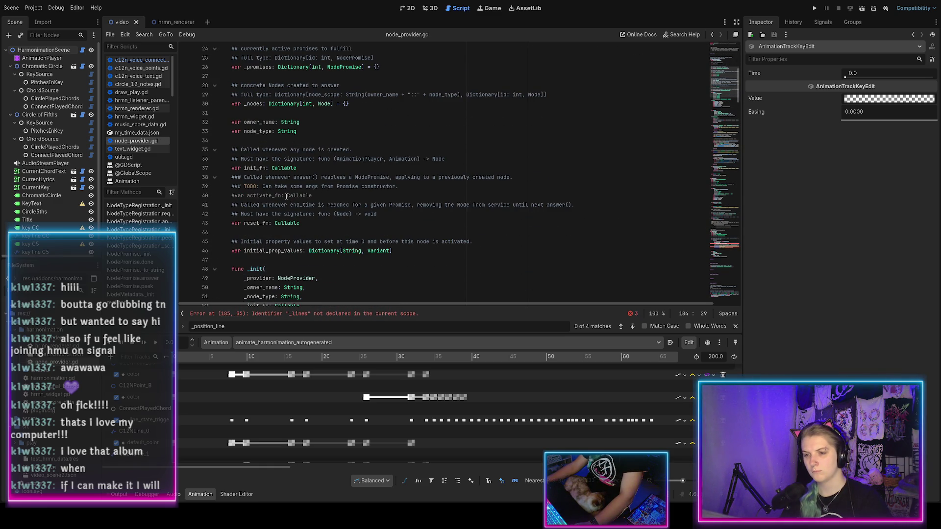
click(307, 196)
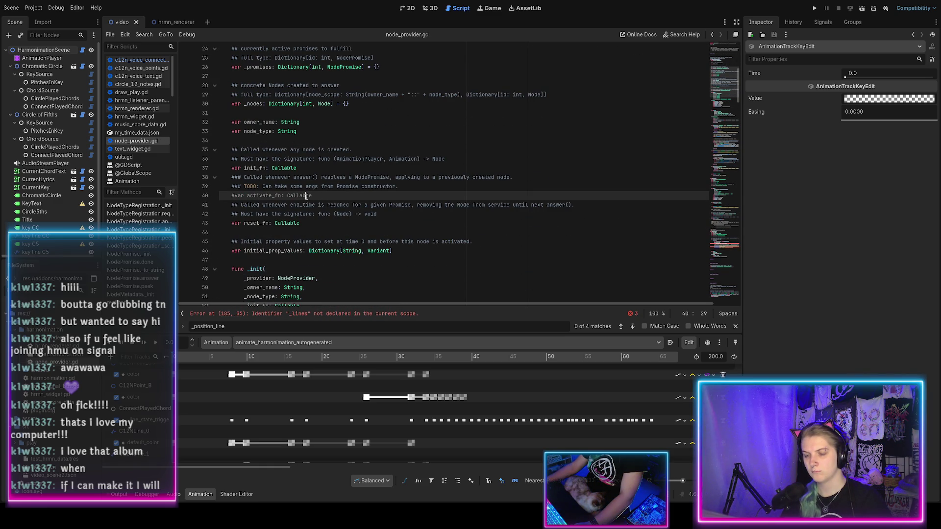
key(ctrl+k)
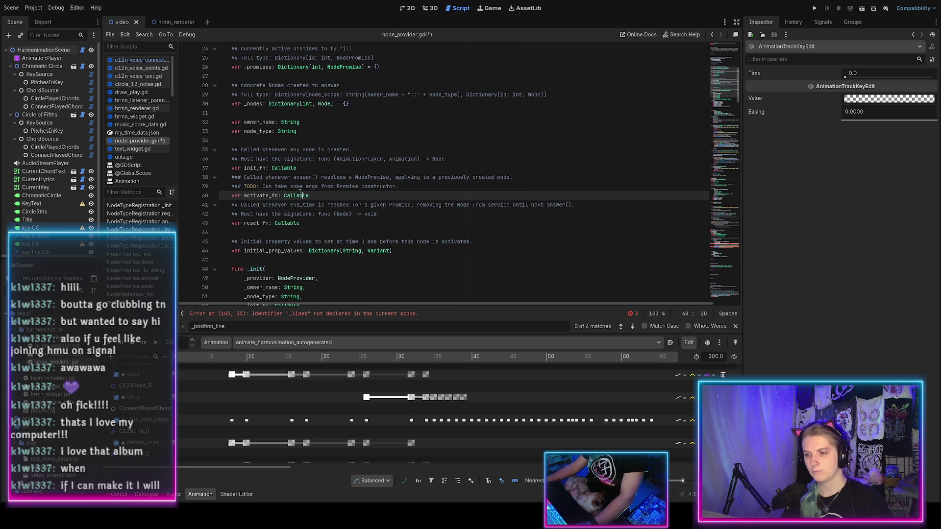
click(336, 177)
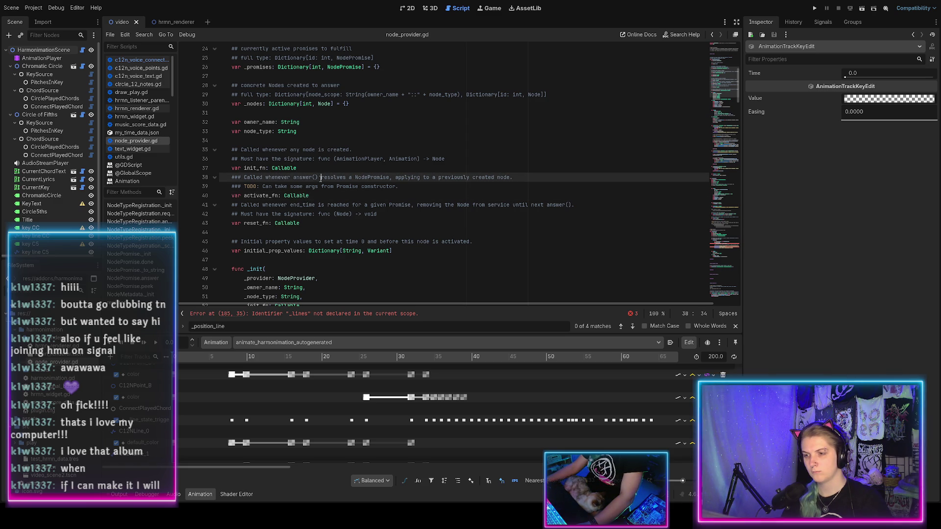
key(End)
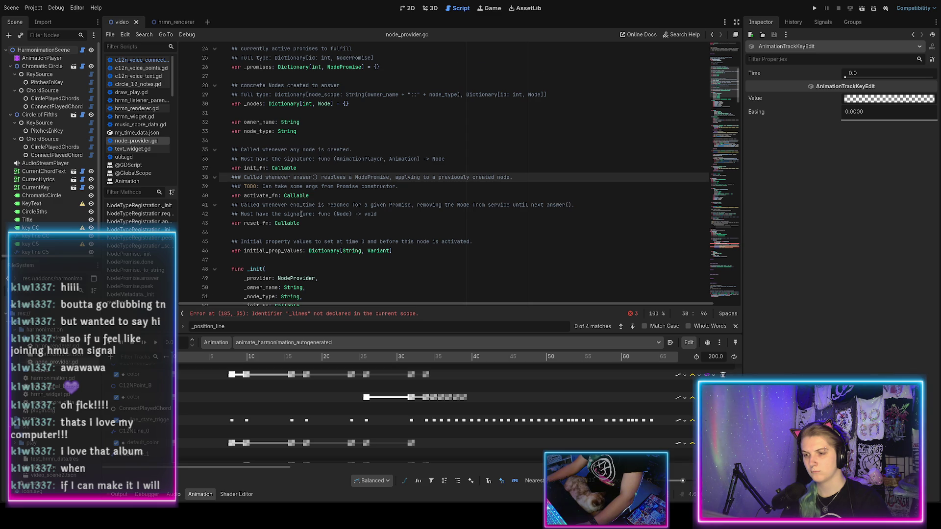
Scroll down to the setter and place the caret after 'registration.' on line 184
scroll(301, 214, down, 8)
scroll(301, 214, down, 13)
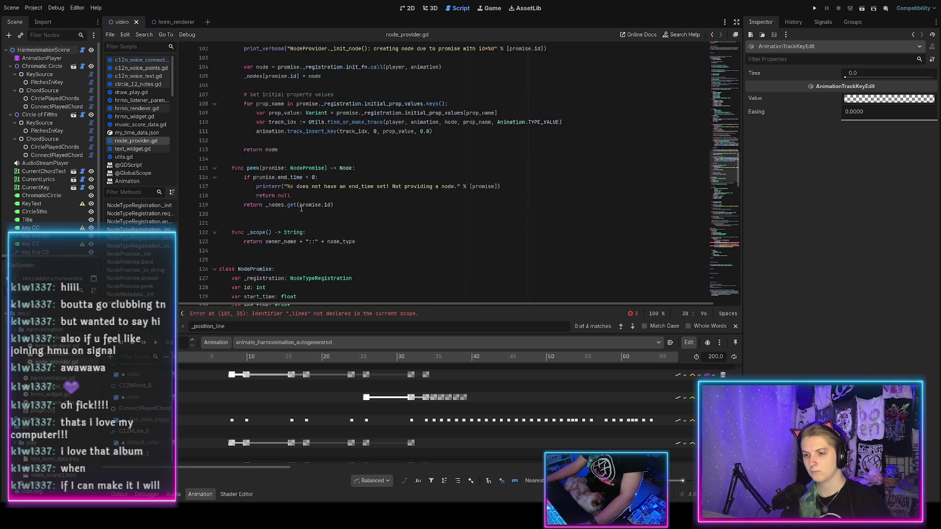
scroll(301, 208, up, 3)
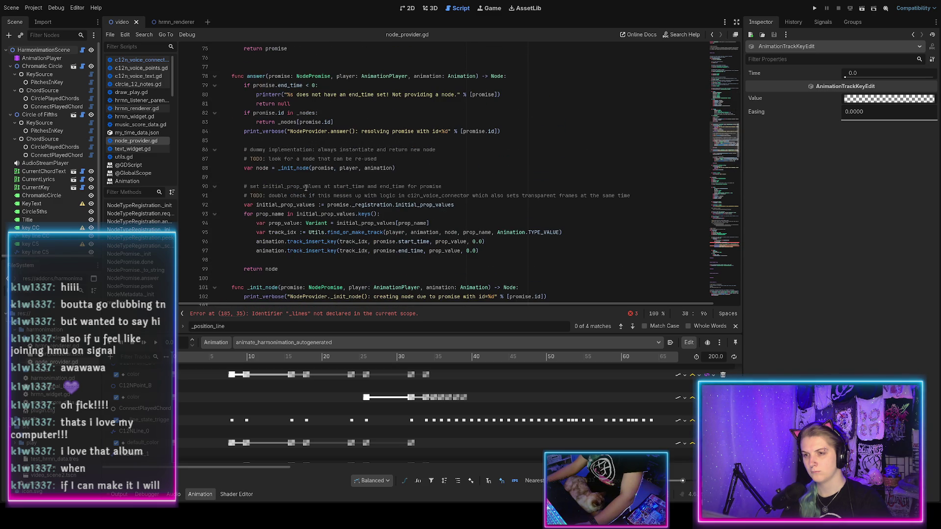
scroll(305, 188, down, 5)
scroll(306, 189, up, 1)
scroll(306, 188, down, 3)
scroll(306, 188, up, 3)
scroll(306, 187, down, 5)
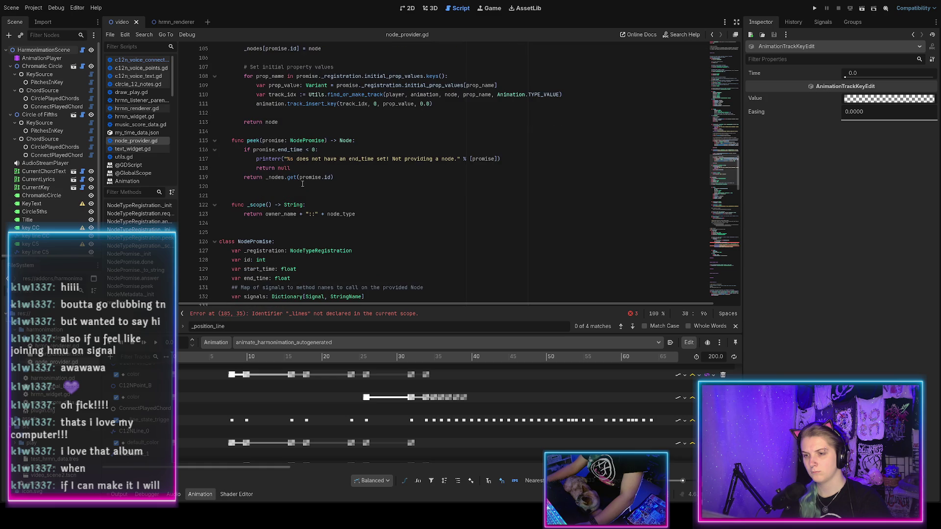
scroll(303, 183, down, 16)
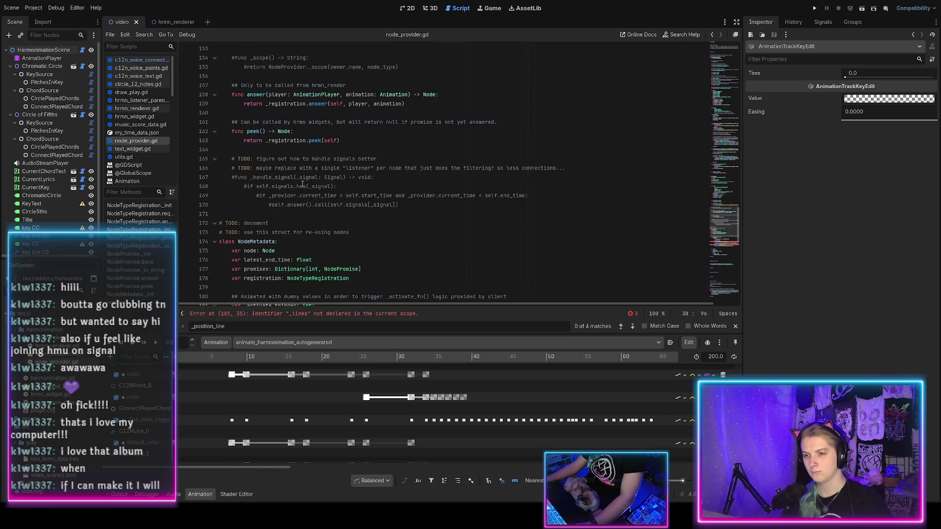
scroll(303, 184, down, 6)
click(317, 168)
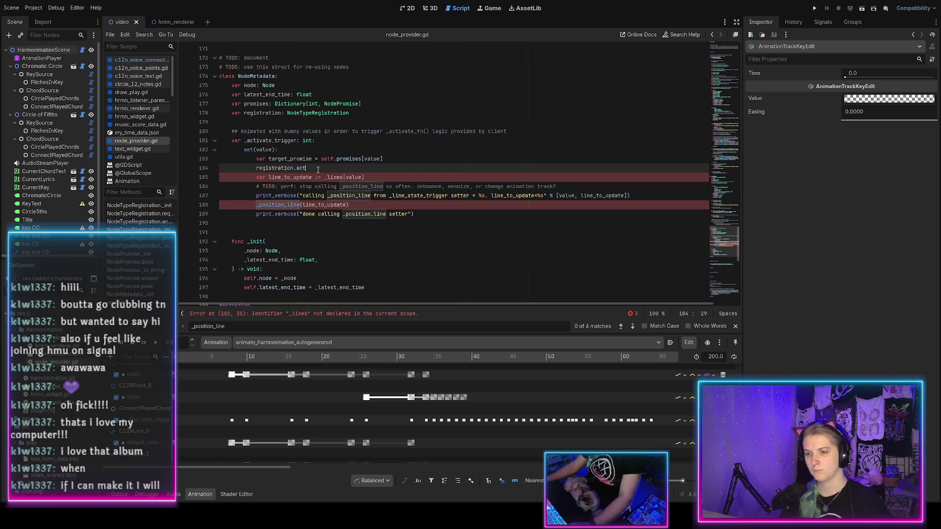
Complete line 184 as 'registration.activate_fn.call()' using autocomplete
key(BackSpace)
key(BackSpace)
key(BackSpace)
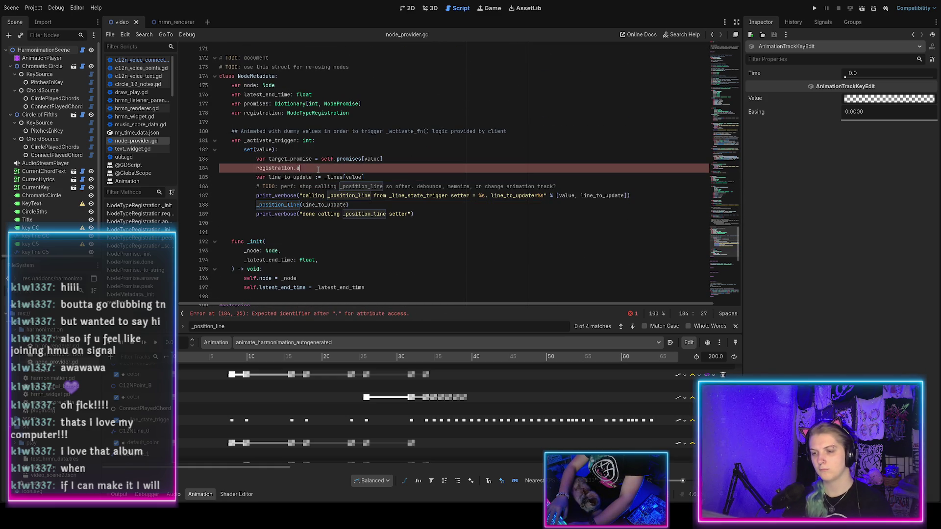
text(act)
key(Return)
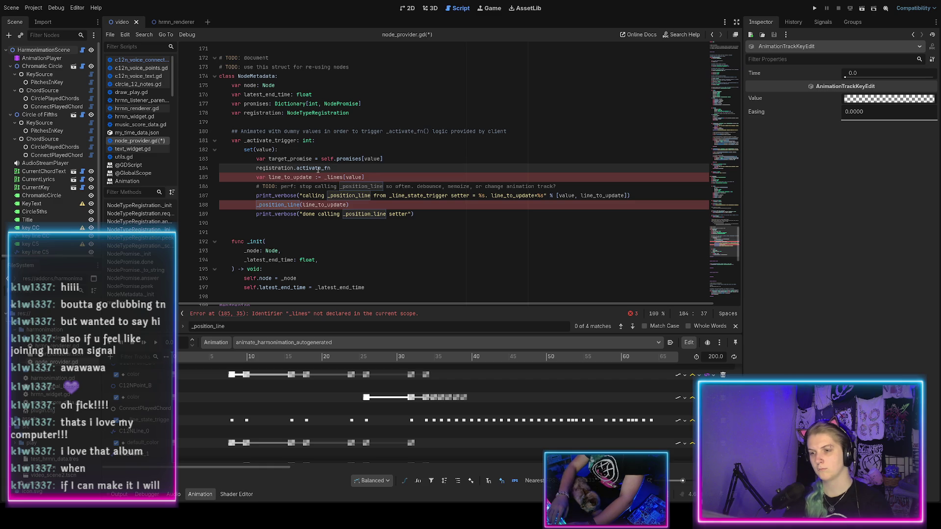
text(.)
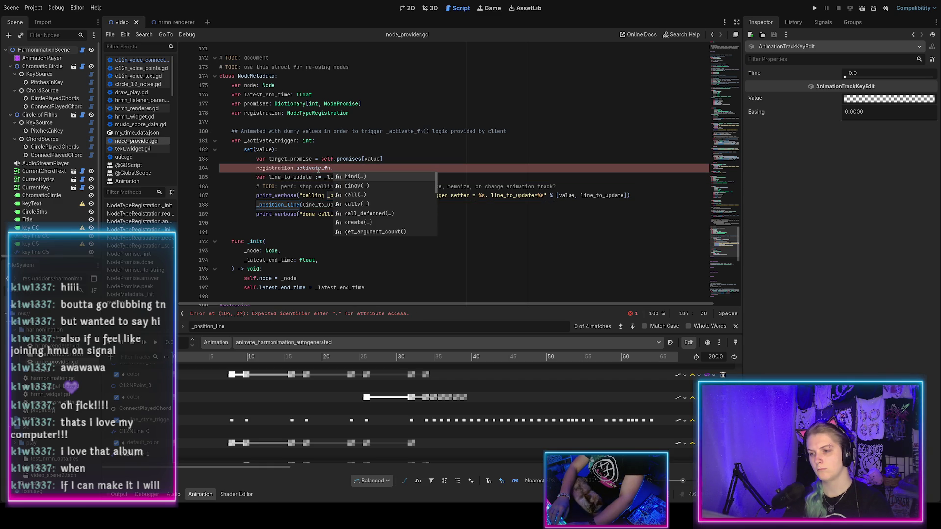
text(call)
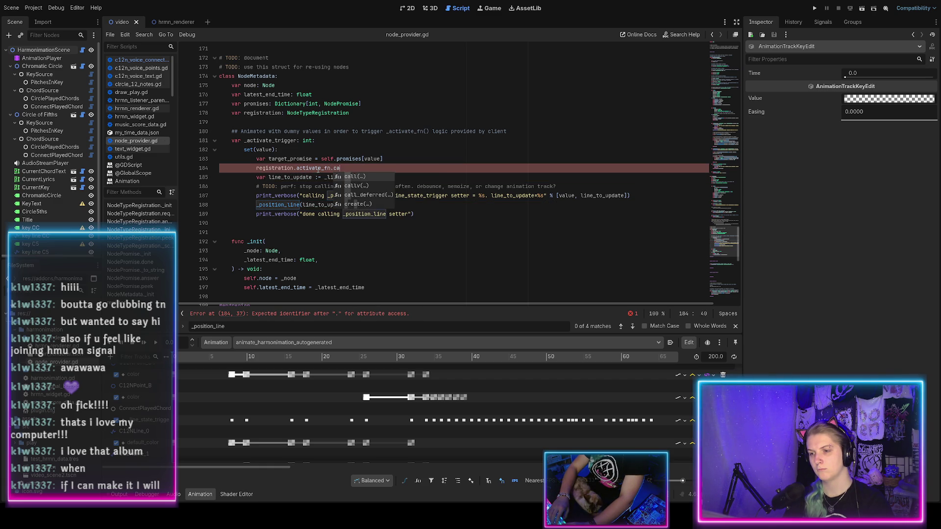
key(Return)
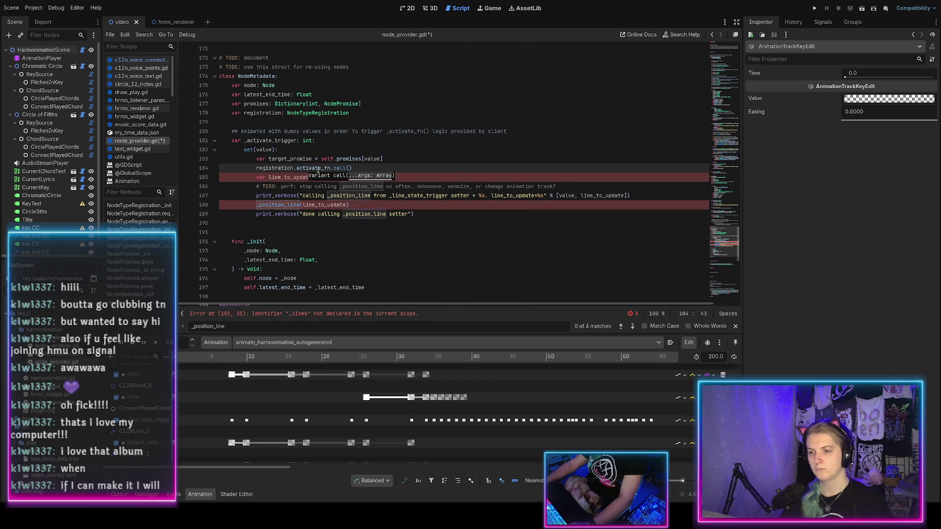
key(End)
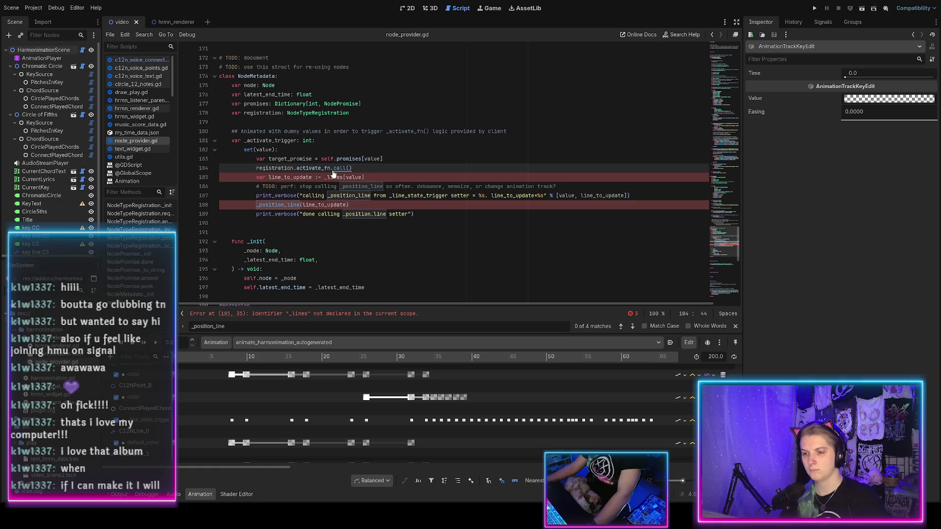
scroll(311, 168, up, 20)
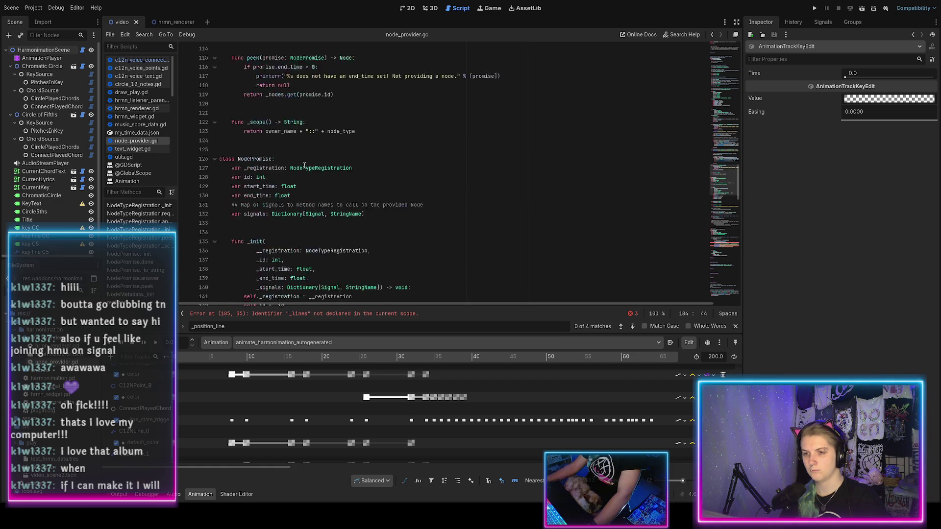
scroll(304, 165, down, 7)
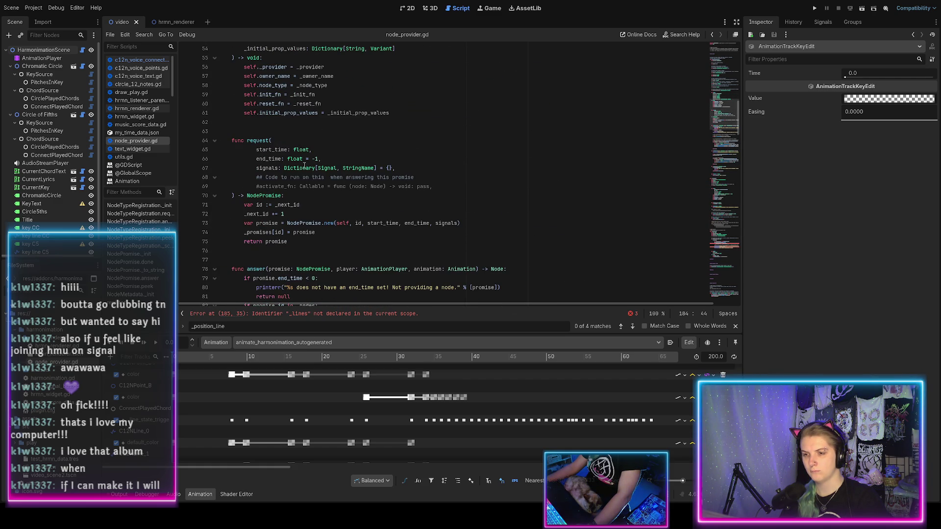
Add the doc comment '### Must have the signature: func() -> Node' below line 38 and save
scroll(304, 166, up, 9)
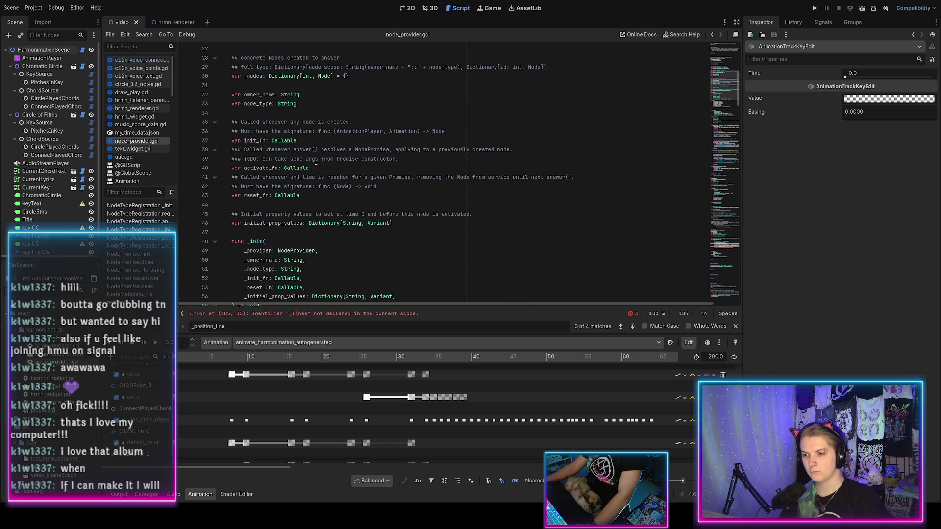
click(423, 153)
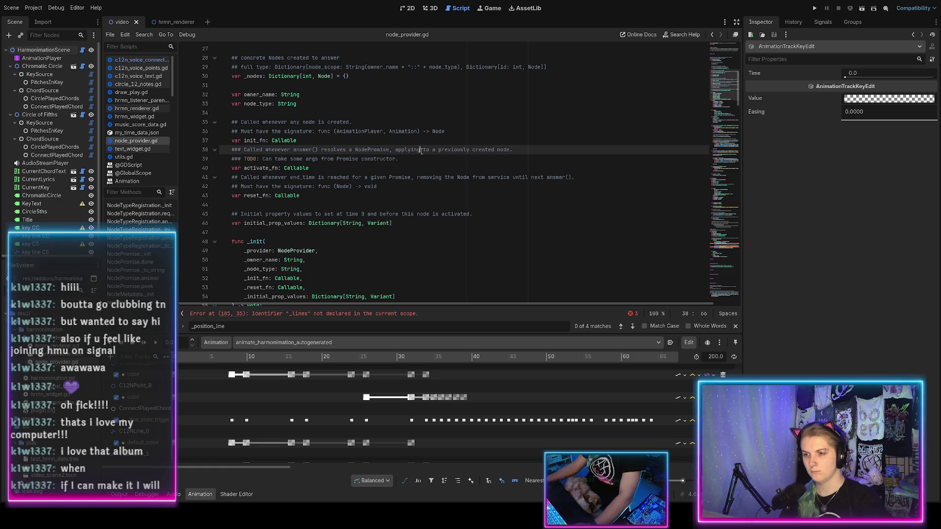
key(ctrl+Return)
text(### Must have the si)
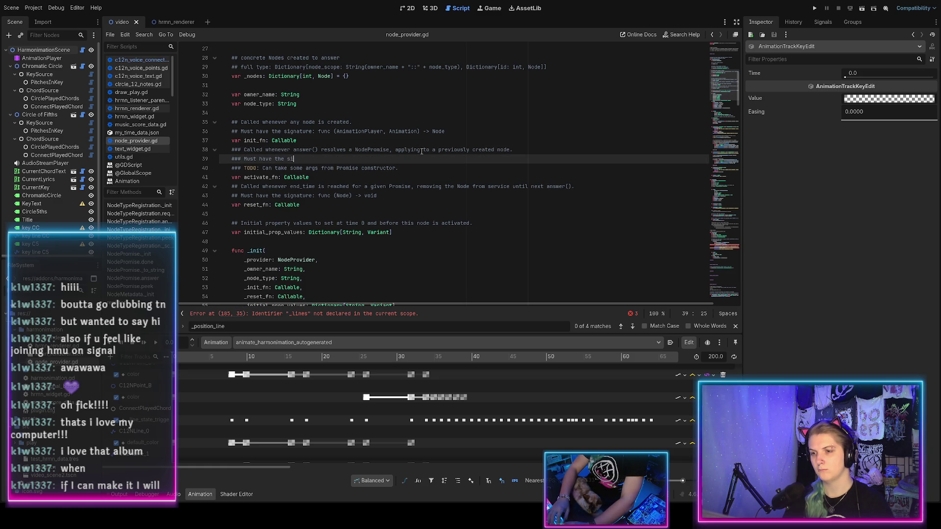
text(gnature: func() )
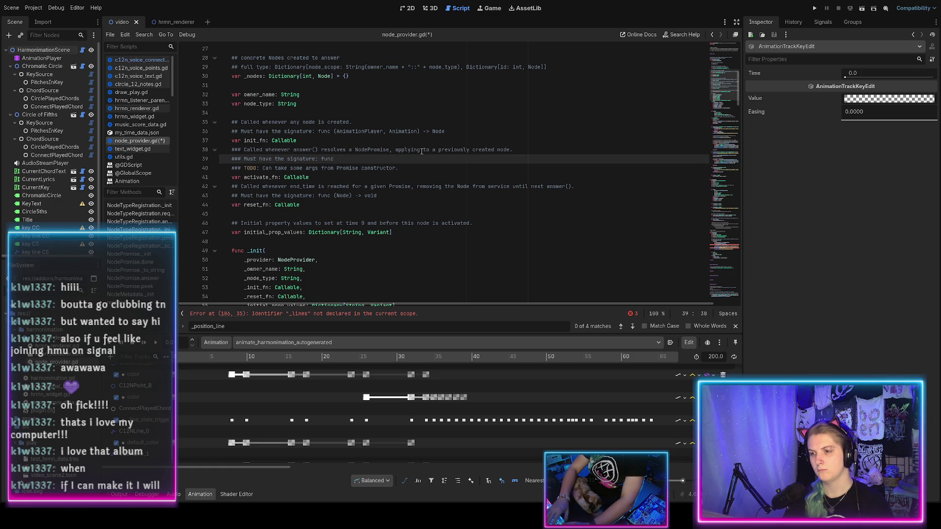
text(-> Node)
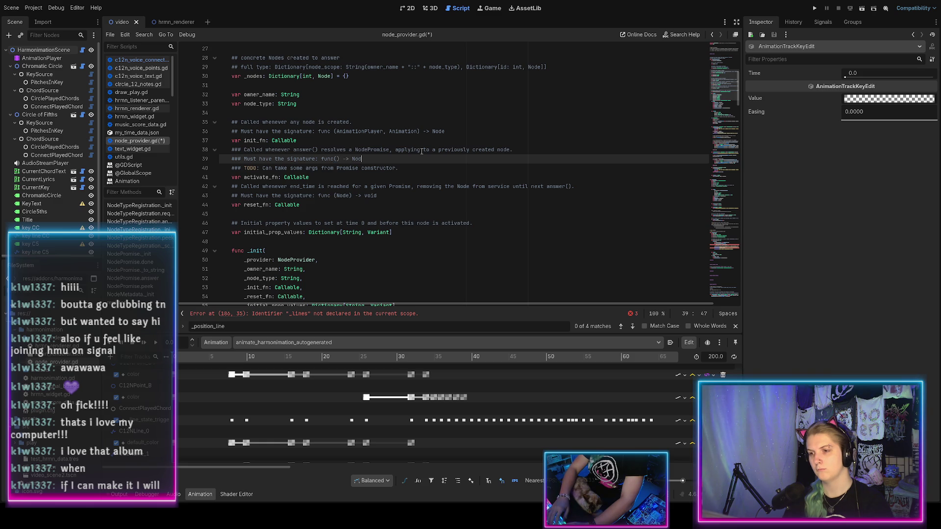
key(ctrl+s)
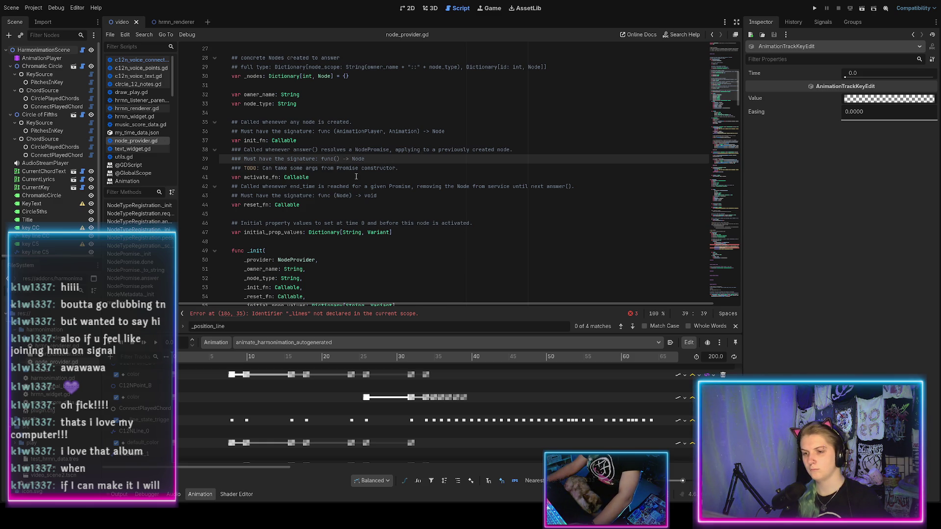
scroll(357, 177, down, 20)
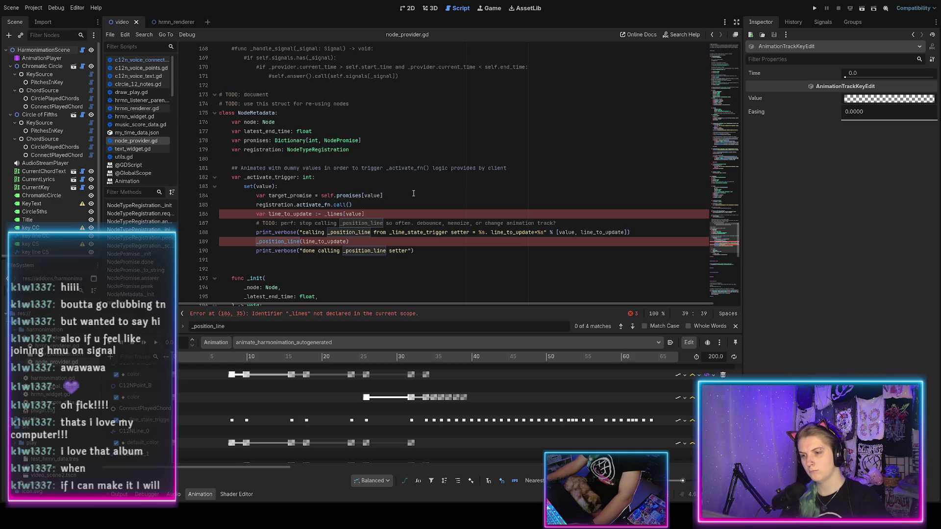
Insert 'during animation playback' into the activate_fn comment on line 38 and save
scroll(413, 194, up, 20)
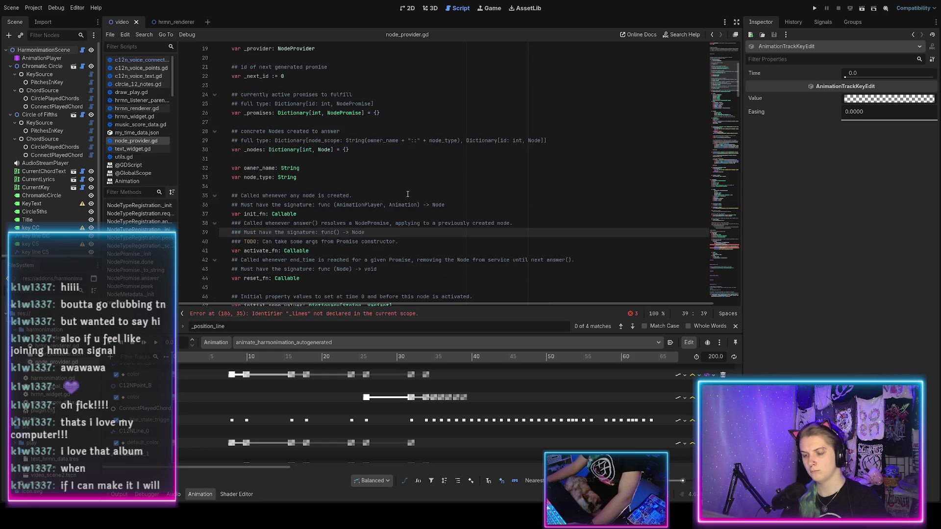
scroll(346, 163, down, 3)
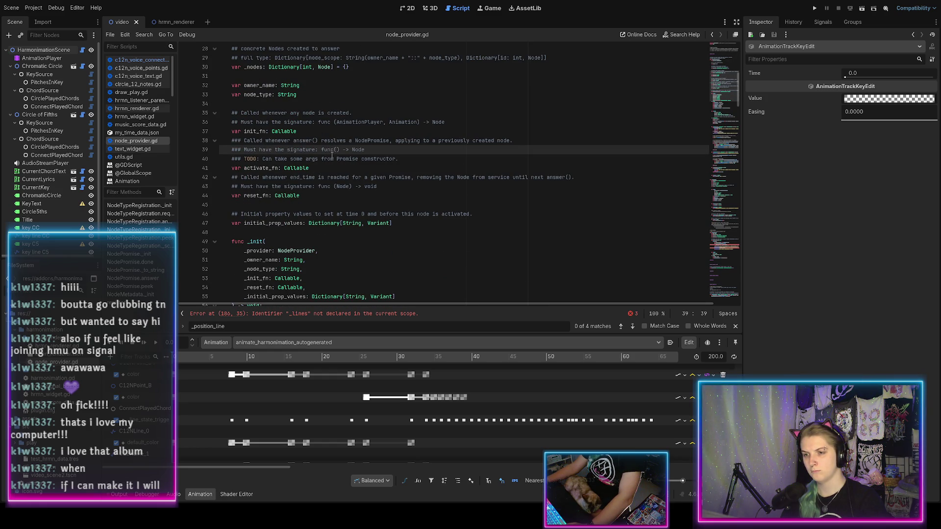
click(266, 141)
text(during animation p)
text(layback)
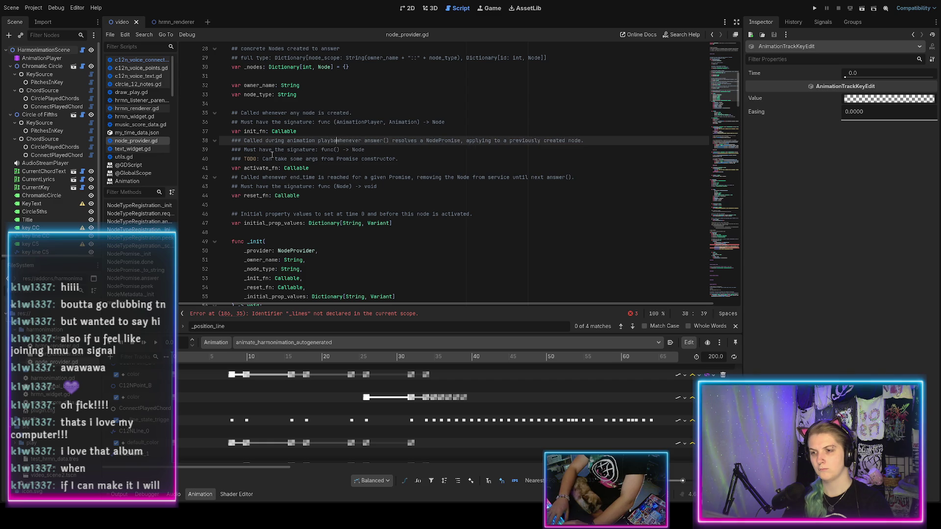
key(ctrl+s)
Reword the init_fn comment to 'Called during initialization whenever a node is created.' and save
click(265, 114)
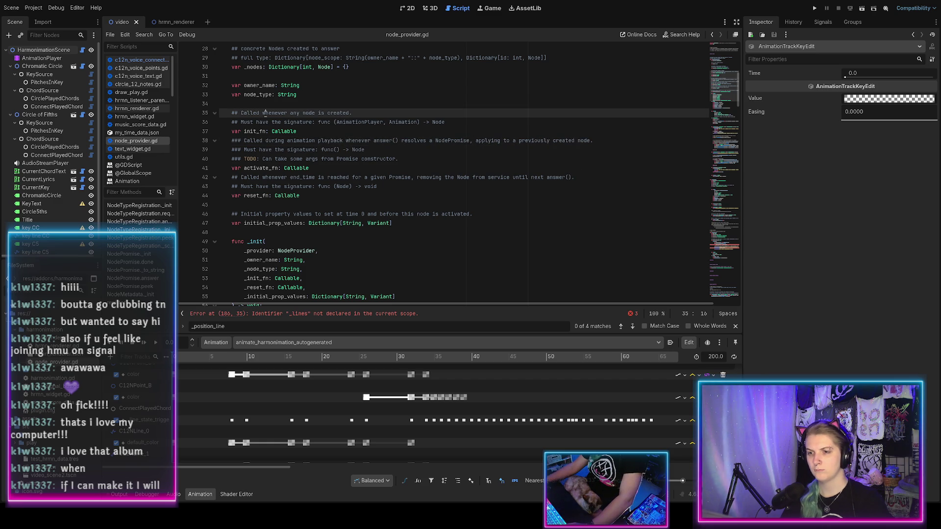
text(during initia)
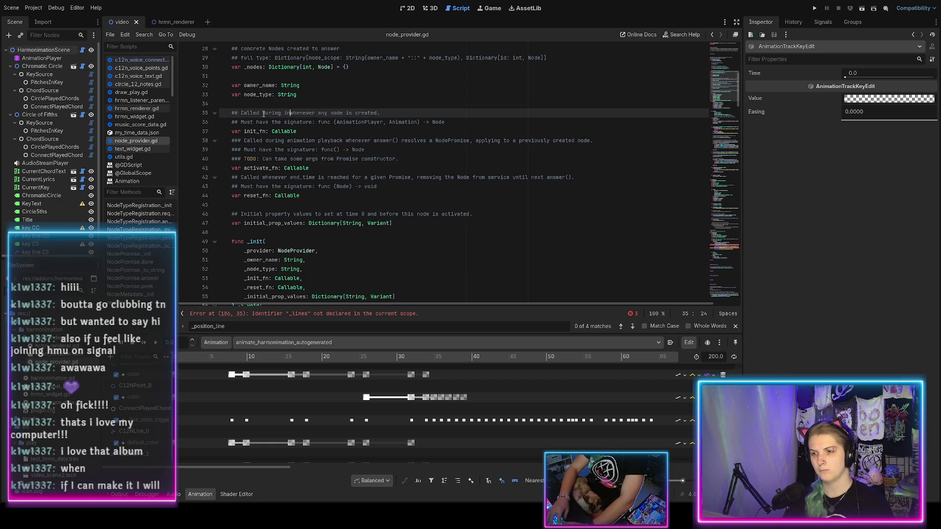
text(lization)
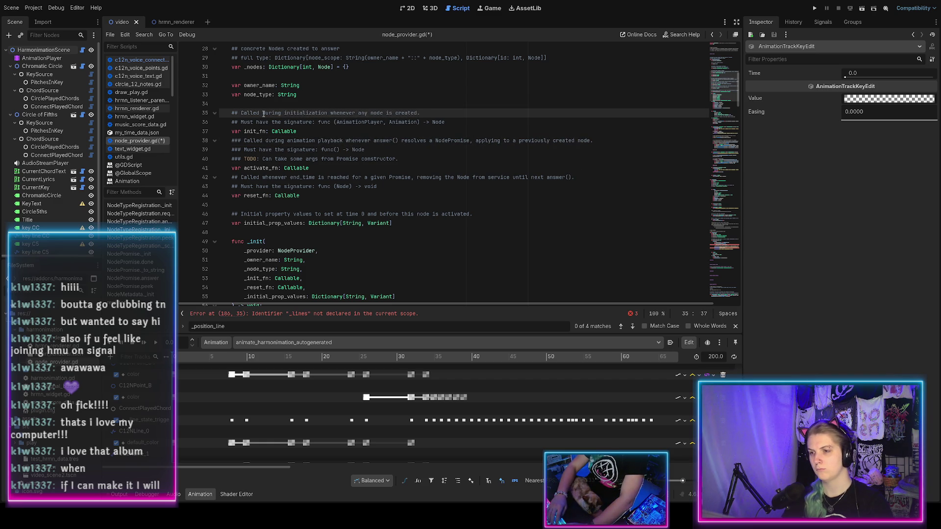
key(Left)
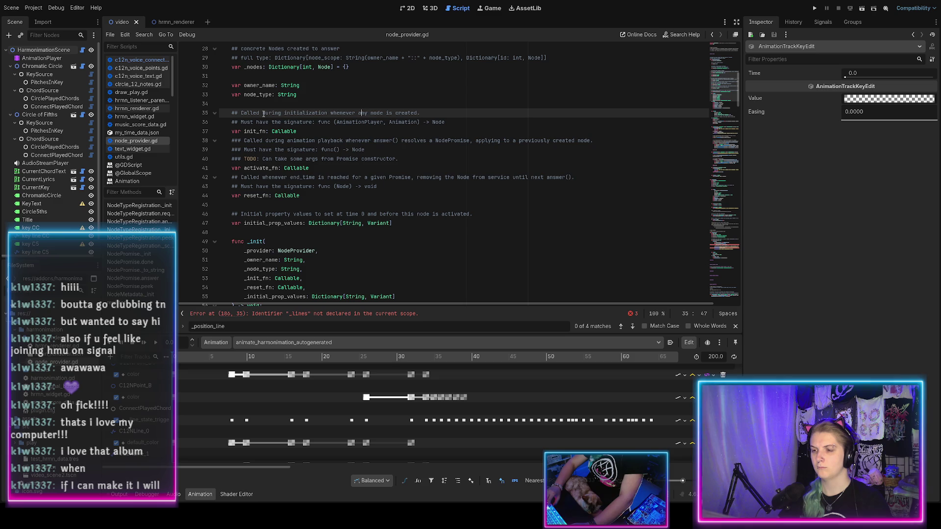
key(BackSpace)
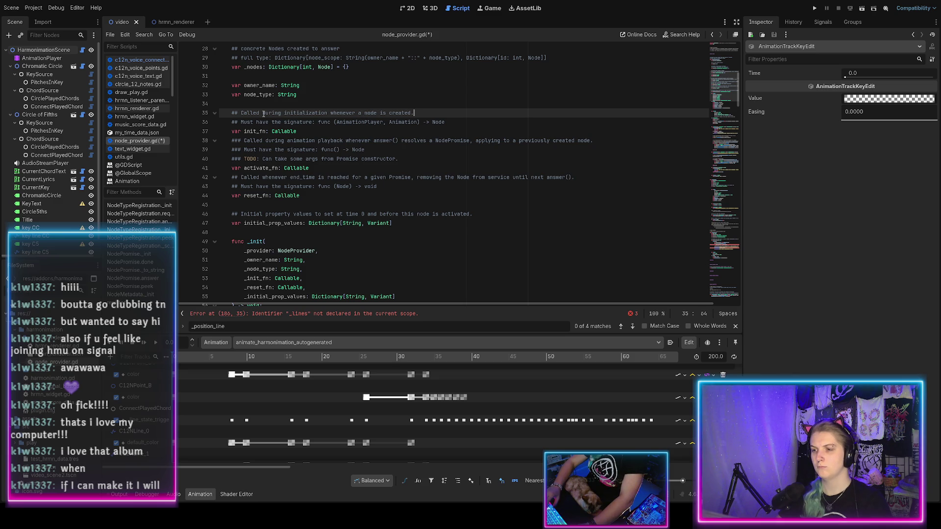
key(ctrl+s)
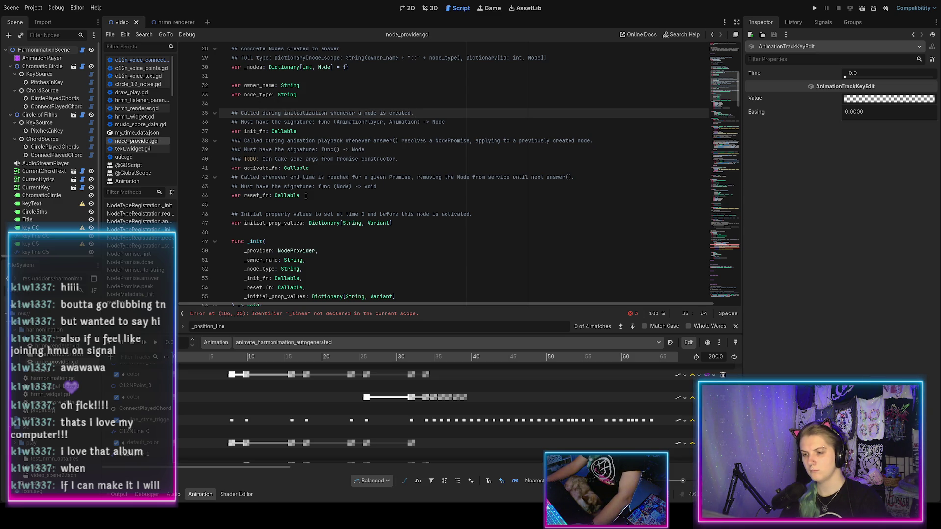
drag(306, 196, 304, 177)
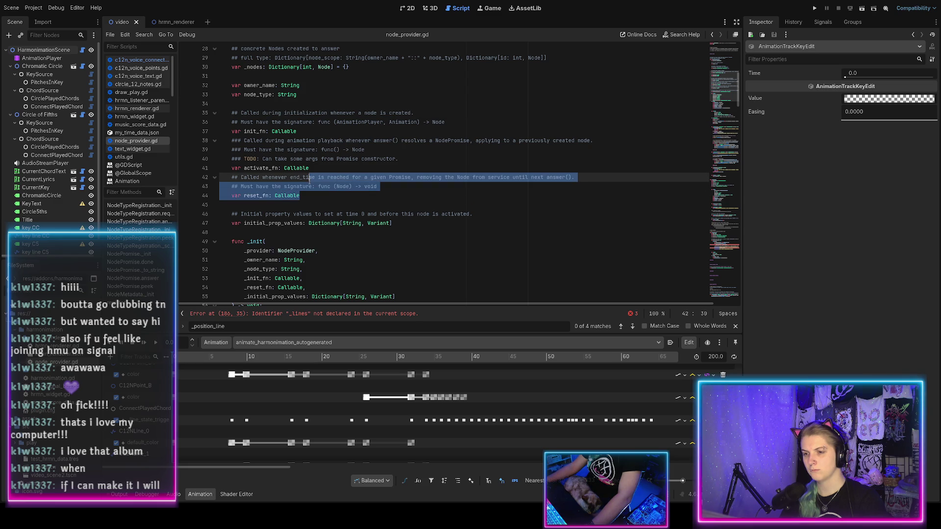
Find the reset_fn field declaration and comment it out with Ctrl+K
click(266, 197)
key(ctrl+f)
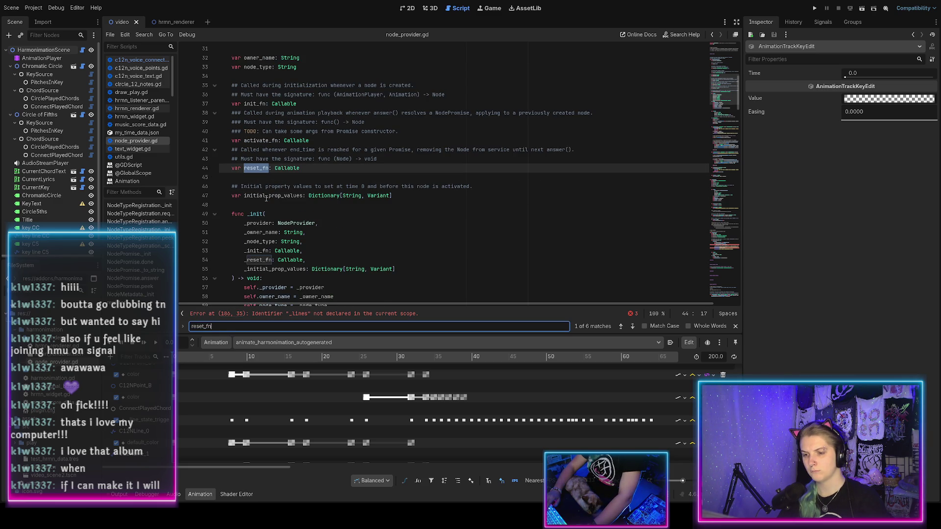
key(Return)
key(Return)
key(Return)
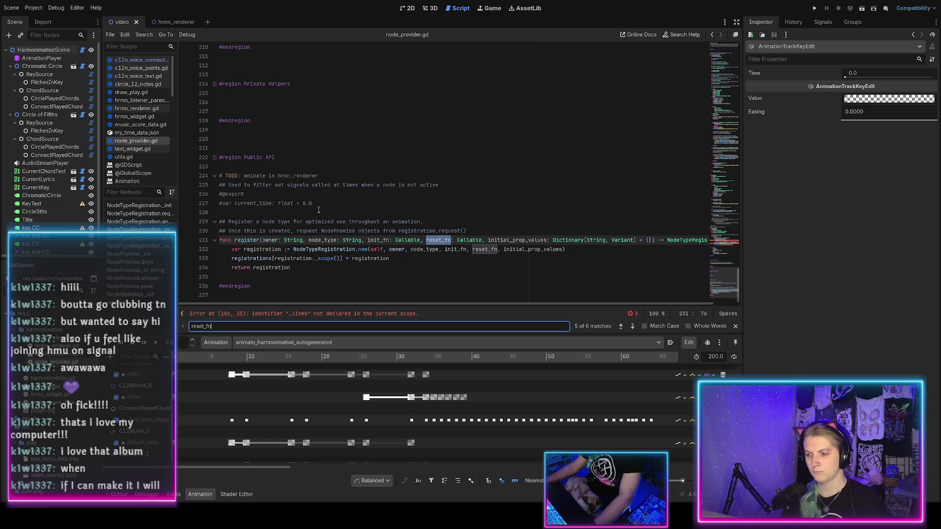
key(Return)
key(Return)
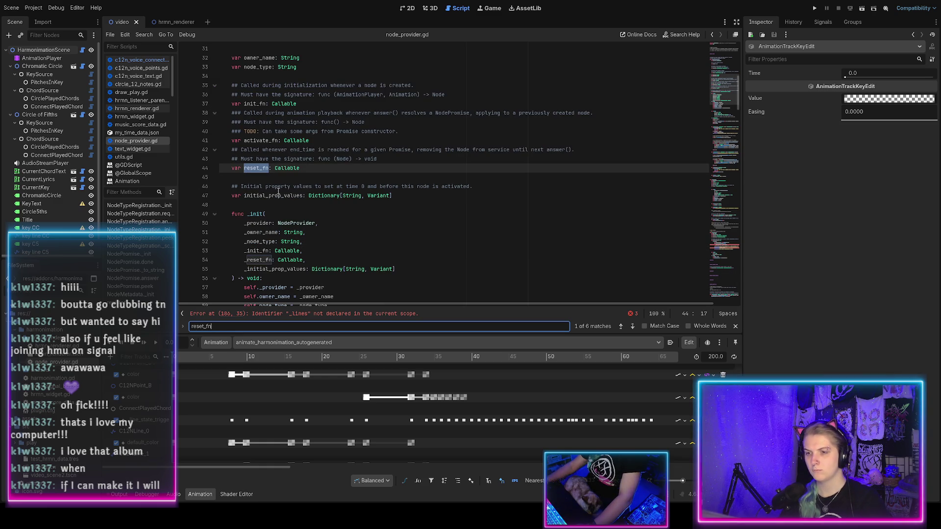
click(306, 168)
key(ctrl+k)
scroll(304, 170, down, 2)
Rename the _init parameter to _activate_fn and assign it to self.activate_fn
double_click(262, 205)
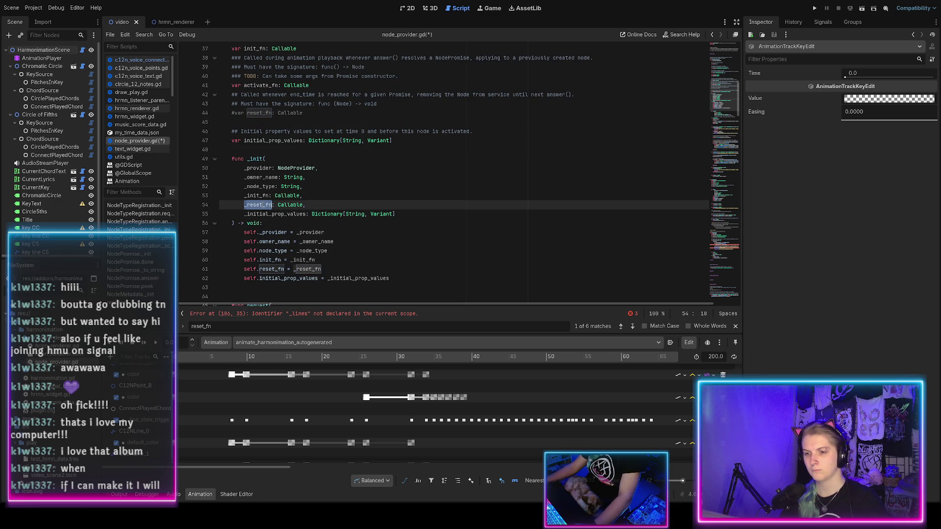
text(_activat)
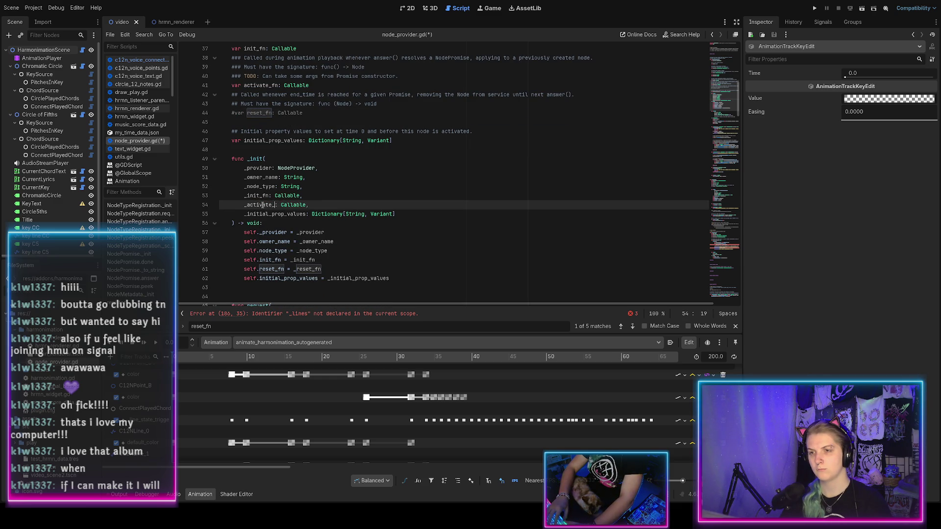
text(fn)
double_click(307, 269)
key(ctrl+s)
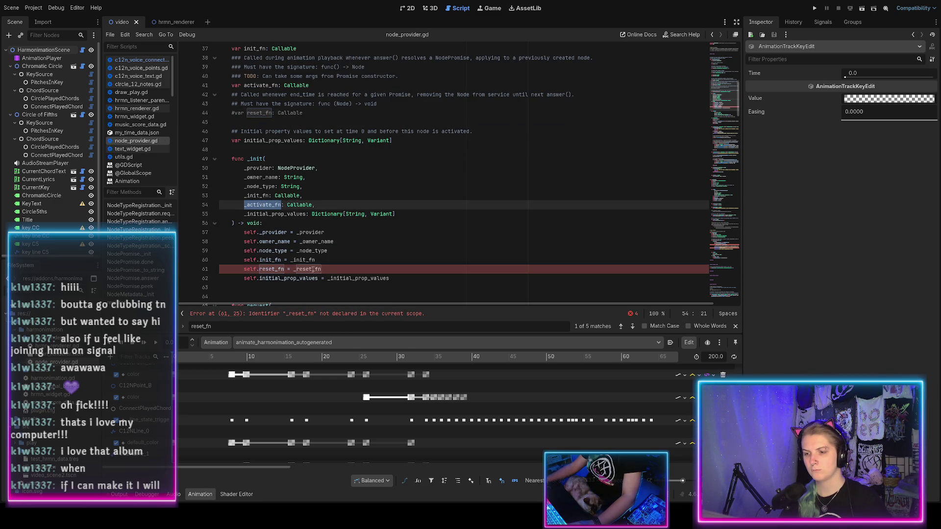
text(_activate_fn)
double_click(271, 269)
text(activate_fn)
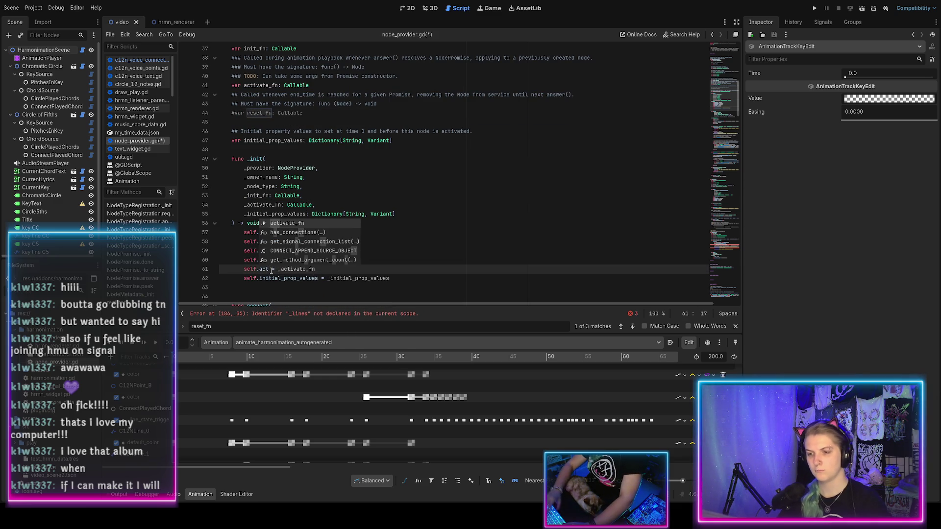
Rename register()'s reset_fn parameter and passed argument to activate_fn, and save
scroll(271, 269, down, 4)
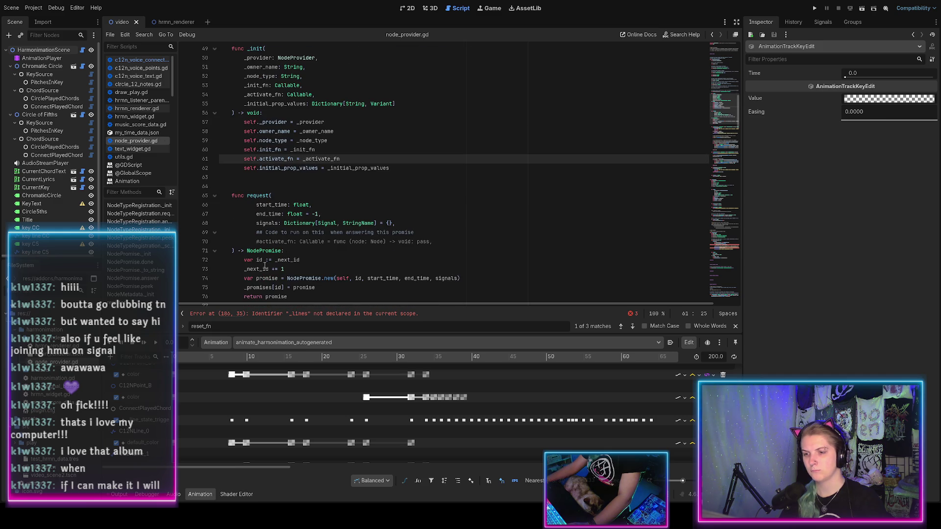
scroll(267, 260, down, 20)
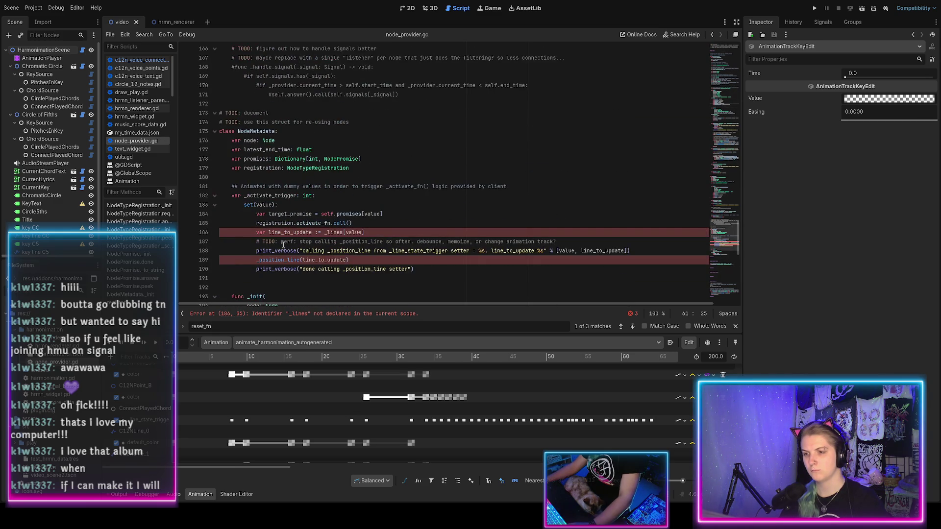
scroll(341, 260, down, 14)
scroll(427, 270, down, 1)
double_click(438, 241)
text(activate_fn)
double_click(481, 251)
text(activate_fn)
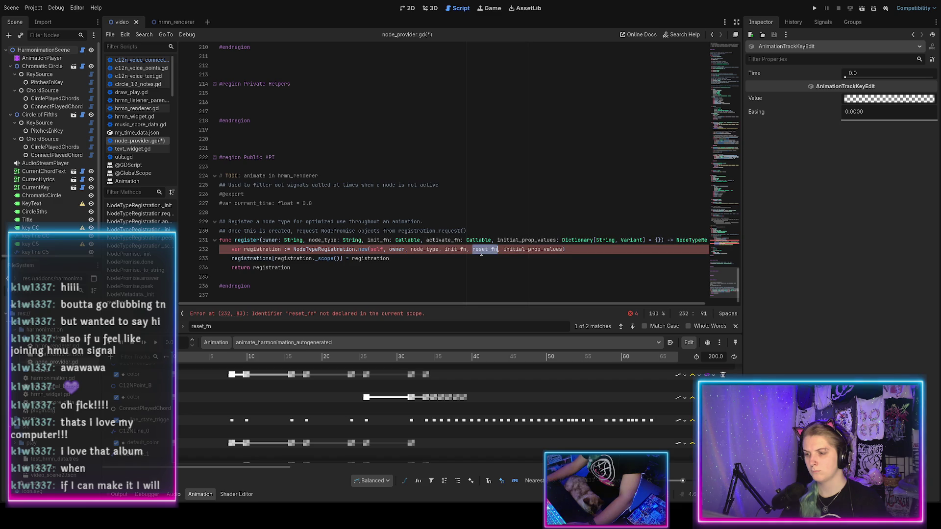
key(ctrl+s)
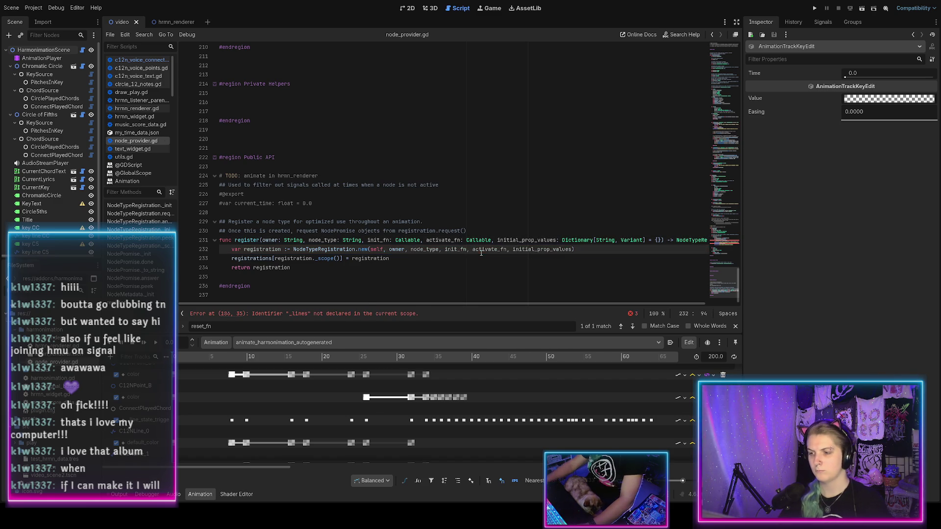
ctrl+click(365, 252)
scroll(317, 245, down, 10)
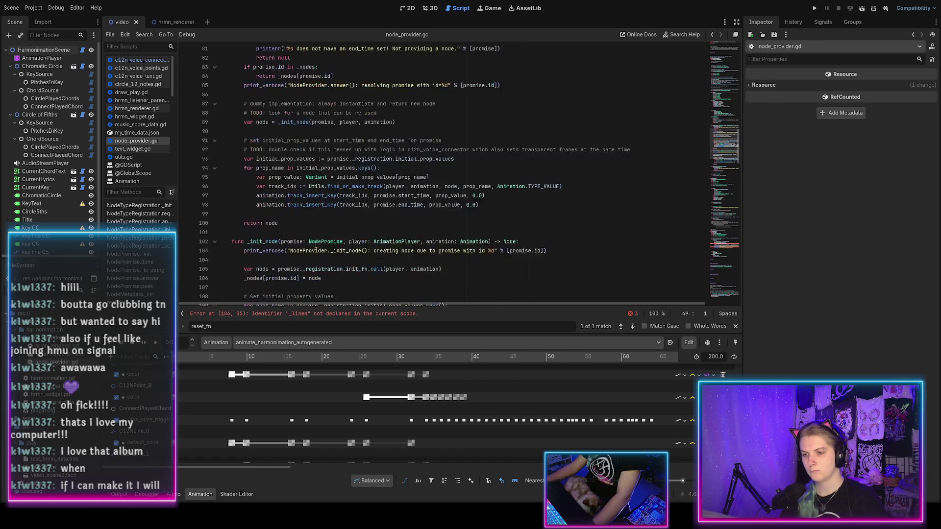
Move the _initial_prop_values parameter above _init_fn, fix the commas, and save
scroll(315, 244, down, 2)
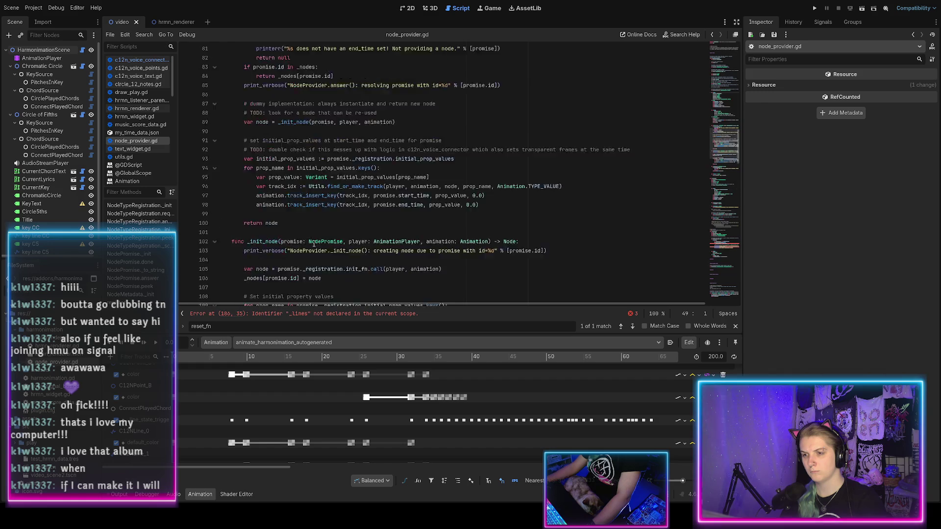
scroll(314, 243, up, 15)
drag(394, 224, 396, 218)
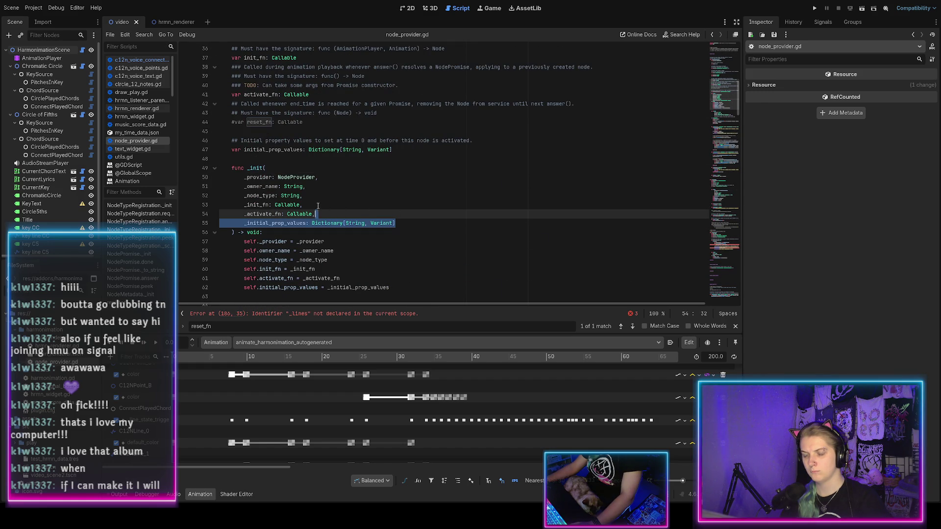
click(404, 223)
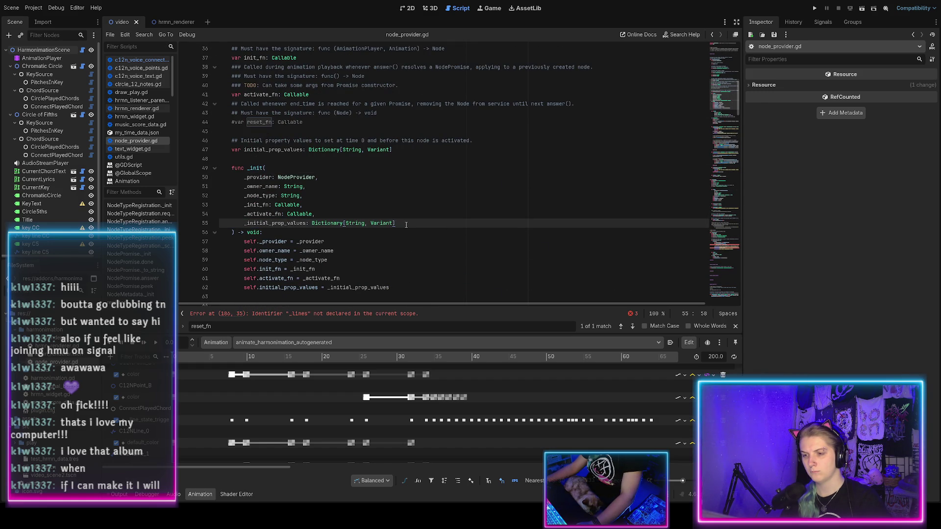
key(alt+Up)
key(alt+Up)
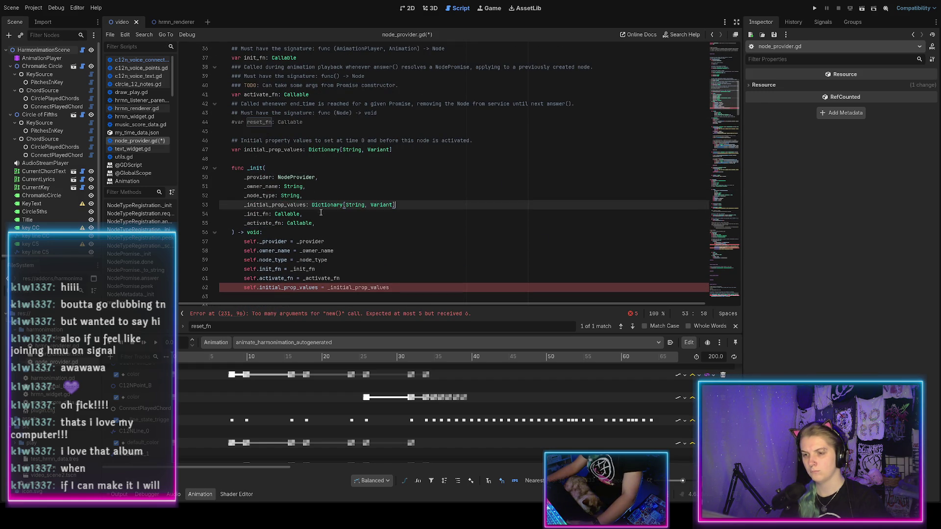
text(,)
key(Down)
key(Down)
key(ctrl+s)
Give the _activate_fn parameter a default lambda '= fn() -> void: {}' and save
key(Left)
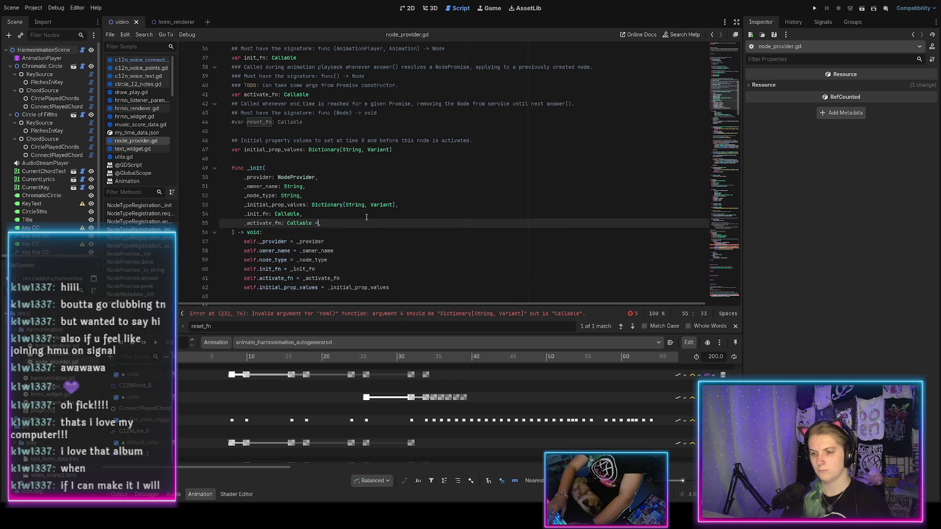
text(= fn() -> )
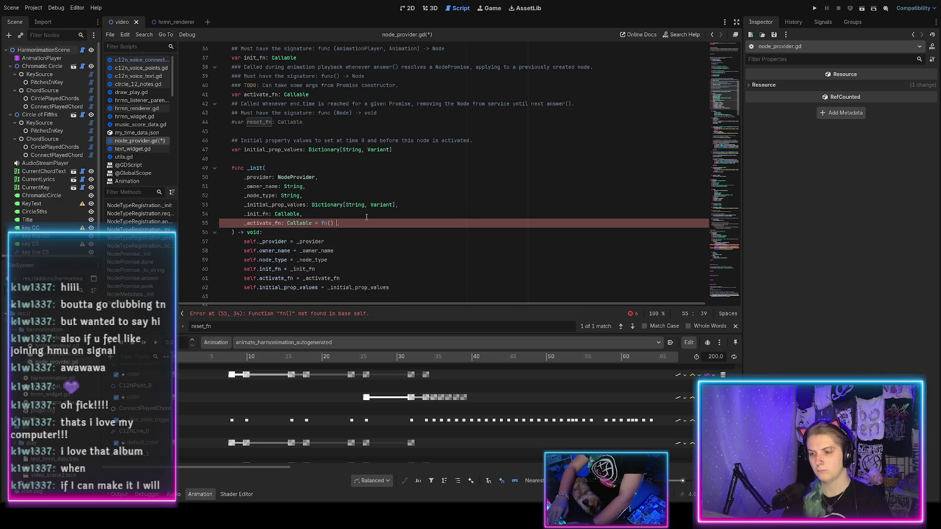
text(void)
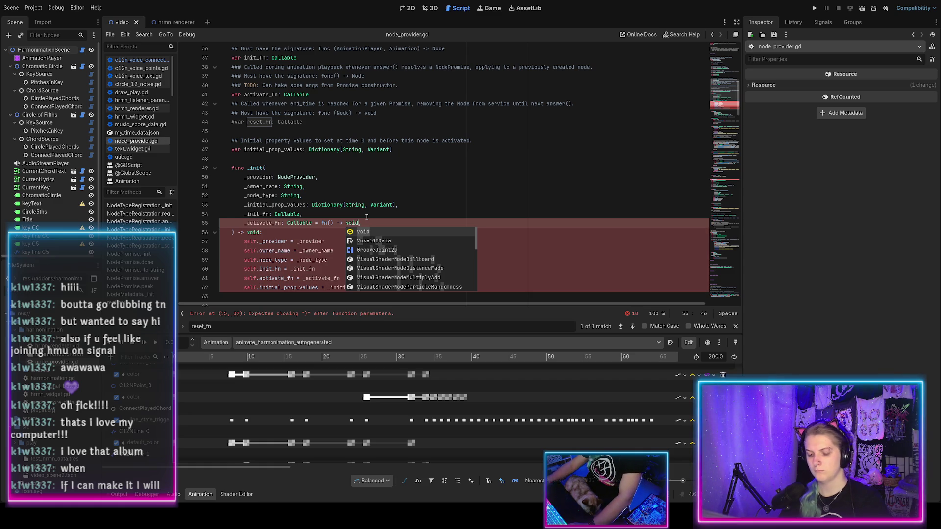
text(: {})
key(ctrl+s)
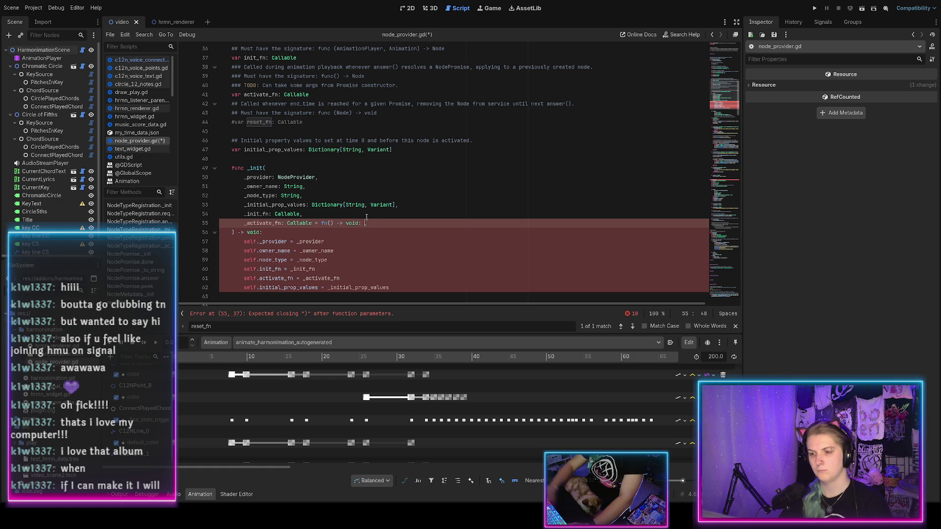
key(ctrl+s)
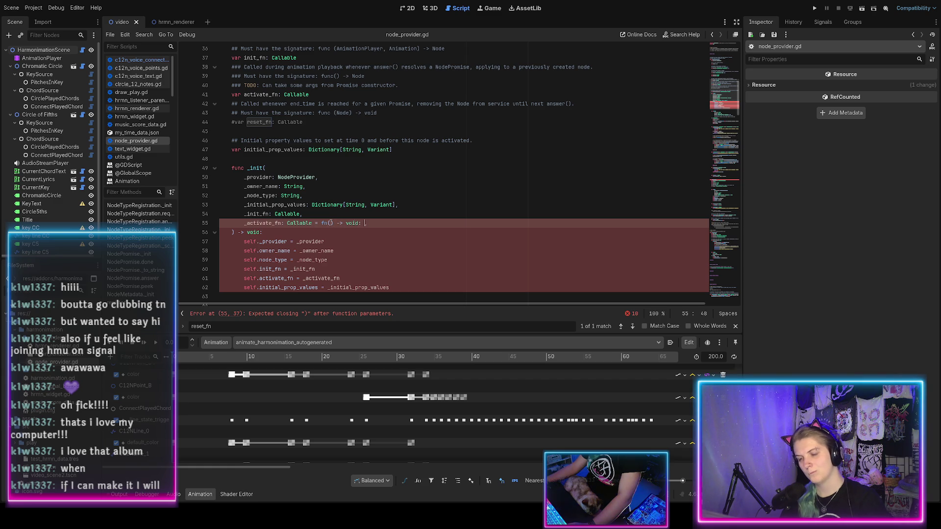
scroll(332, 222, down, 4)
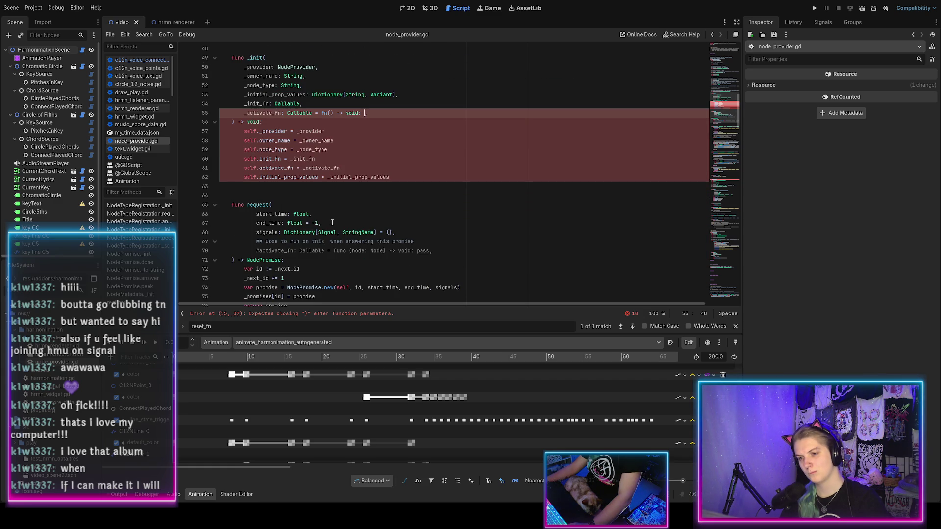
scroll(332, 223, down, 3)
scroll(332, 222, up, 2)
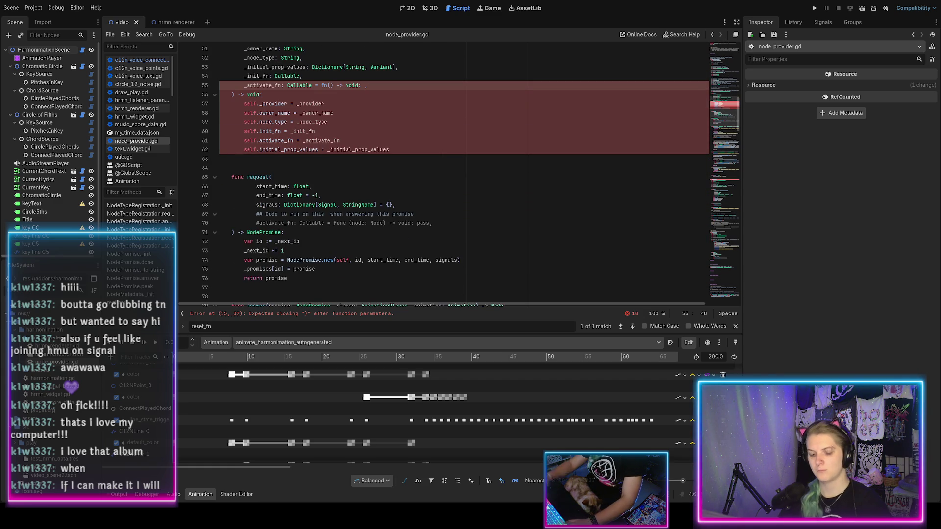
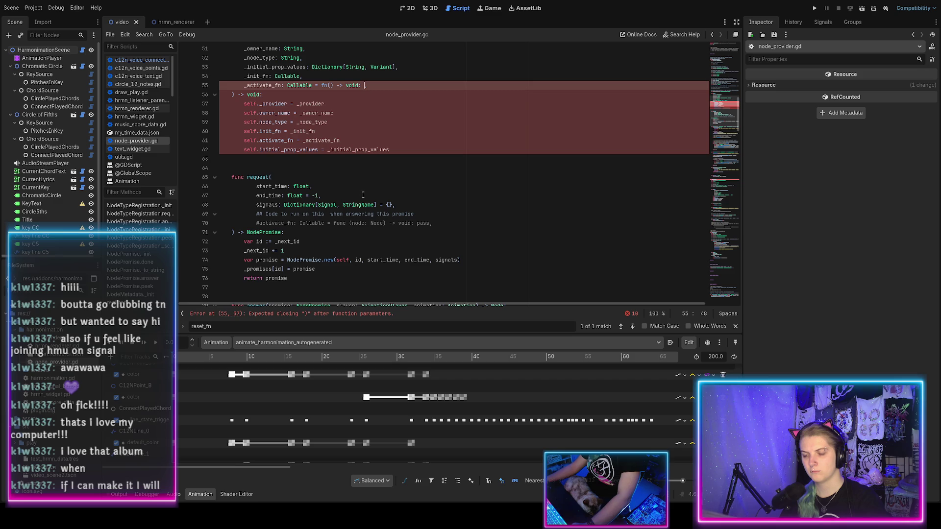
Change the _activate_fn default lambda from fn() to func() -> void: {} and save
key(BackSpace)
key(BackSpace)
text(func)
key(Right)
key(ctrl+s)
key(Right)
key(Right)
key(Right)
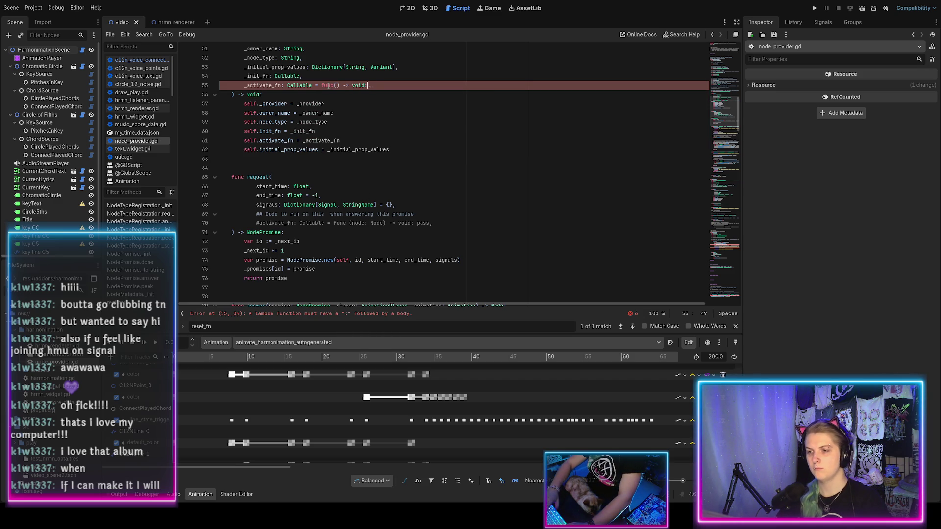
key(BackSpace)
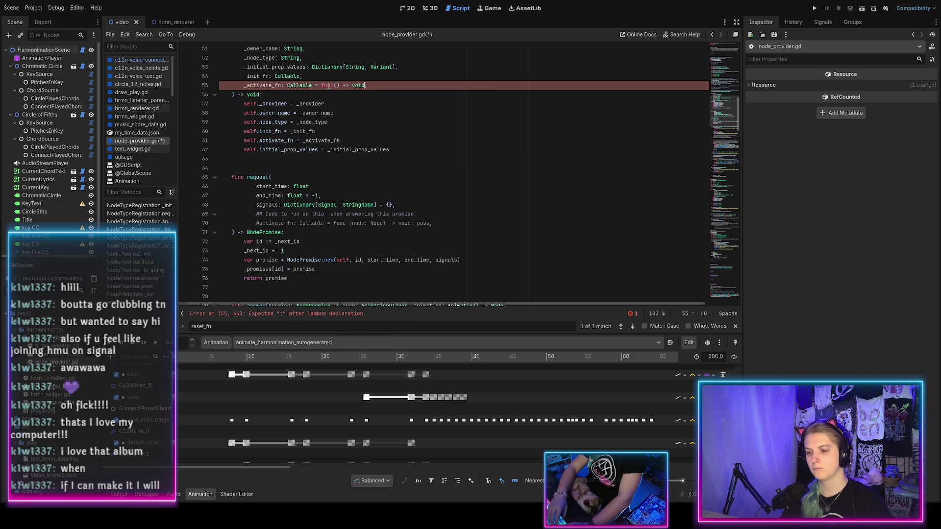
text(:)
key(ctrl+s)
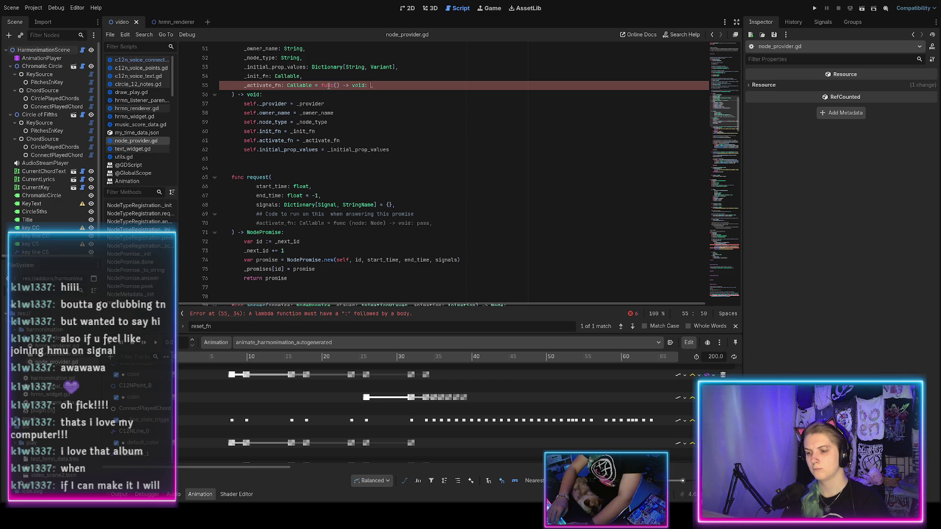
text({})
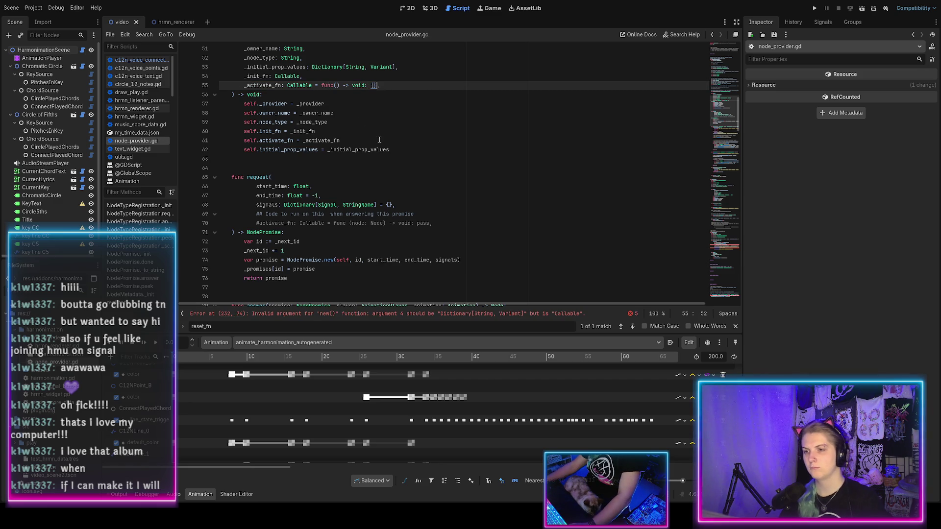
Move _initial_prop_values below _activate_fn, give it an = {} default, and save
scroll(326, 159, up, 2)
click(300, 132)
scroll(343, 162, up, 4)
scroll(392, 181, down, 3)
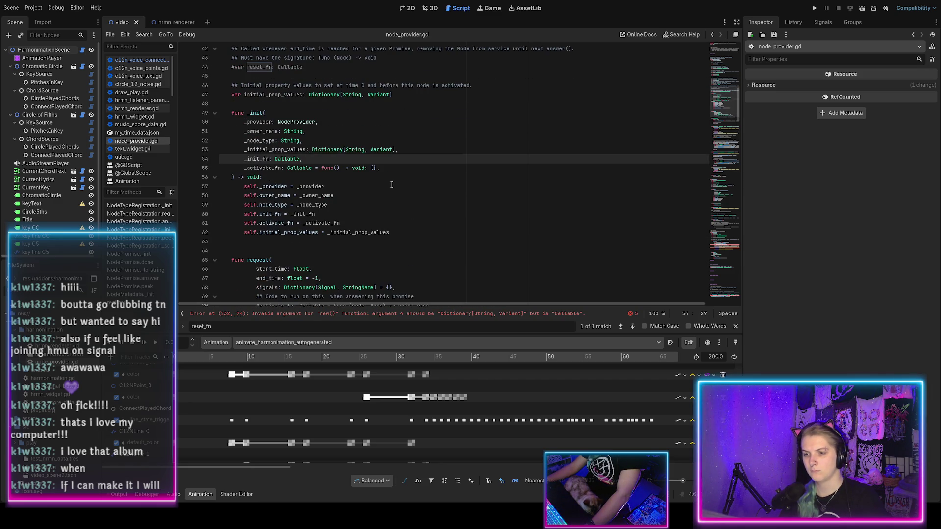
click(376, 168)
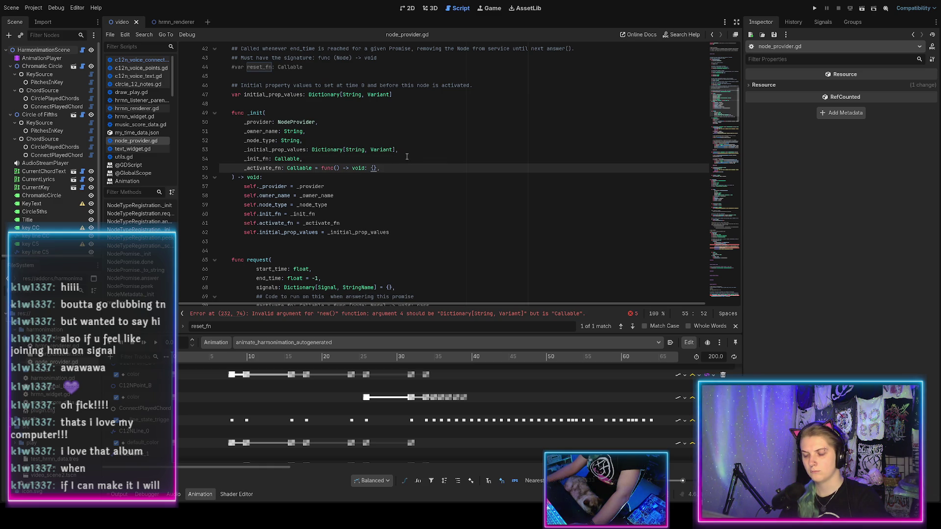
click(396, 150)
key(Delete)
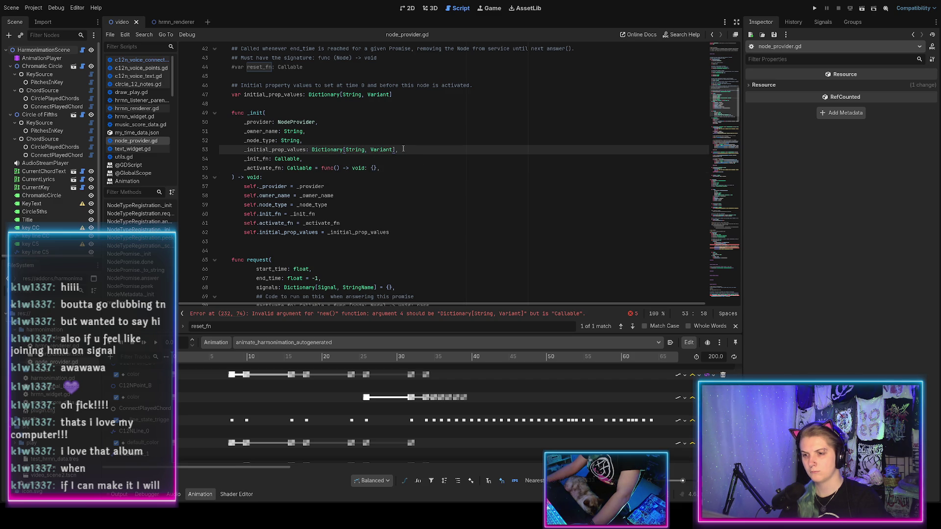
key(alt+Down)
key(alt+Down)
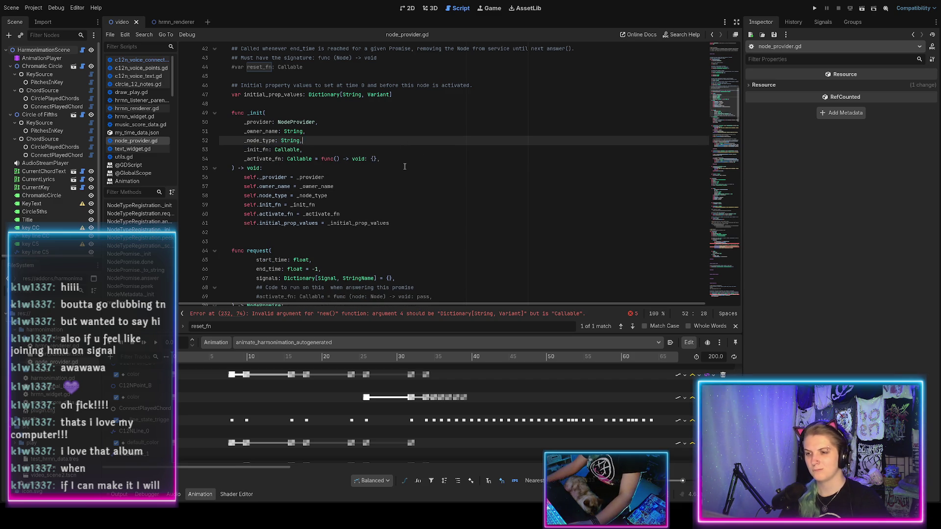
key(End)
click(396, 169)
text(= {)
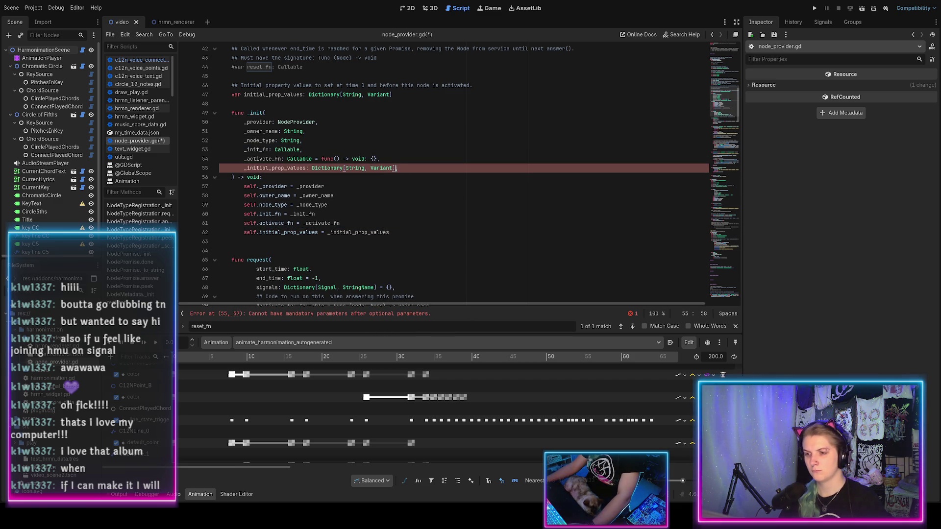
text(})
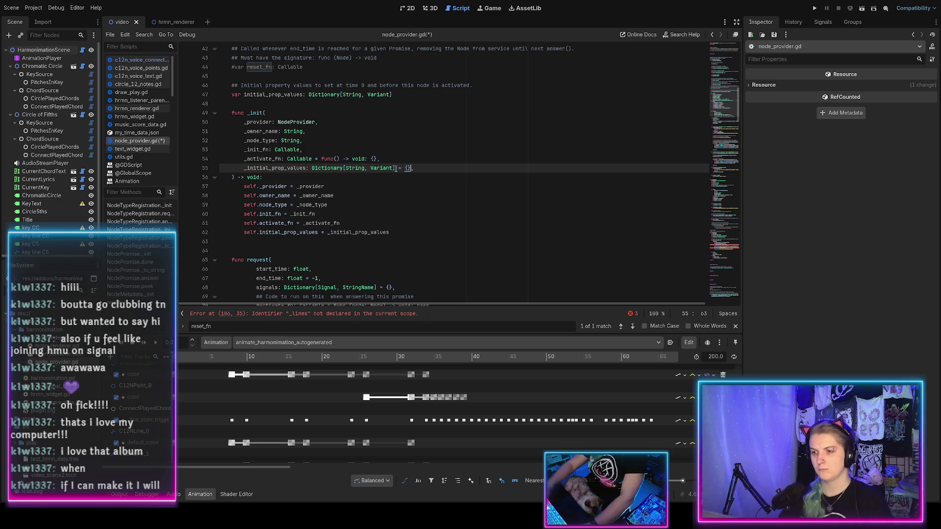
key(ctrl+s)
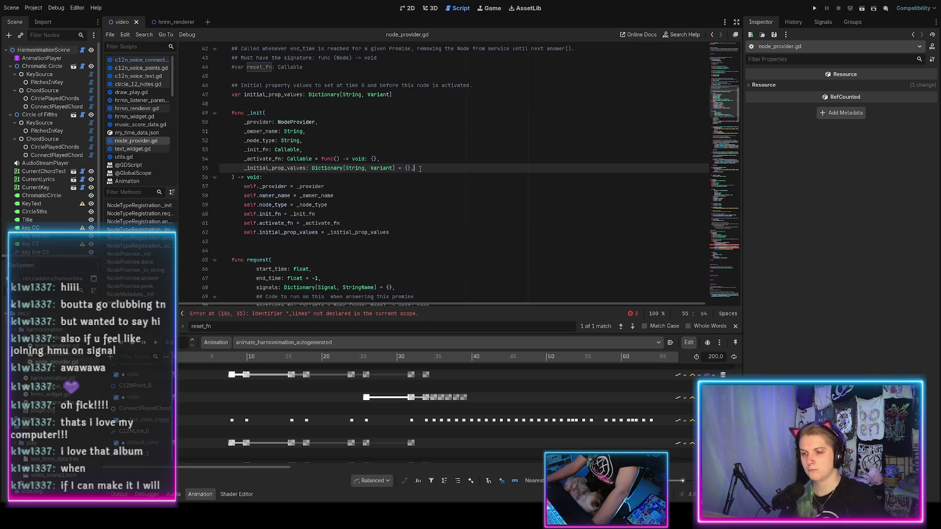
scroll(438, 171, down, 15)
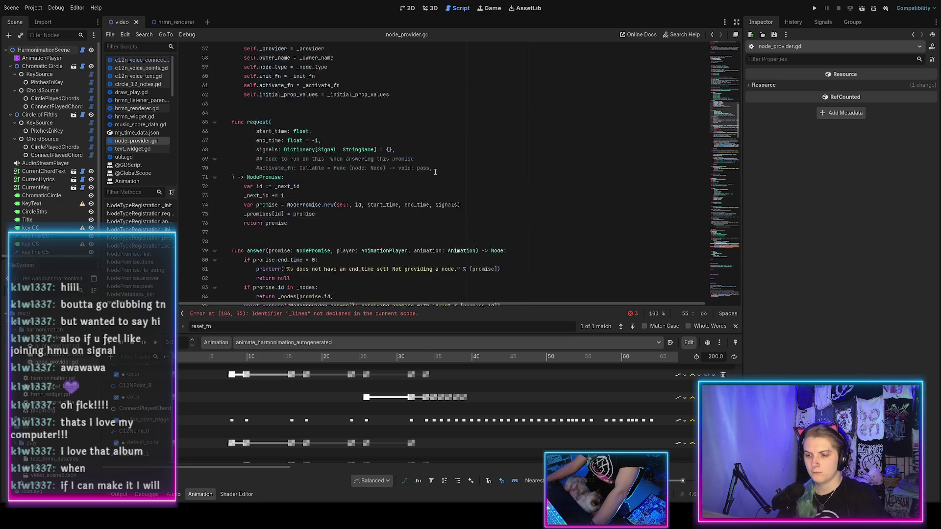
Move the TODO comment above the line_to_update line in the _activate_trigger setter
scroll(434, 172, down, 20)
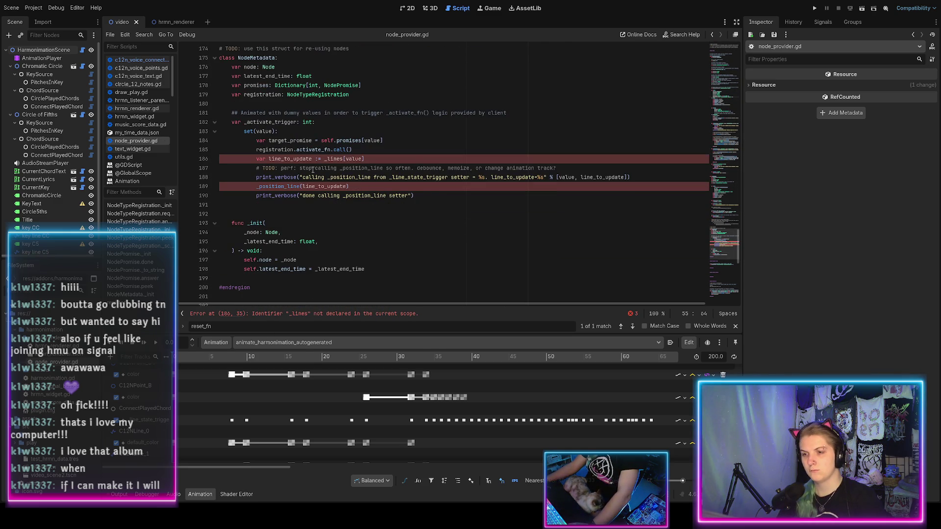
click(371, 150)
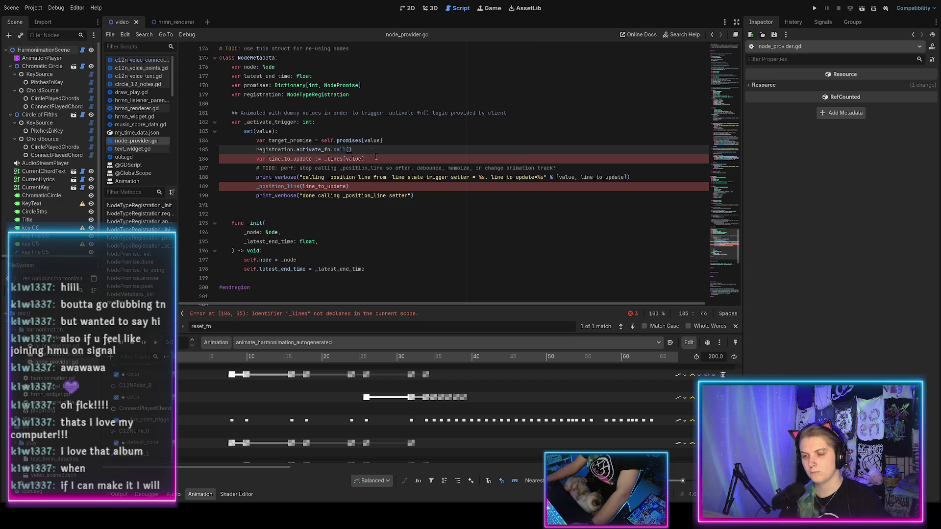
shift+click(375, 159)
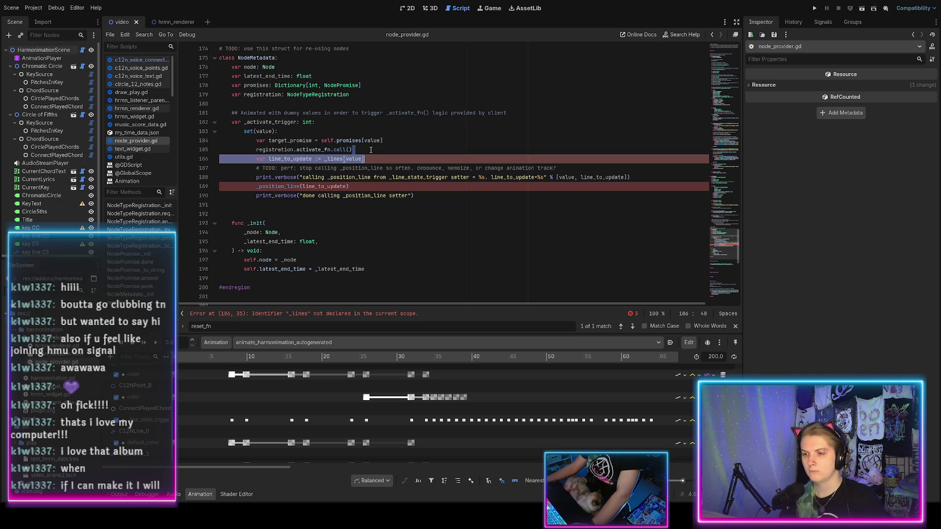
click(371, 150)
click(425, 196)
drag(425, 195, 405, 158)
click(405, 157)
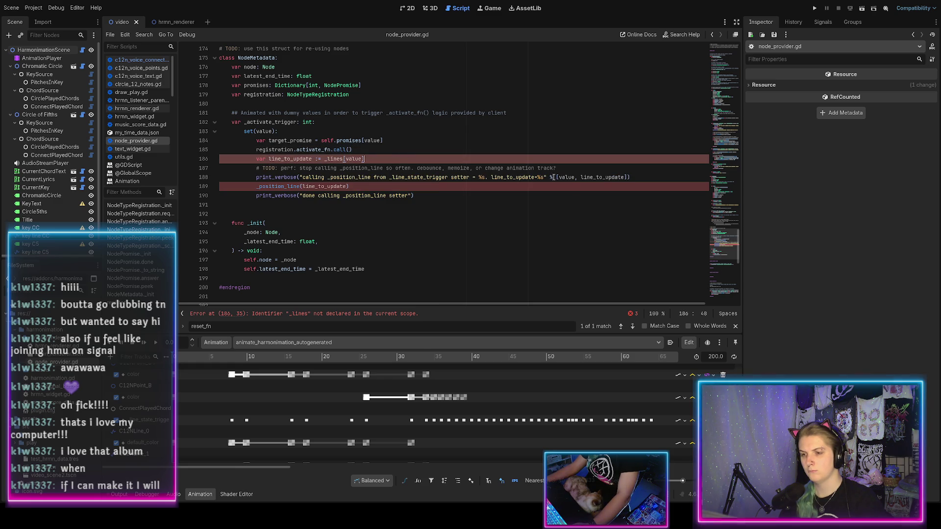
click(415, 195)
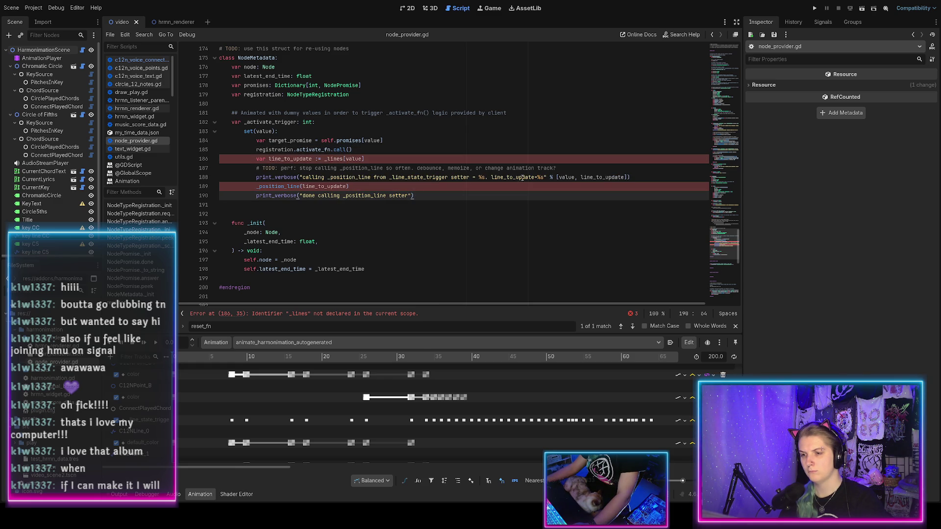
drag(558, 169, 565, 162)
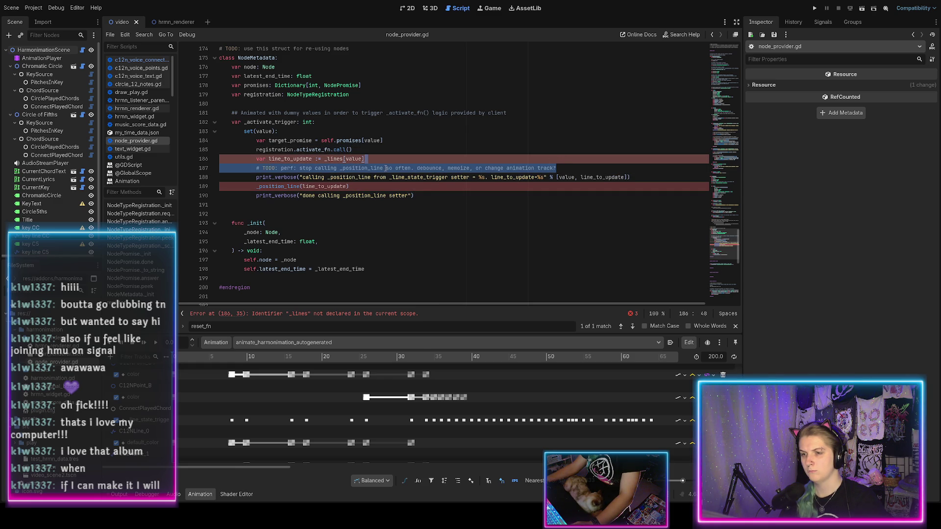
key(Right)
key(alt+Up)
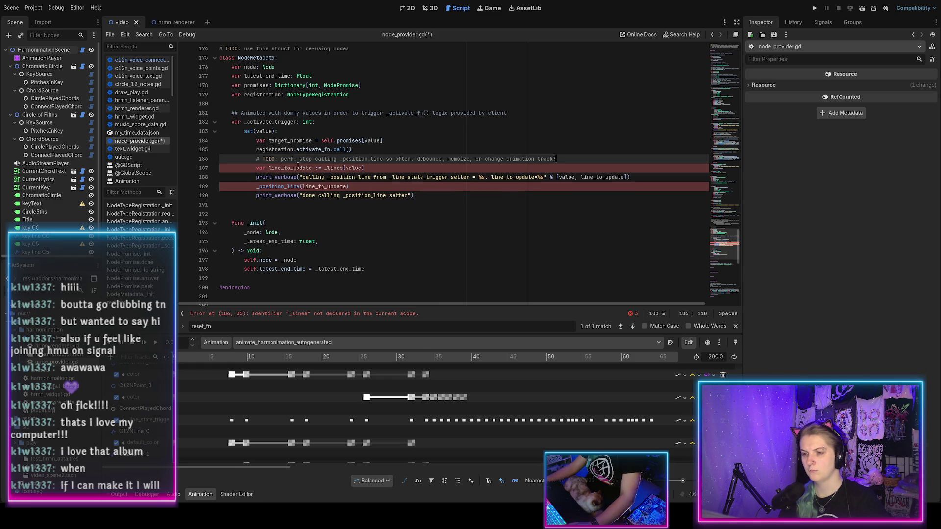
Start rewording the TODO as 'figure out how to trigger this'
click(300, 160)
text(figou)
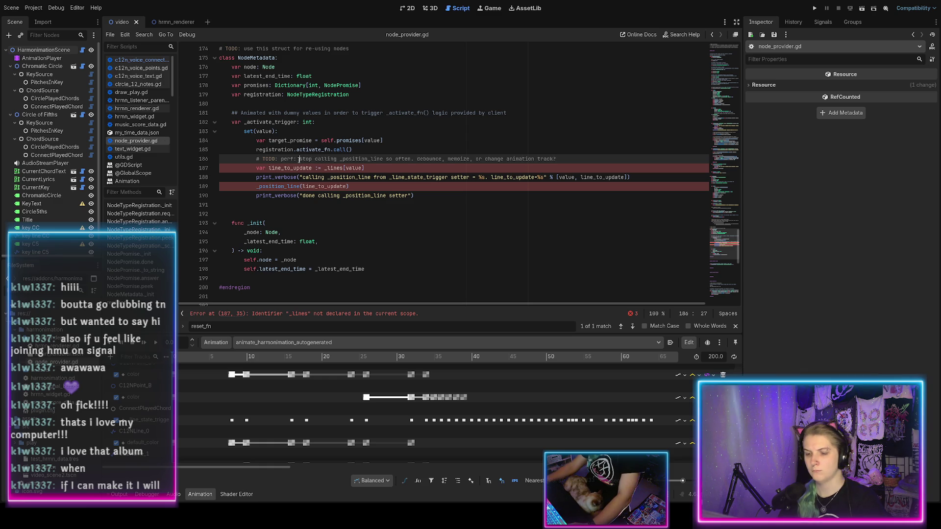
key(ctrl+s)
key(BackSpace)
key(BackSpace)
text(ure ho)
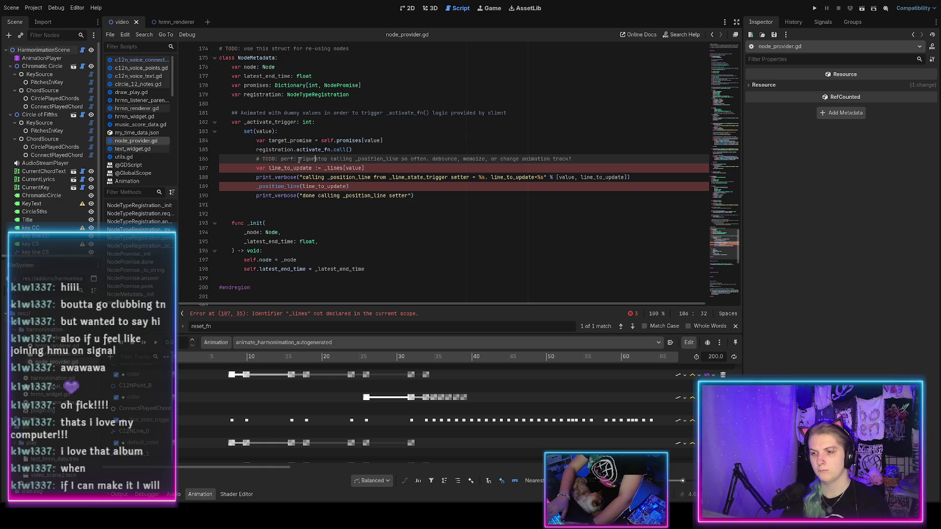
key(BackSpace)
key(BackSpace)
text(out how to )
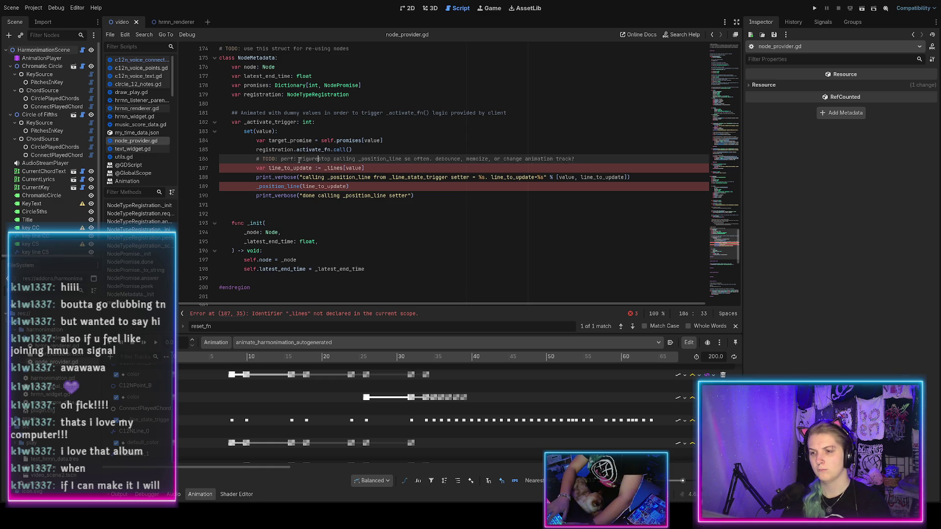
text(call this only)
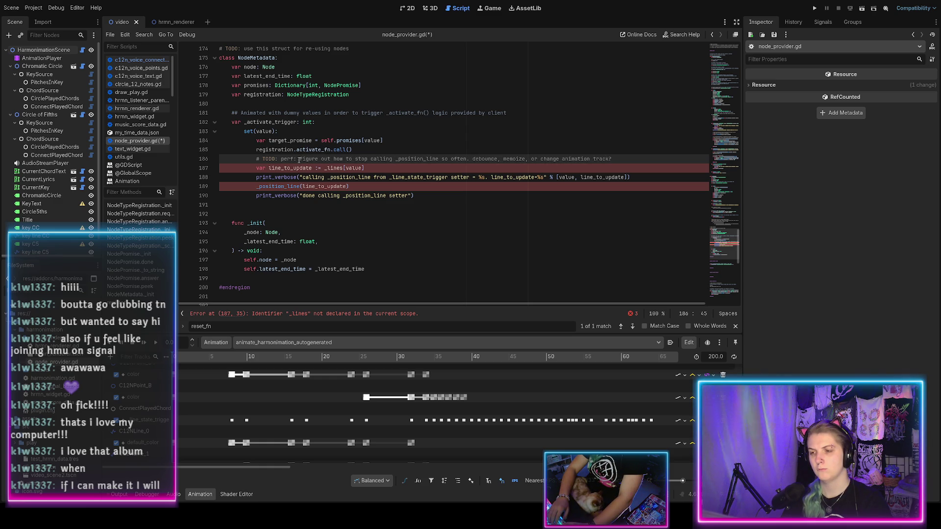
key(ctrl+z)
key(ctrl+z)
text(o tri)
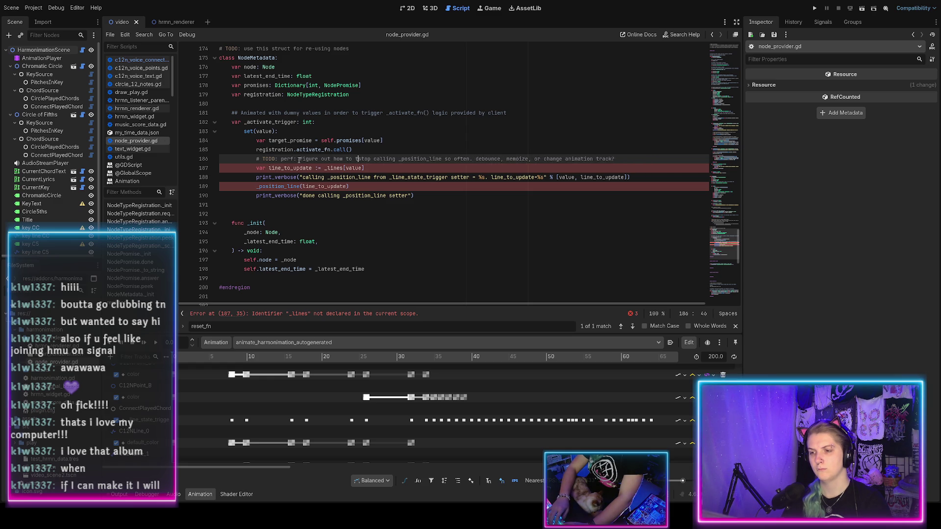
text(gger this only once, rather)
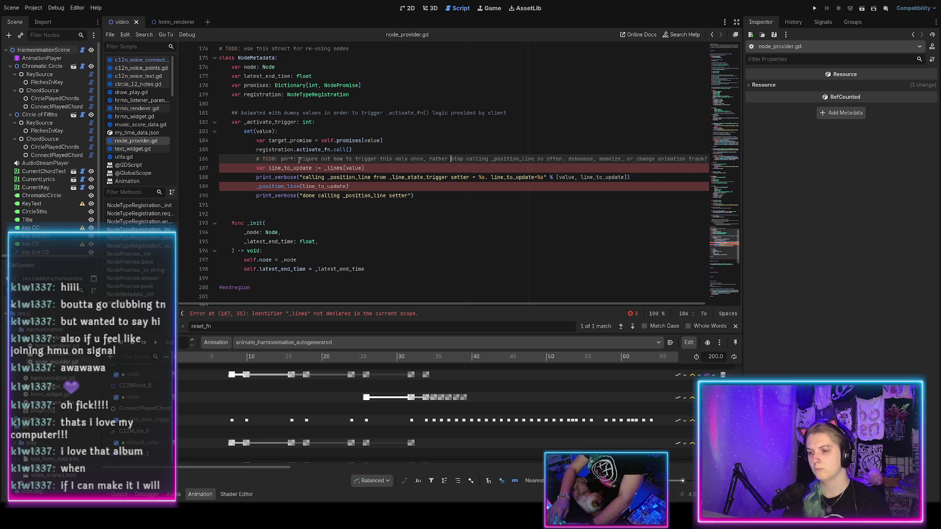
Extend the TODO with 'rather than in the value' wording, delete the leftover old text, and save
key(BackSpace)
text(ather than)
key(ctrl+s)
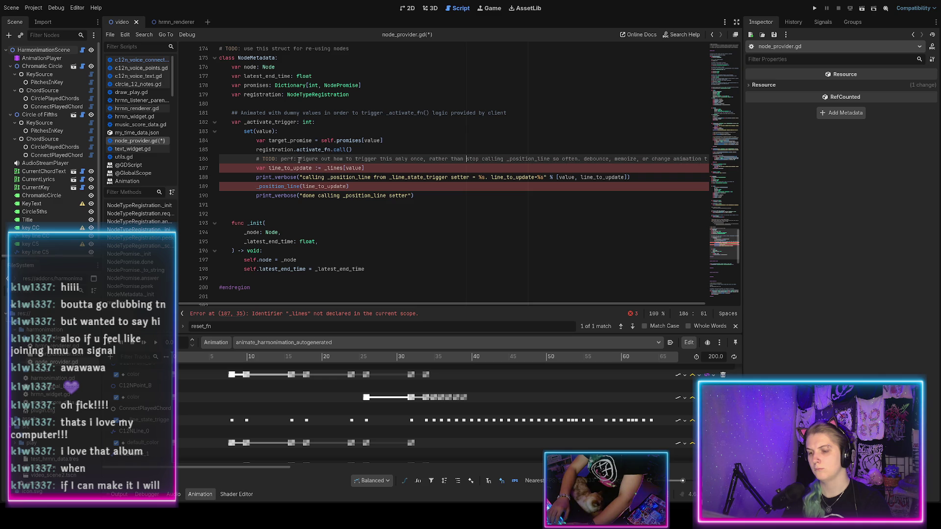
text(in )
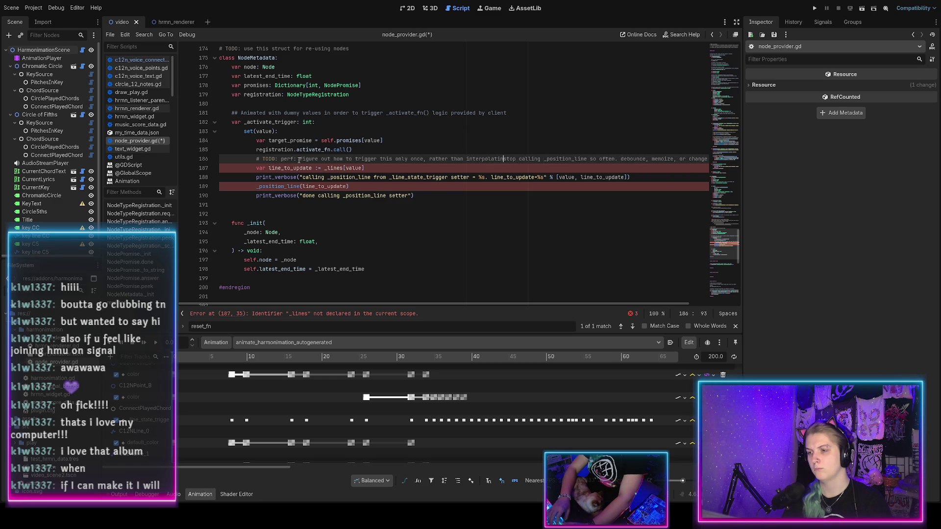
text( the value)
key(ctrl+s)
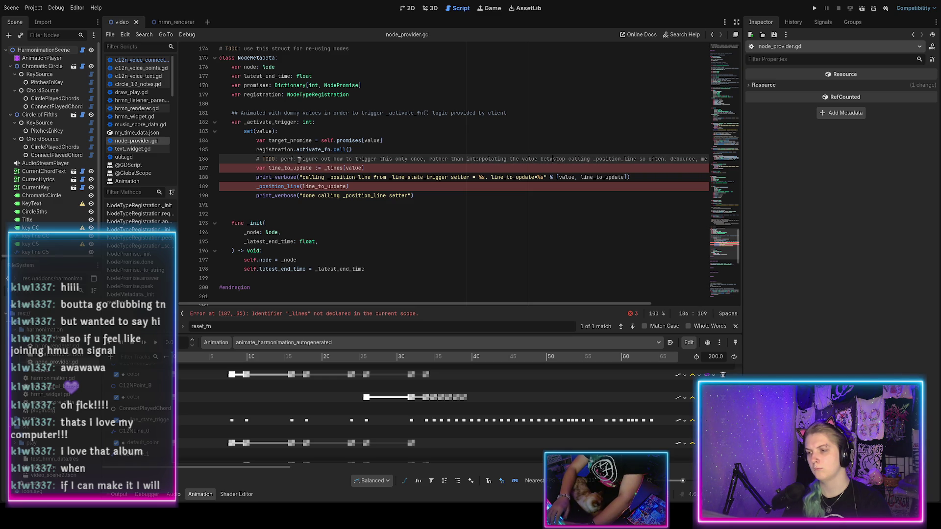
text(ames)
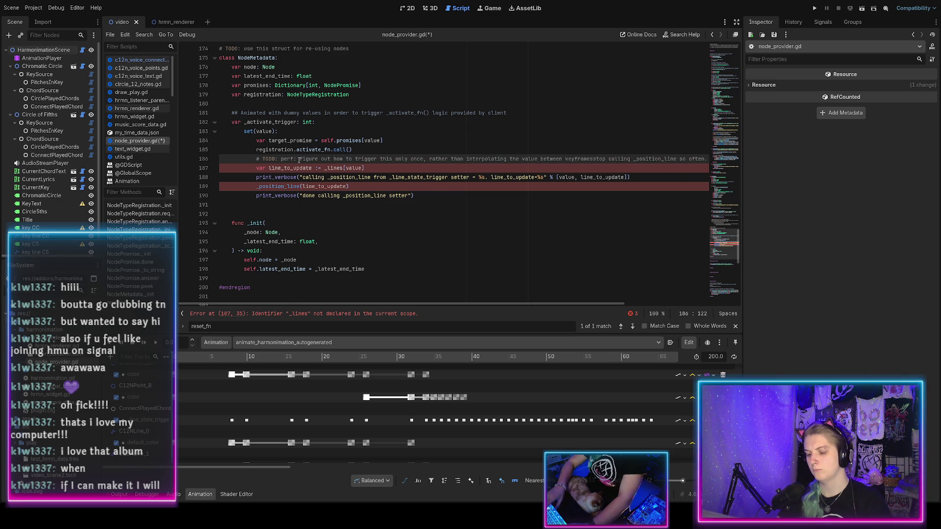
key(shift+End)
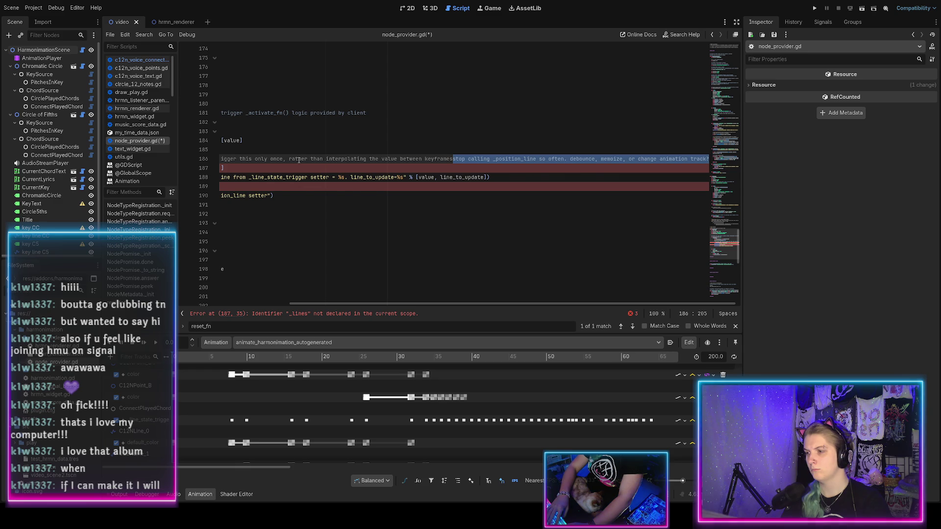
key(BackSpace)
key(ctrl+s)
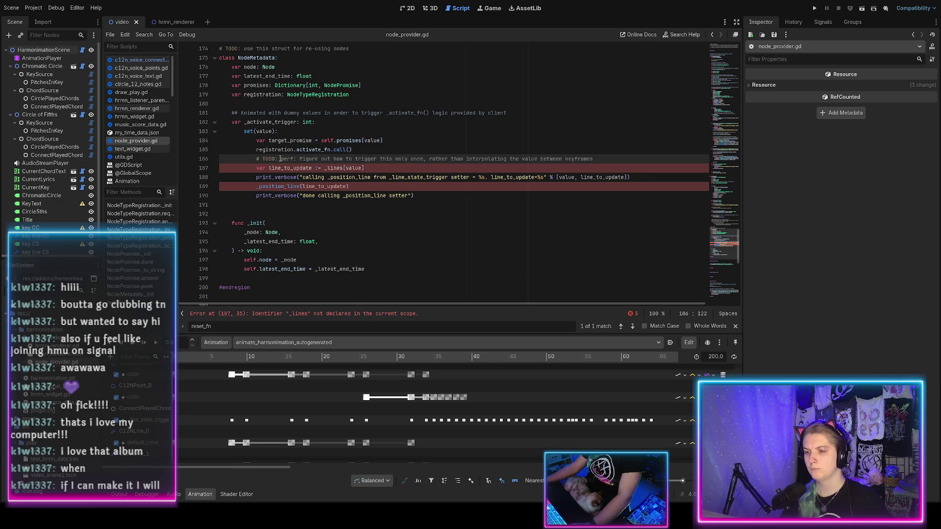
Delete the four leftover debug lines and the empty line they leave, then save
drag(256, 169, 426, 195)
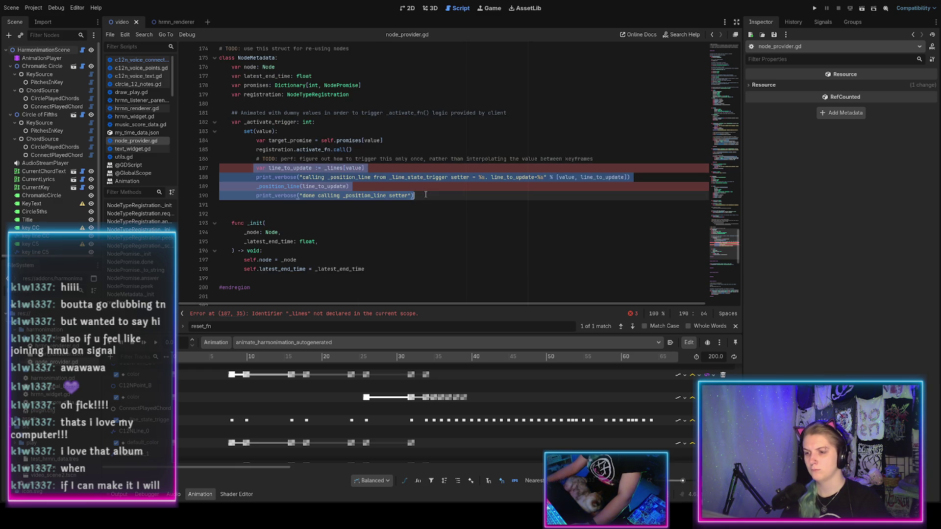
key(BackSpace)
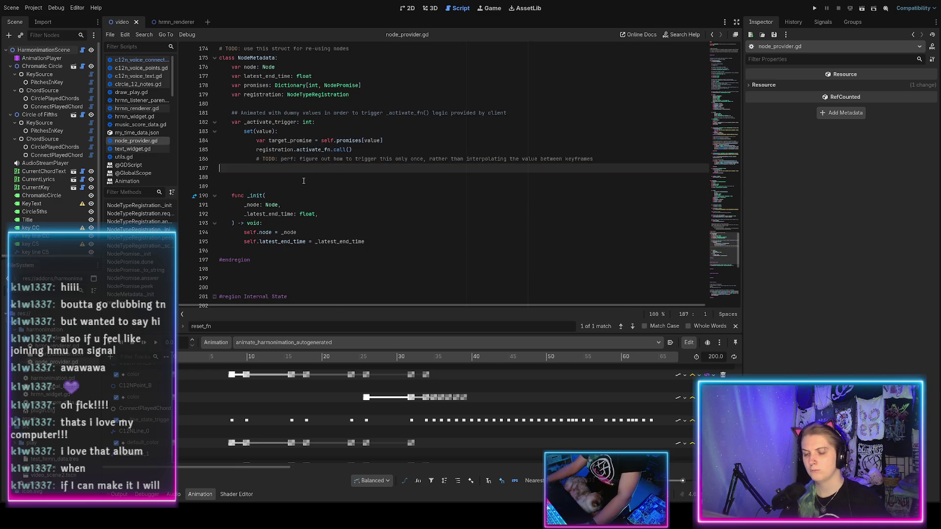
key(BackSpace)
key(ctrl+s)
Comment out the target_promise line and remove the blank line after the setter
scroll(335, 190, up, 1)
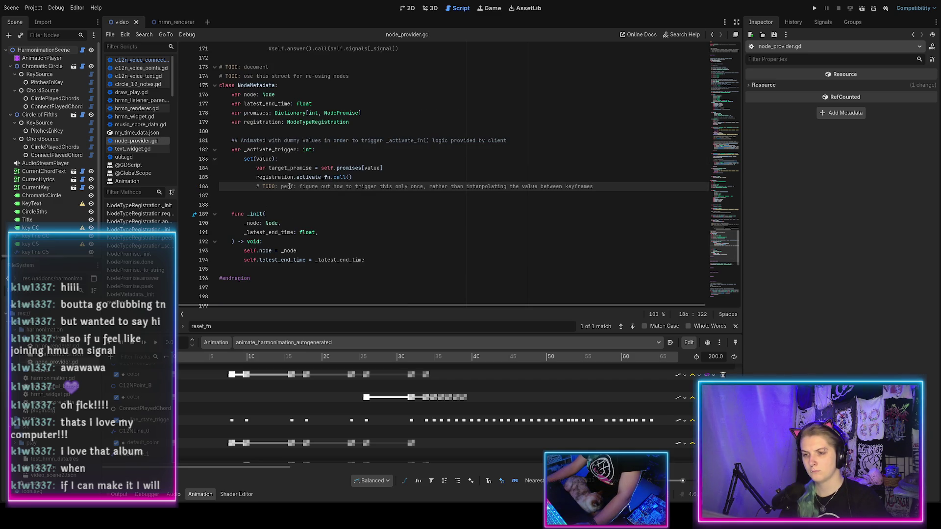
click(312, 168)
key(ctrl+k)
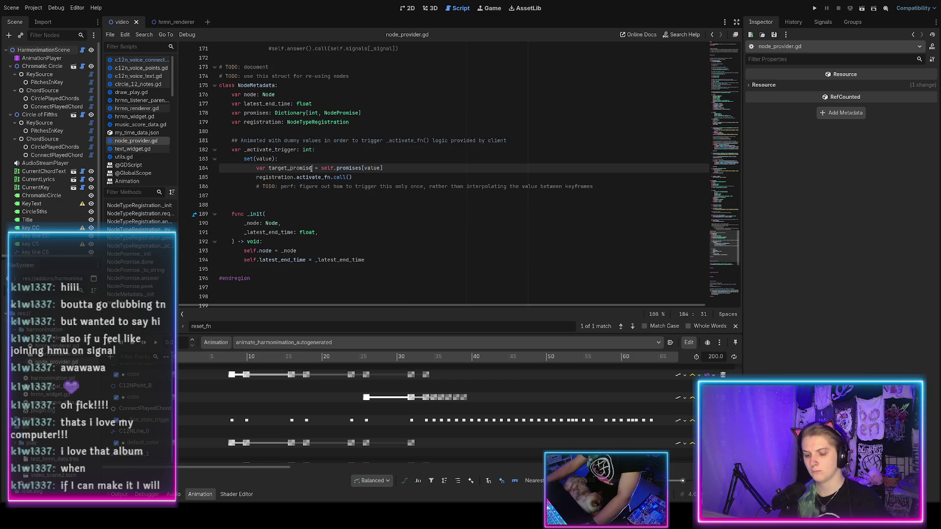
key(ctrl+s)
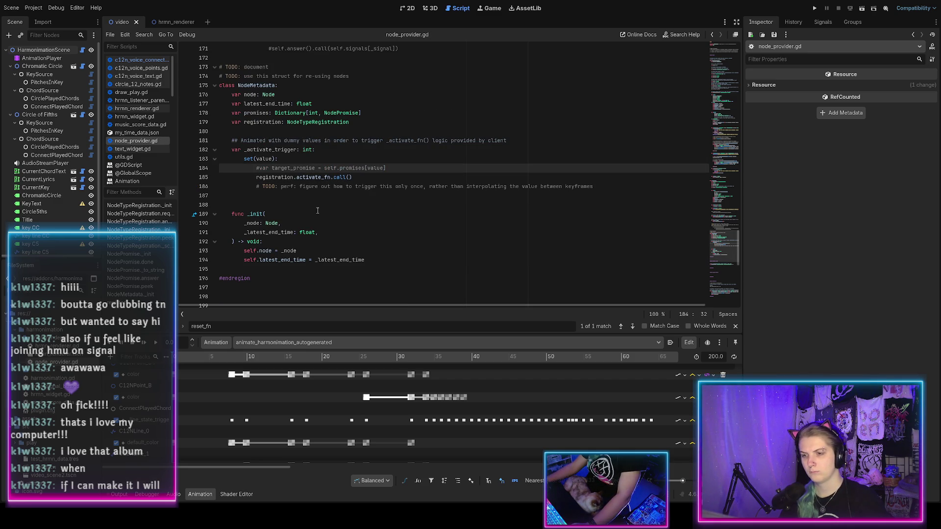
scroll(317, 211, up, 1)
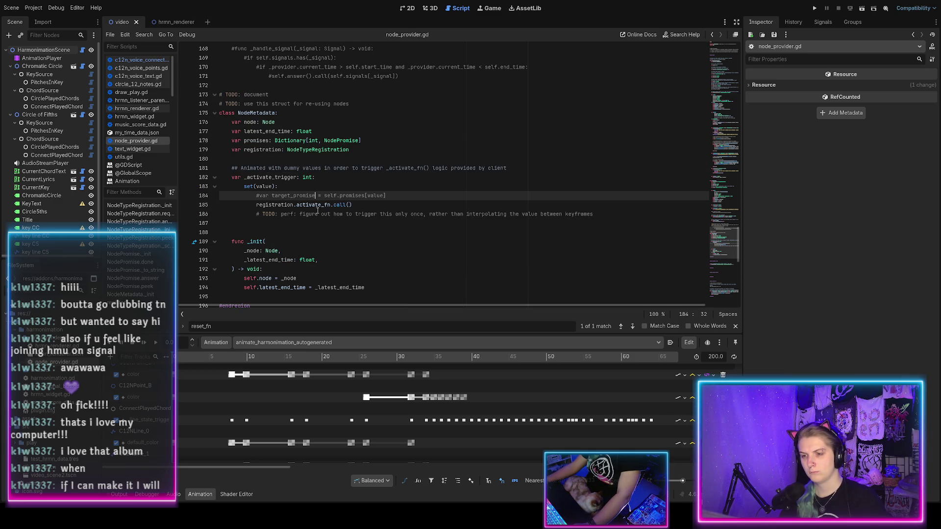
click(266, 217)
key(End)
key(Delete)
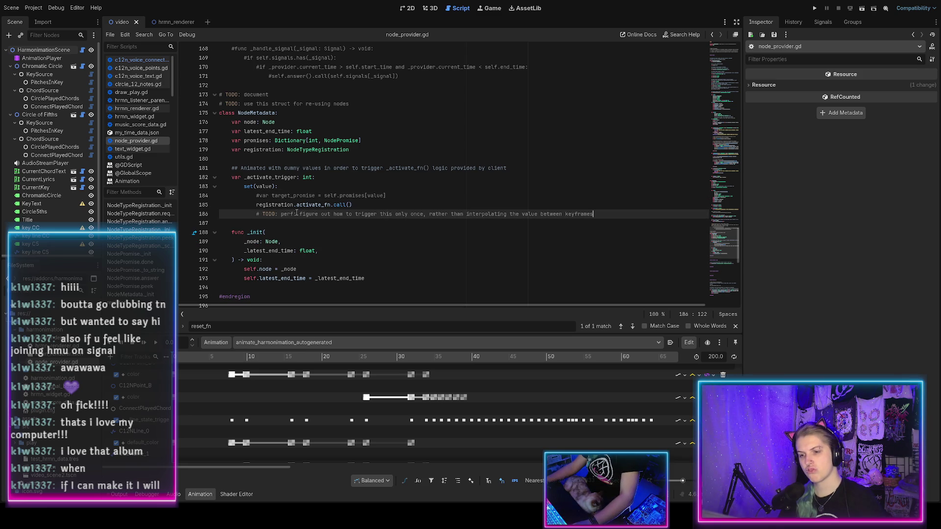
Change the _nodes dictionary value type from Node to NodeAnswer and save
scroll(326, 201, up, 2)
scroll(313, 200, down, 2)
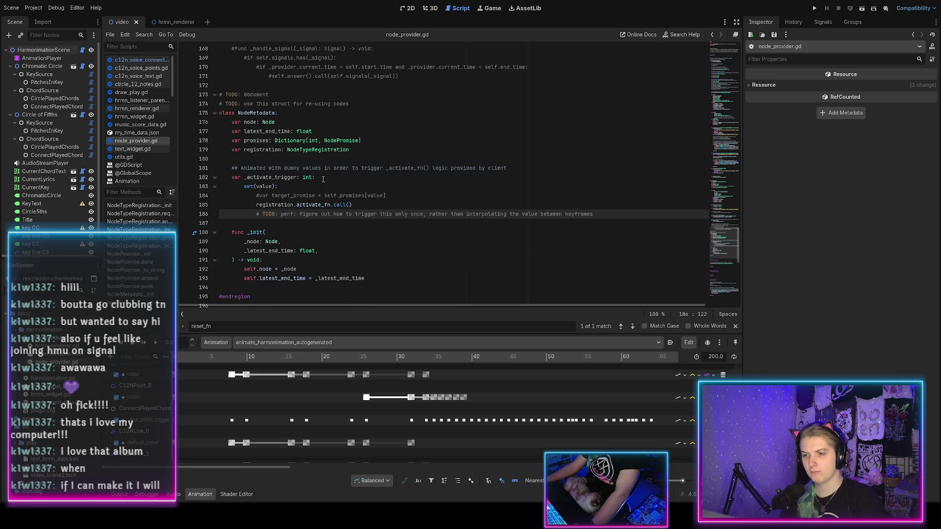
scroll(323, 180, up, 20)
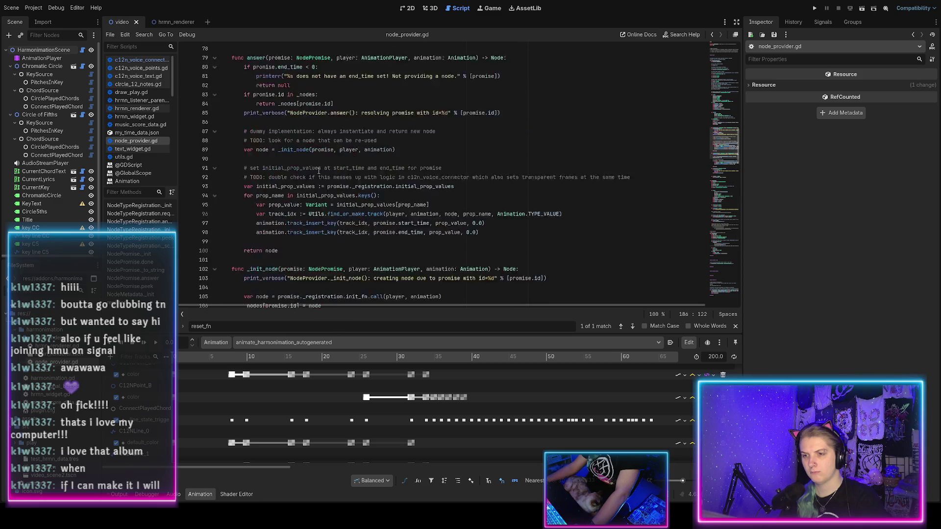
scroll(319, 171, up, 20)
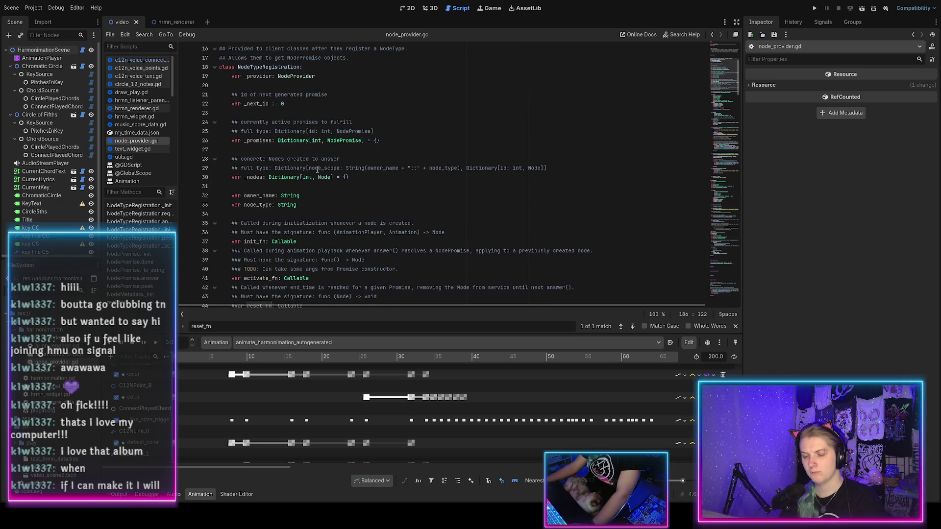
double_click(323, 178)
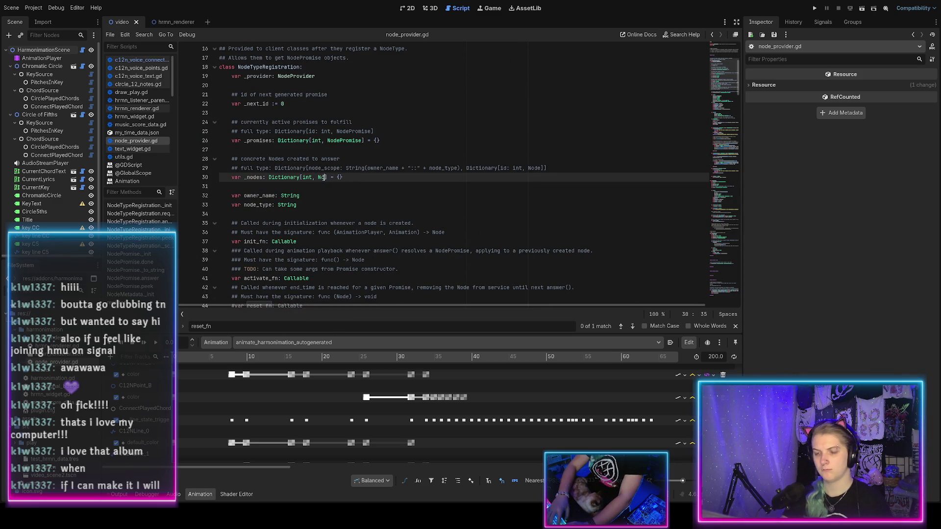
text(NodeMetadata)
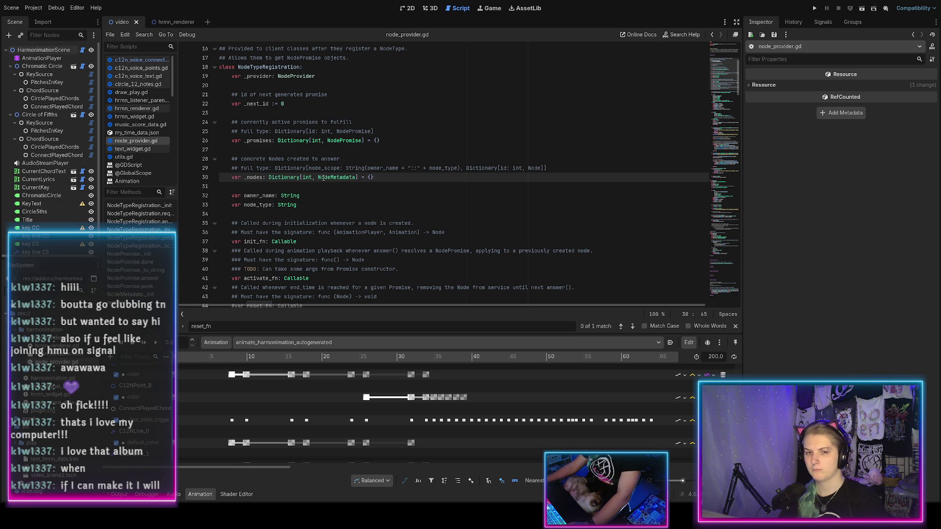
scroll(324, 178, down, 20)
scroll(322, 176, up, 20)
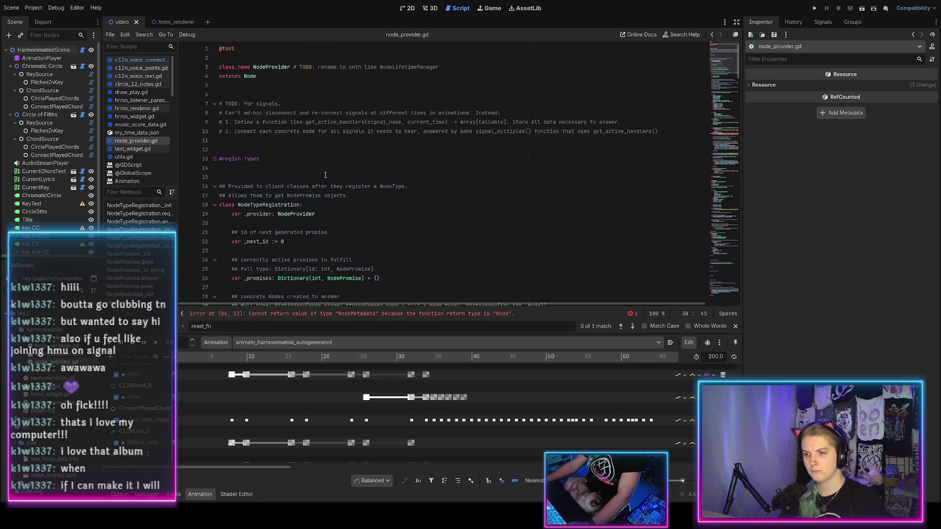
scroll(325, 240, down, 3)
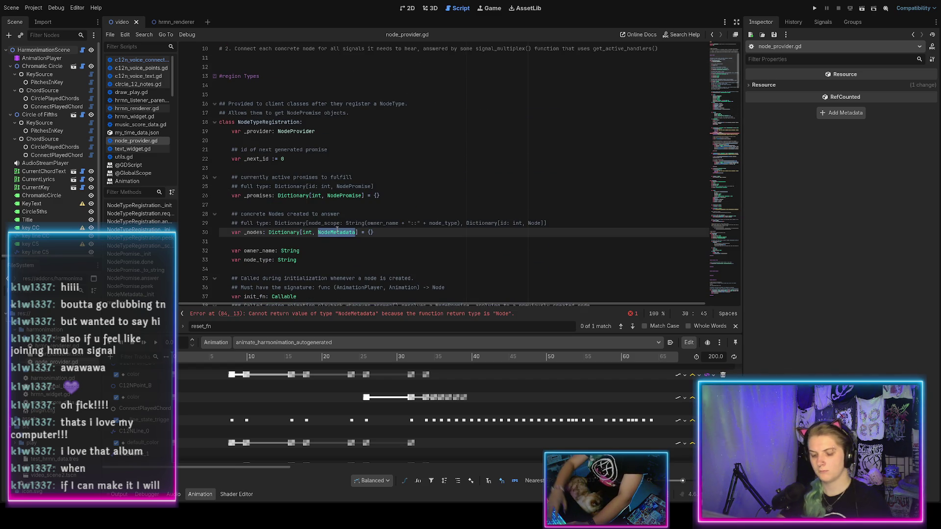
text(NodeAnswer)
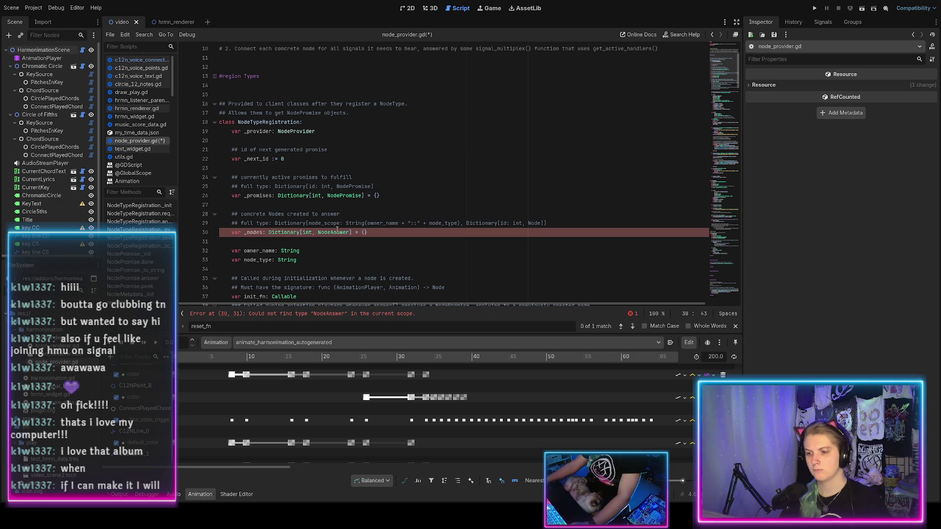
scroll(328, 235, down, 2)
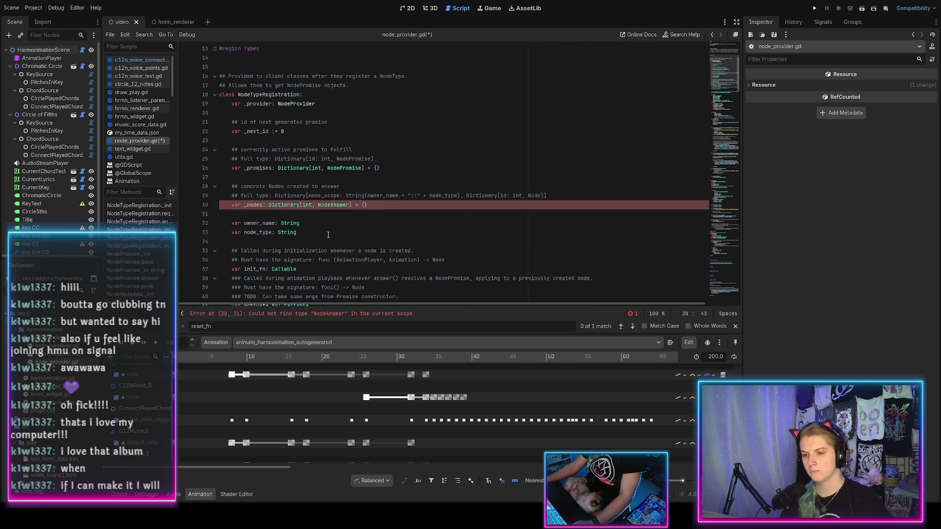
key(ctrl+s)
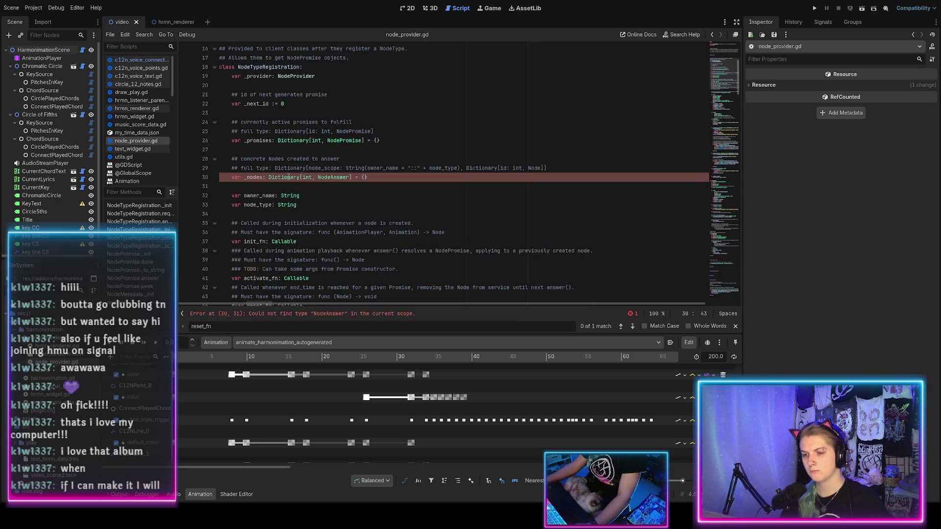
Add '(promise id)' after int in the _promises type comment
double_click(337, 178)
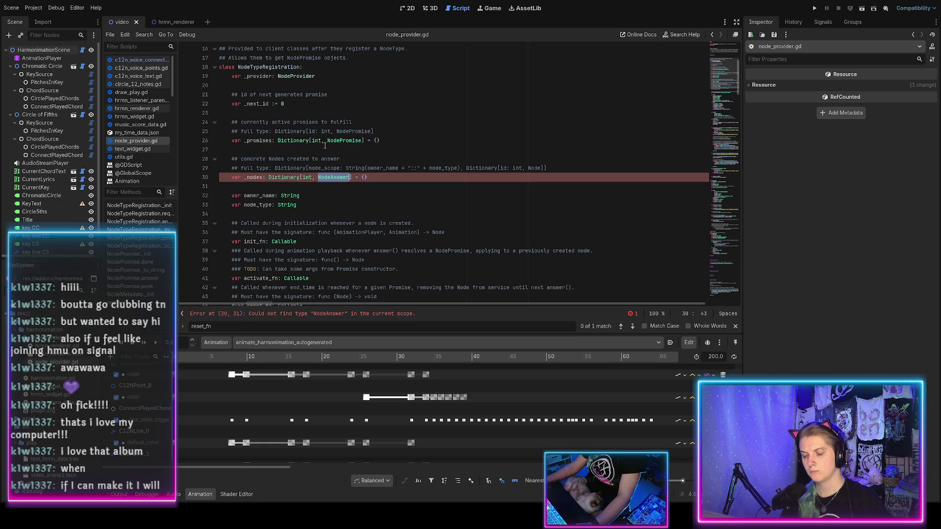
click(334, 132)
text(promise id))
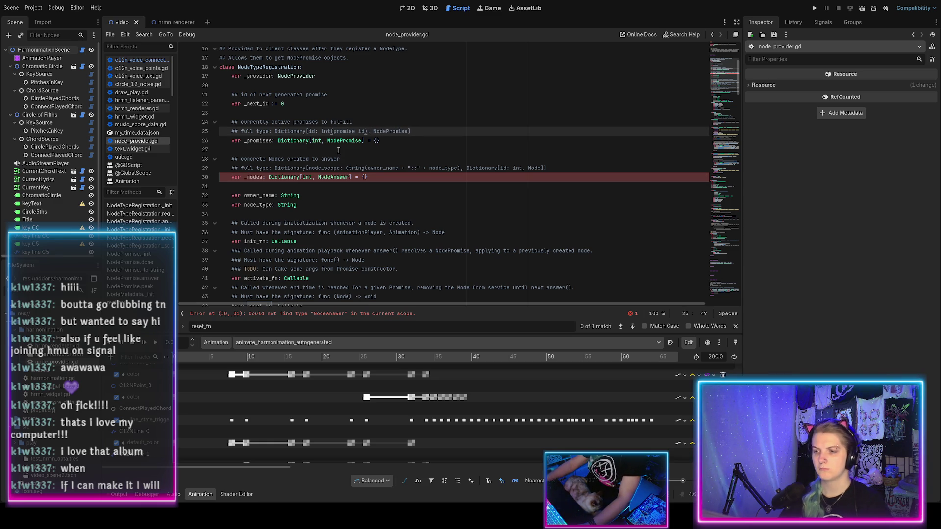
click(335, 177)
Rename the NodeMetadata class to NodeAnswer by pasting over its name, and save
double_click(335, 177)
key(ctrl+c)
scroll(329, 184, down, 20)
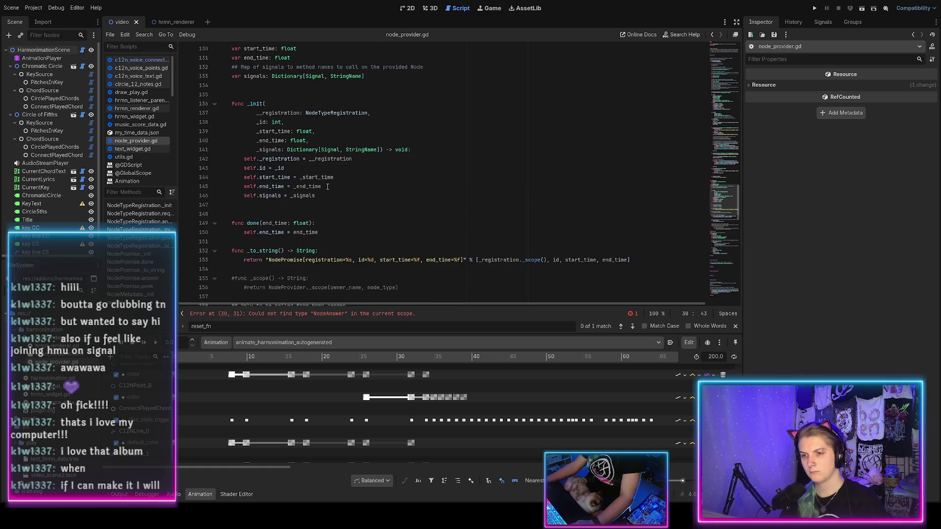
scroll(327, 187, up, 6)
scroll(252, 187, down, 16)
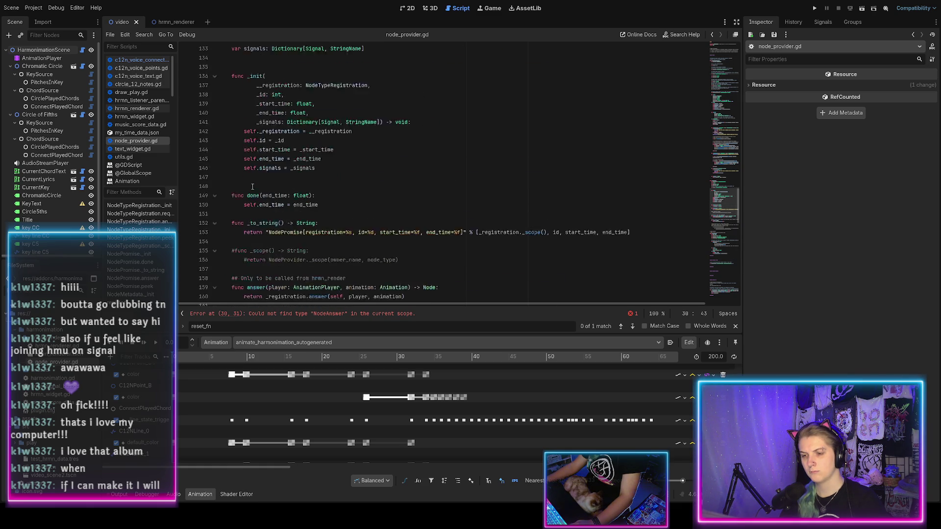
double_click(249, 186)
key(ctrl+v)
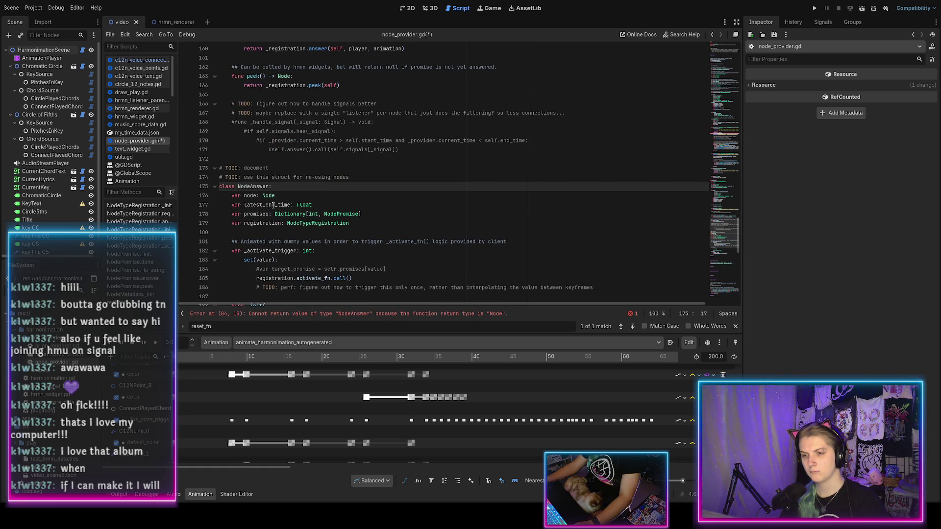
key(ctrl+s)
Trim the trailing space from the comment line above NodePromise, save, and return to NodeAnswer
scroll(255, 196, up, 17)
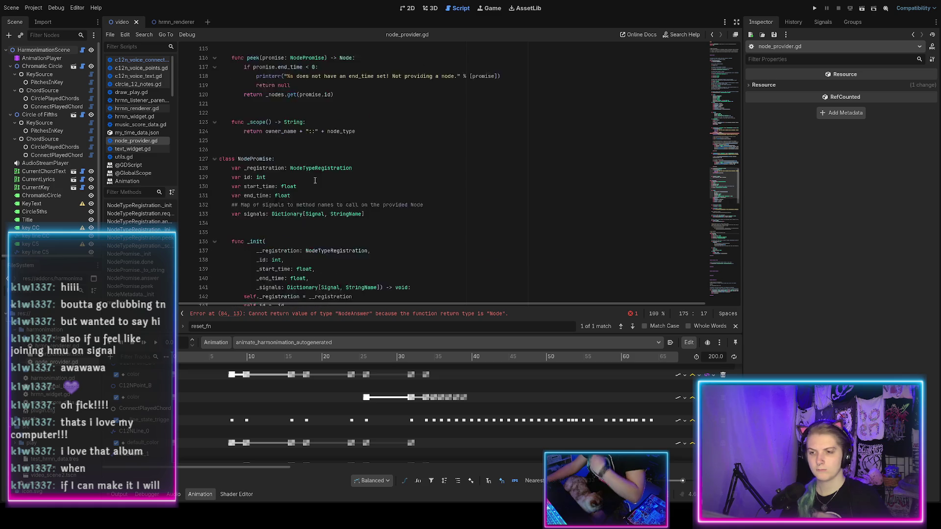
click(241, 203)
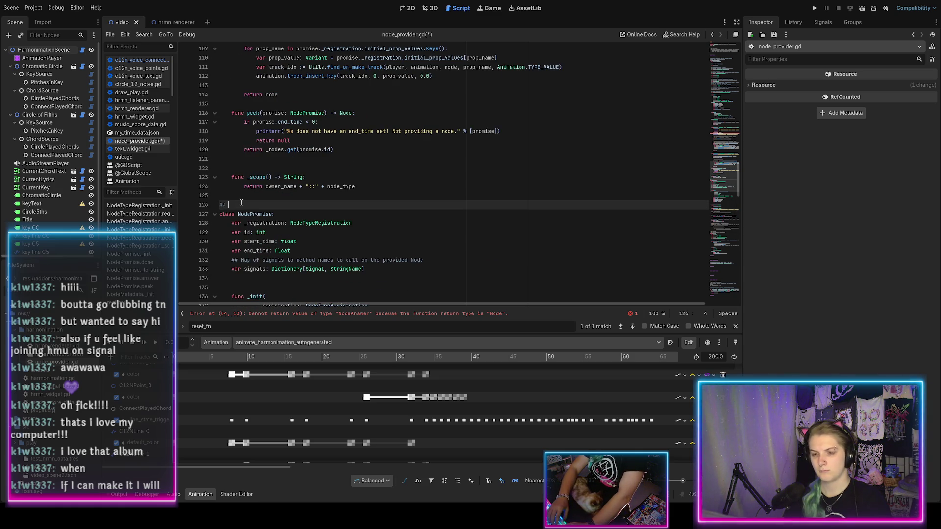
key(BackSpace)
key(ctrl+s)
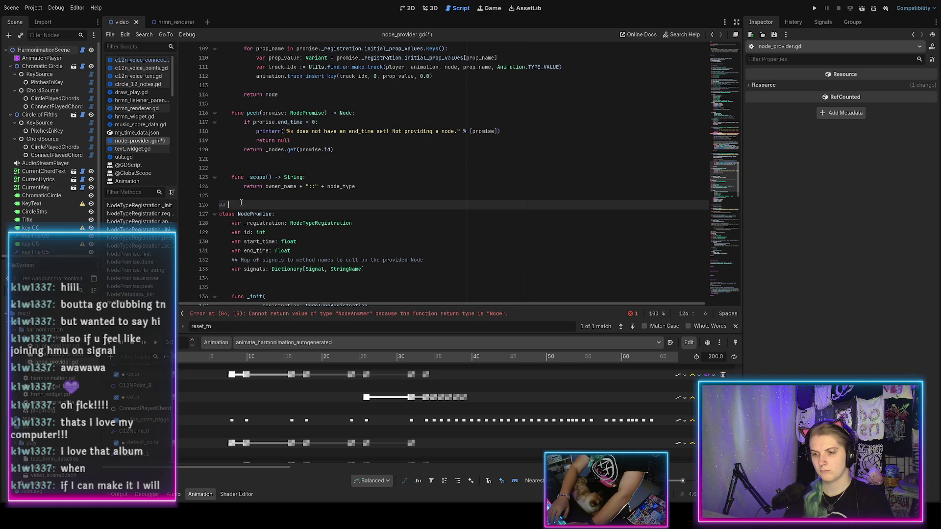
key(BackSpace)
key(ctrl+s)
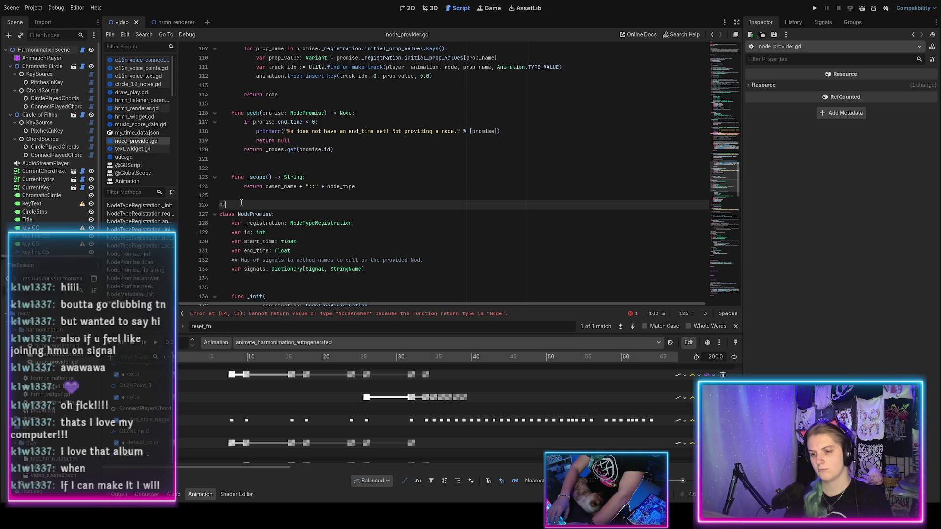
scroll(246, 202, down, 3)
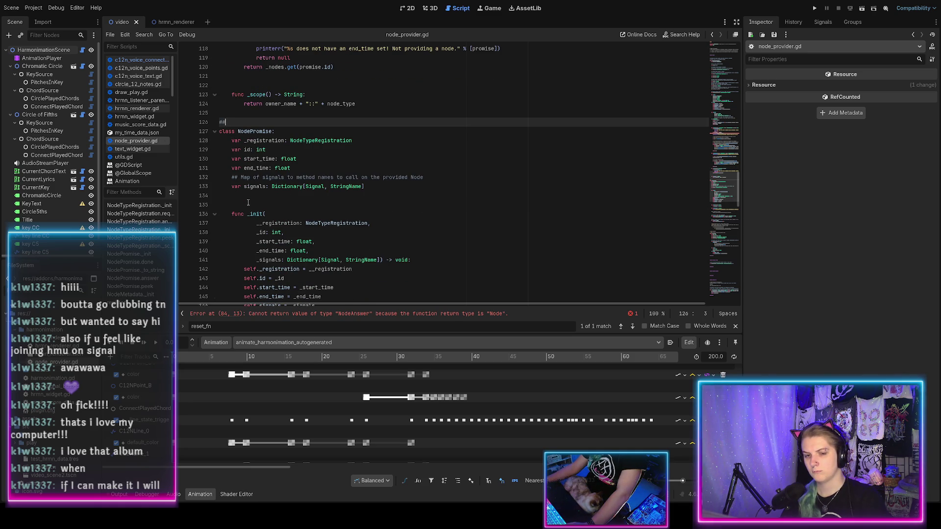
scroll(249, 202, down, 15)
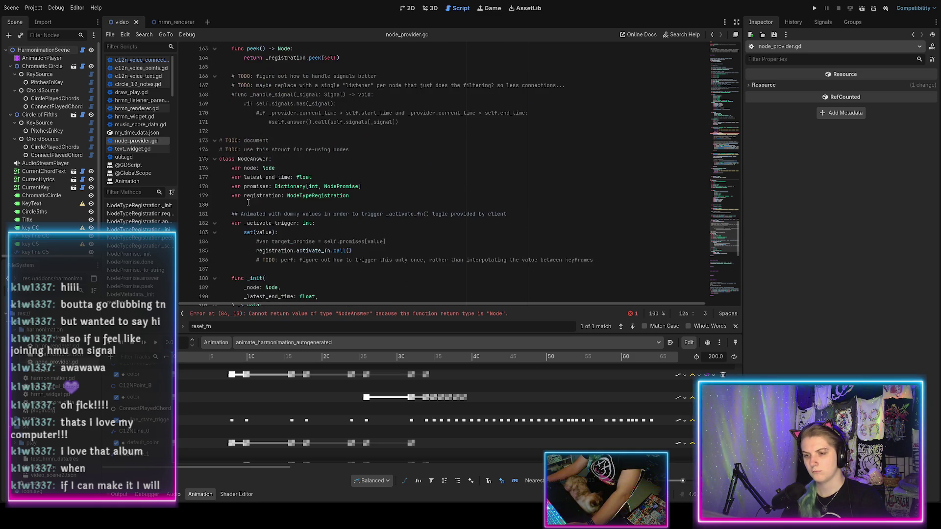
click(269, 158)
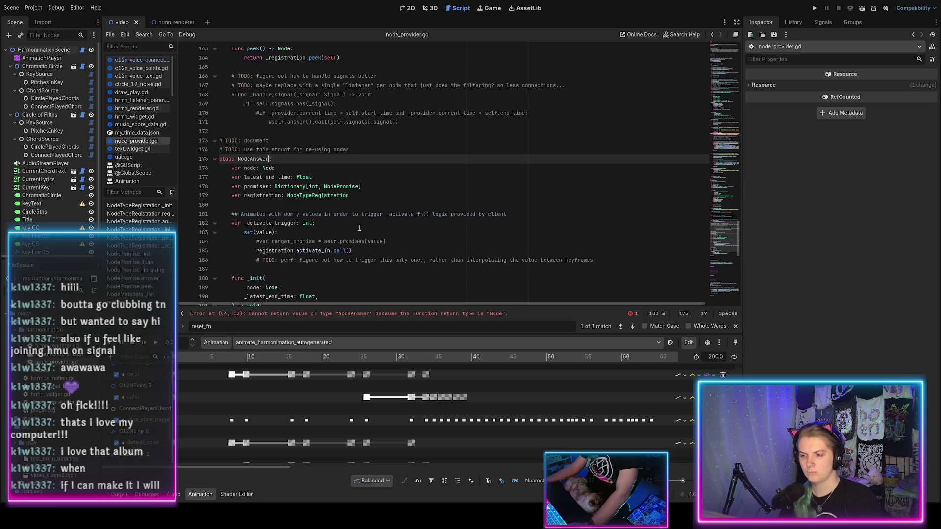
scroll(466, 240, down, 2)
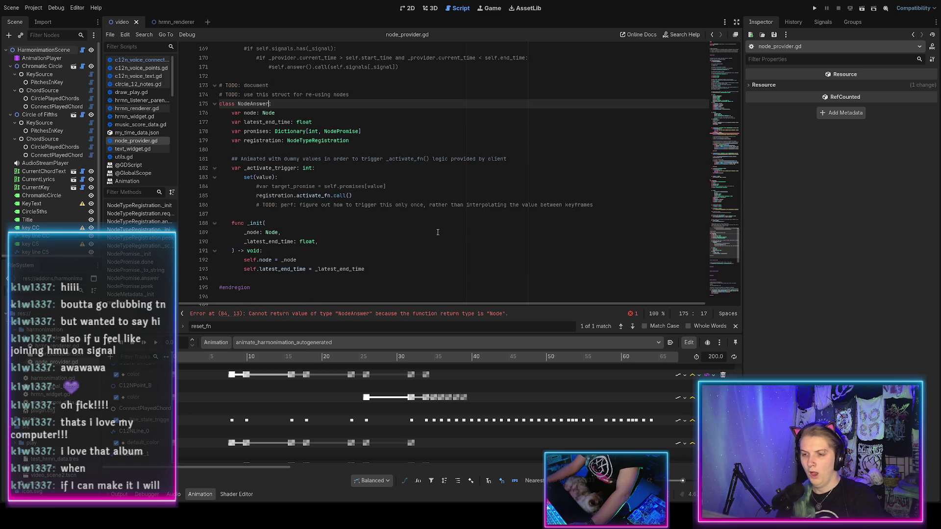
Drop 'with dummy values' and replace 'Animated' with 'This property is animated' in the _activate_trigger comment, then save
click(292, 158)
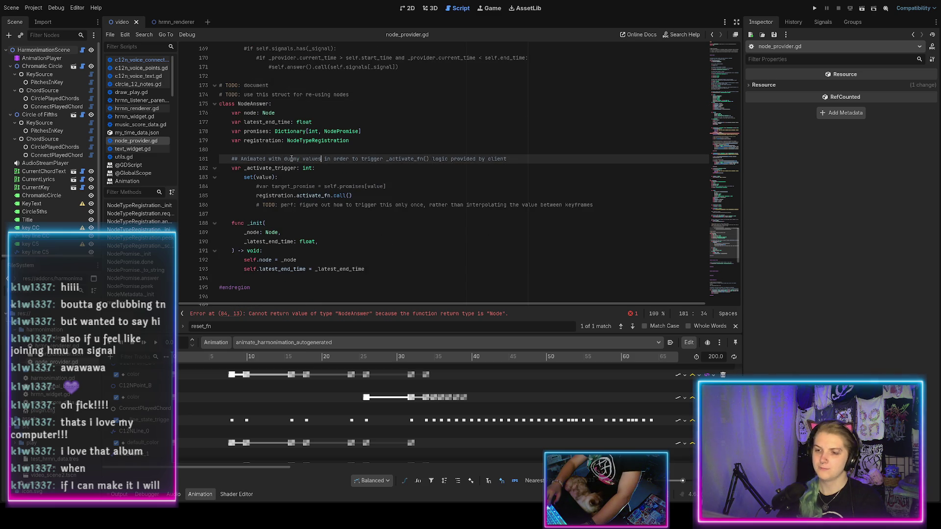
key(ctrl+shift+Left)
key(ctrl+shift+Left)
key(ctrl+shift+Left)
key(BackSpace)
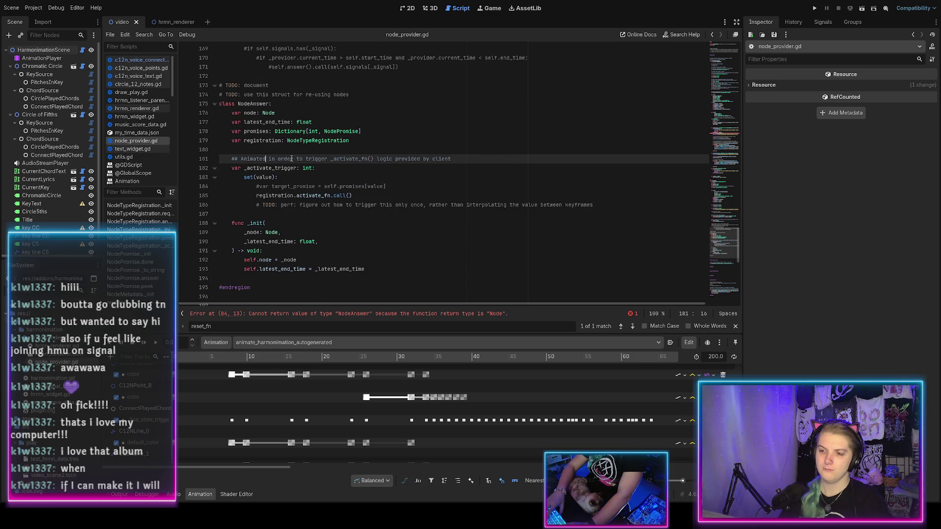
key(BackSpace)
key(BackSpace)
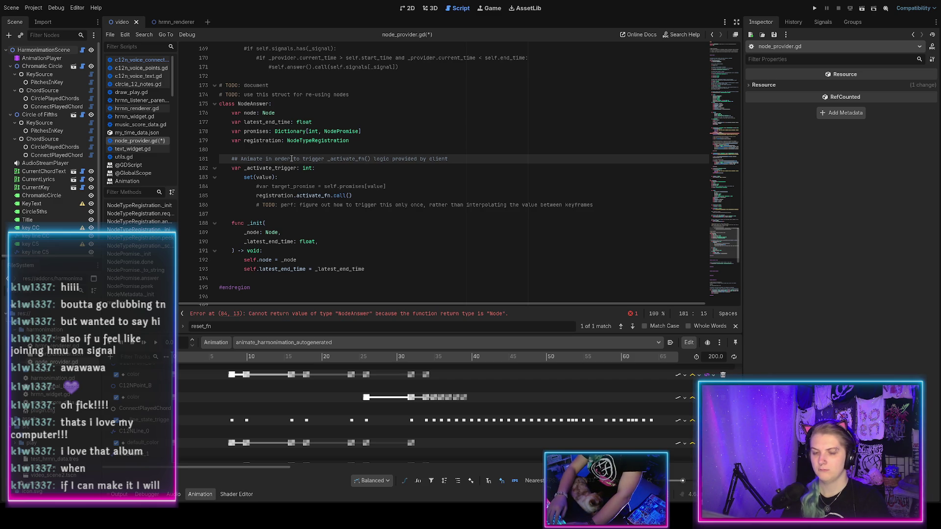
key(ctrl+shift+Left)
text(This pro)
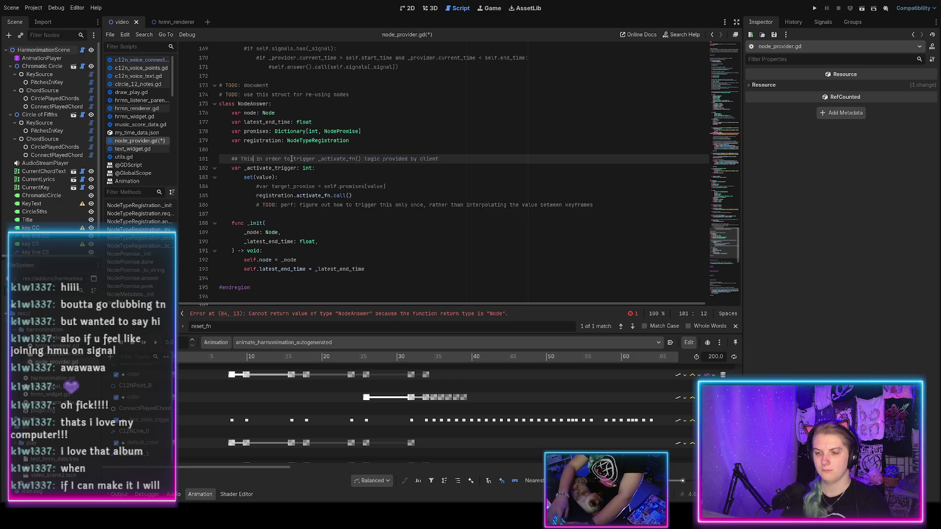
text(perty is )
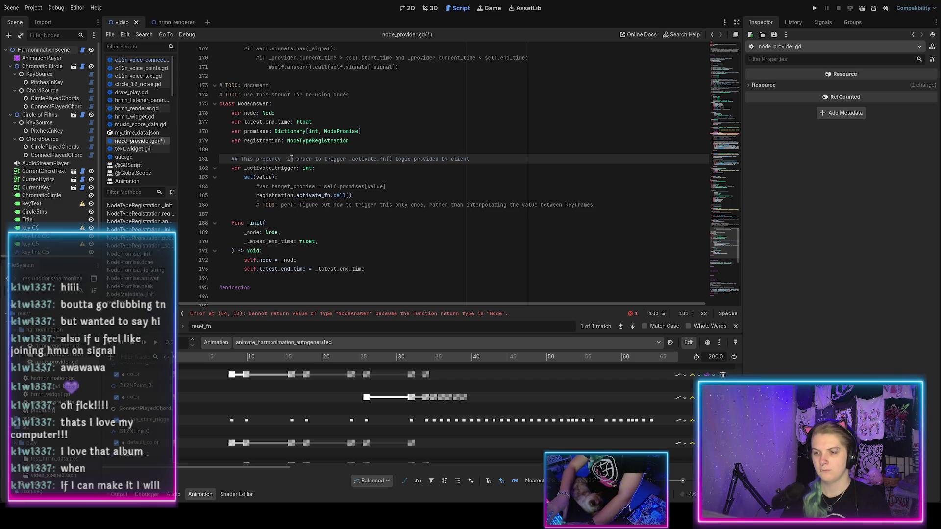
text(animated)
key(ctrl+s)
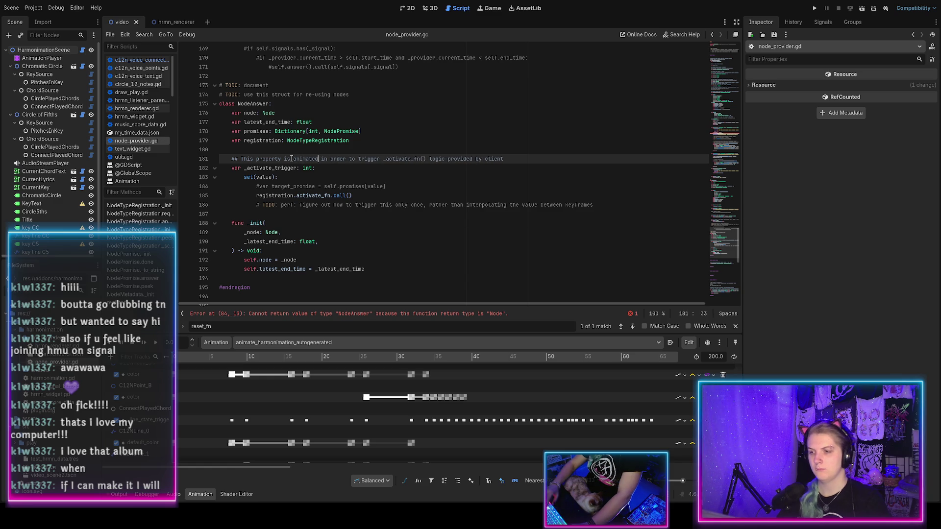
key(End)
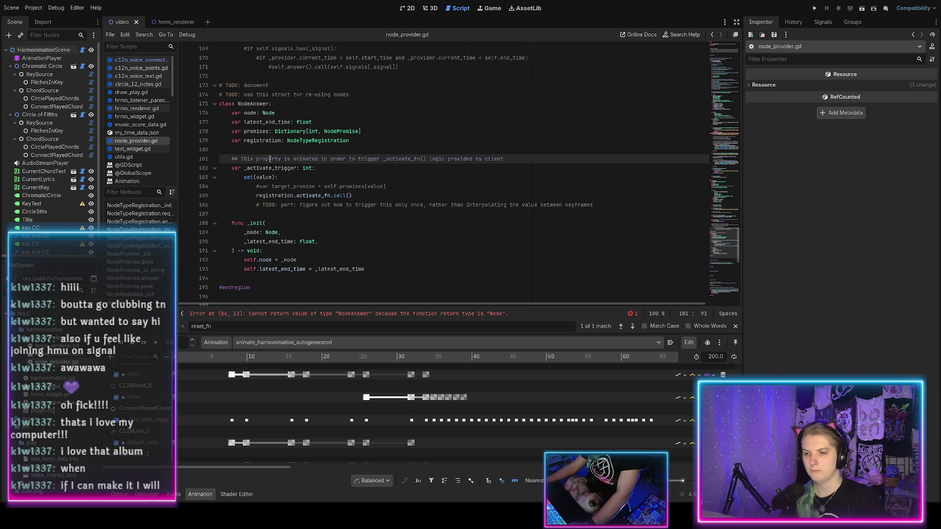
scroll(289, 141, up, 1)
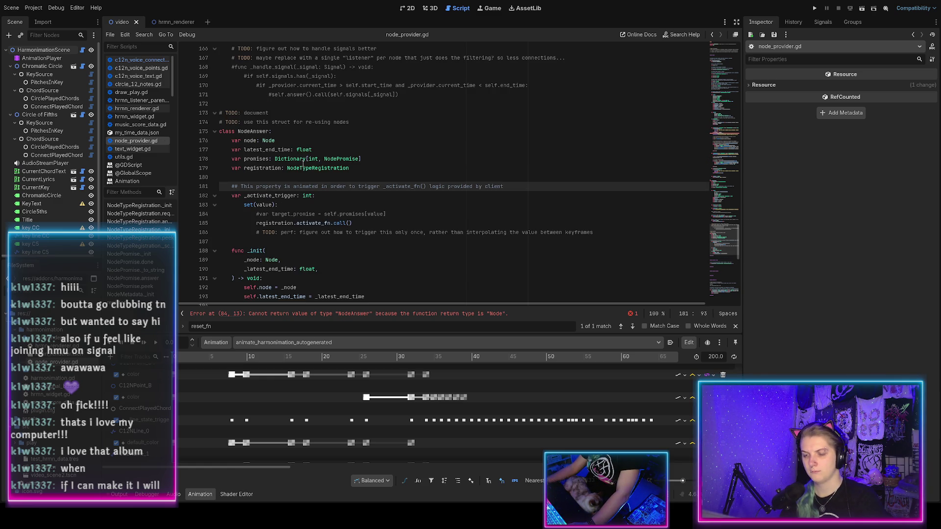
scroll(307, 166, up, 1)
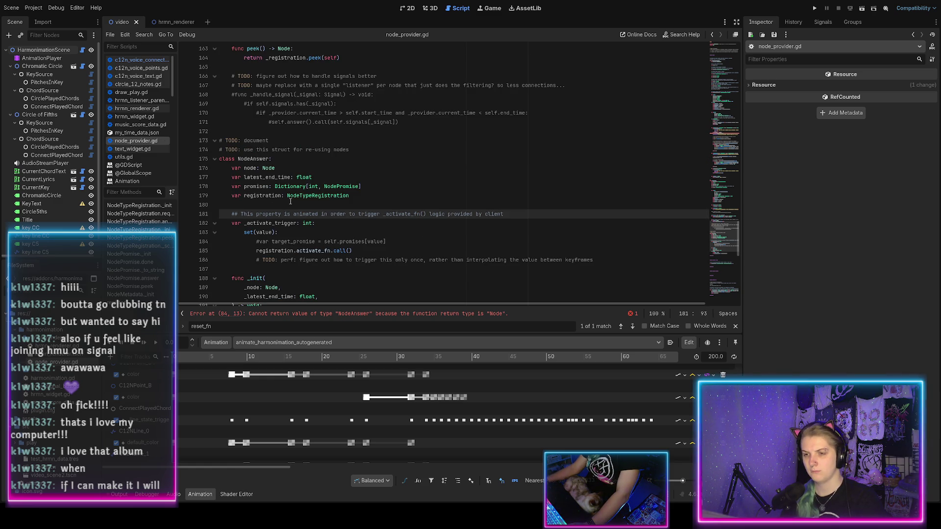
scroll(313, 181, up, 20)
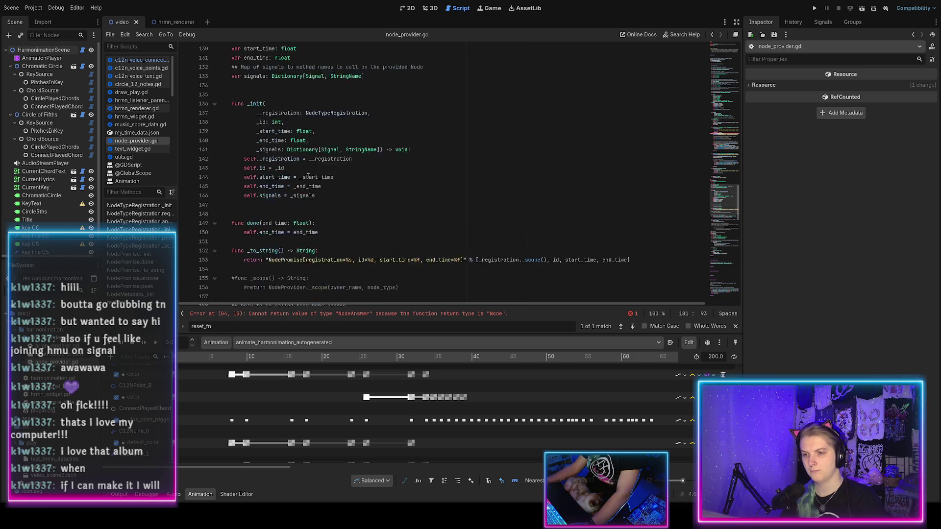
scroll(305, 178, down, 9)
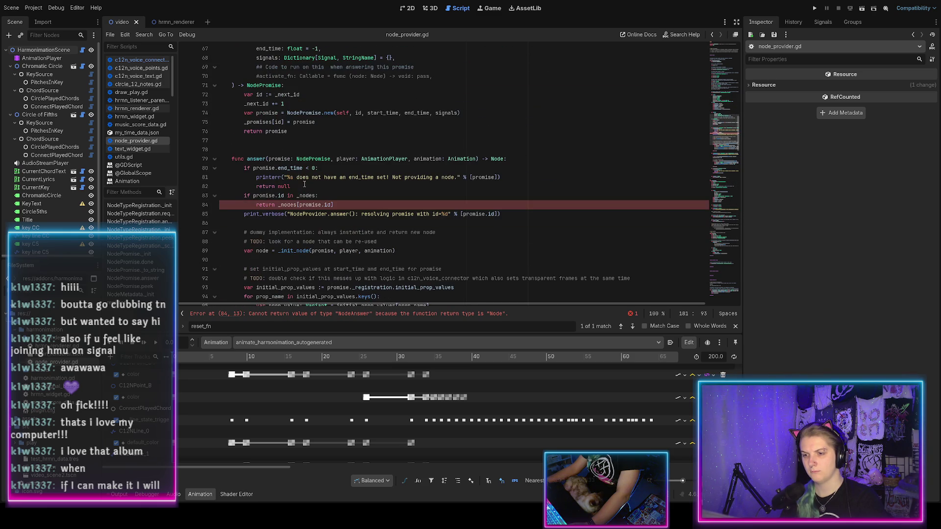
scroll(312, 203, up, 14)
scroll(312, 203, down, 14)
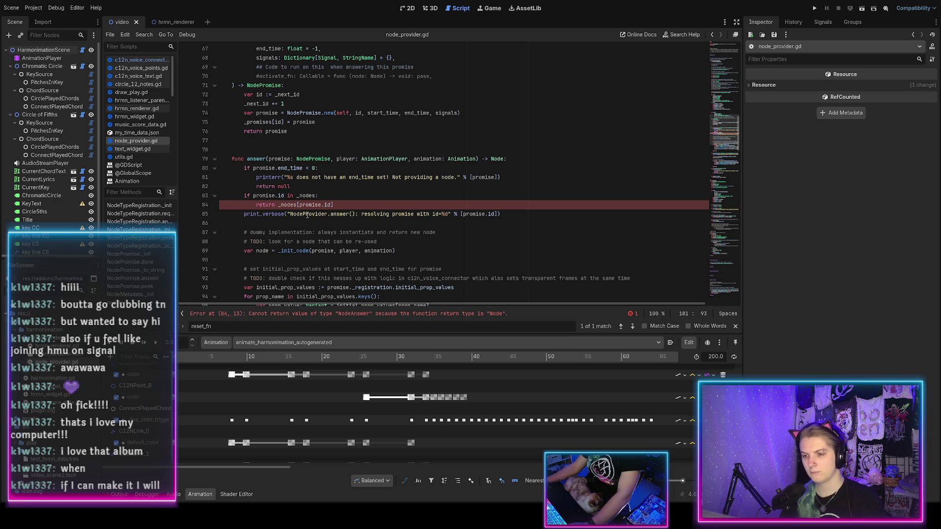
scroll(307, 215, up, 8)
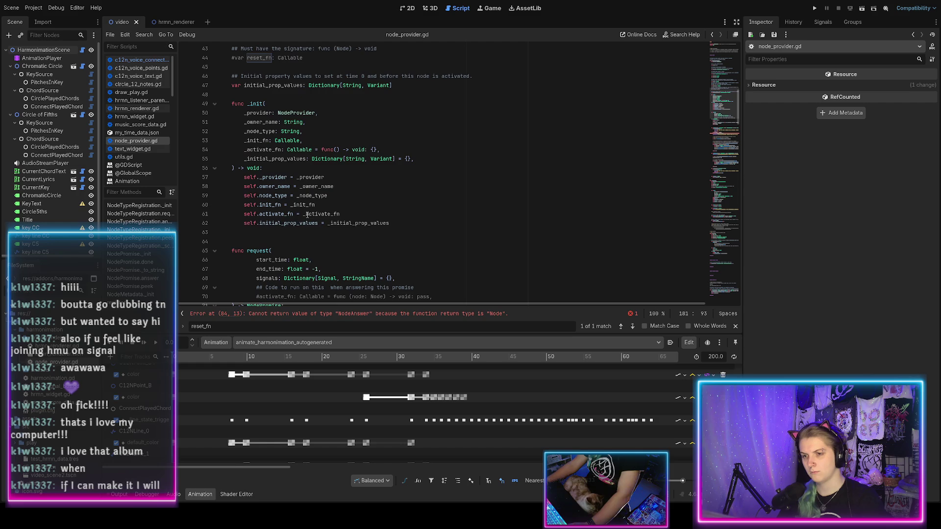
scroll(307, 215, up, 6)
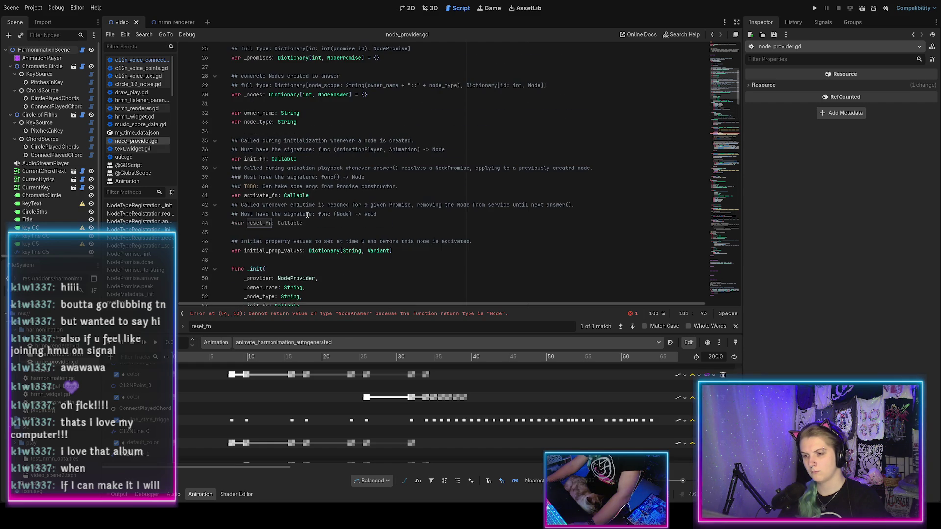
scroll(308, 216, up, 4)
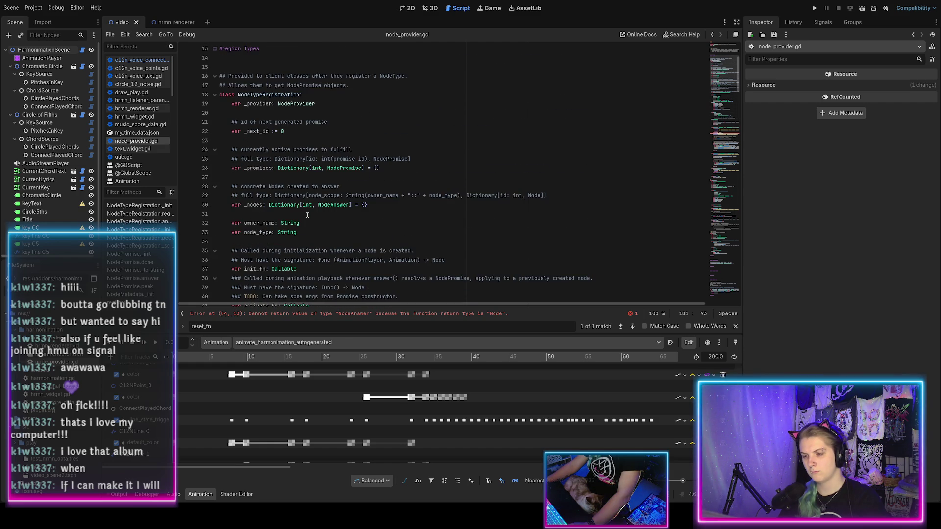
scroll(307, 215, up, 3)
scroll(298, 208, down, 3)
scroll(299, 208, down, 6)
scroll(348, 195, up, 5)
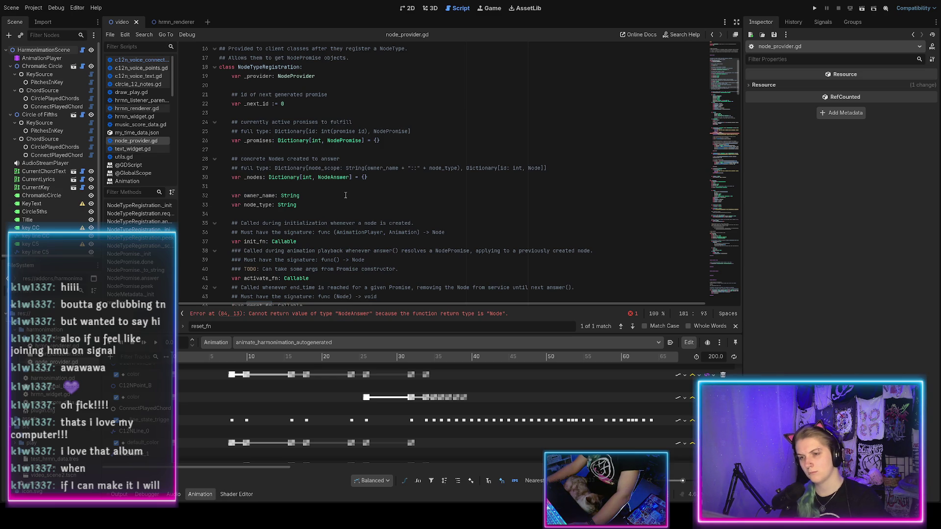
Copy 'id: int(promise id)' from the _promises comment over the node_scope key in the _nodes comment
click(340, 178)
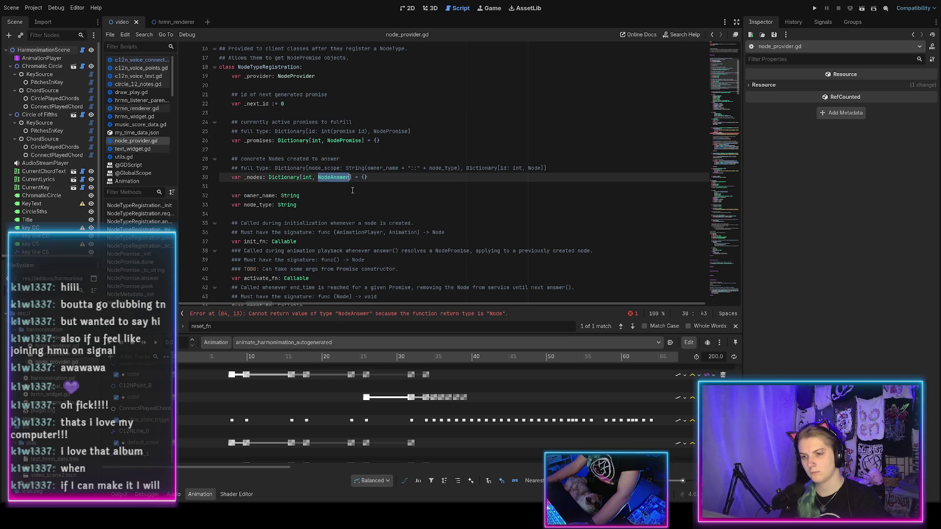
click(309, 168)
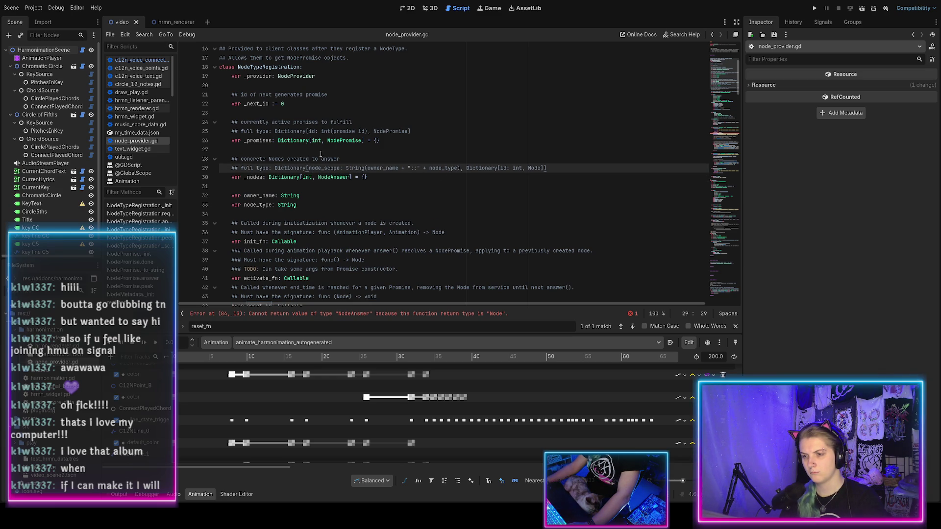
click(307, 132)
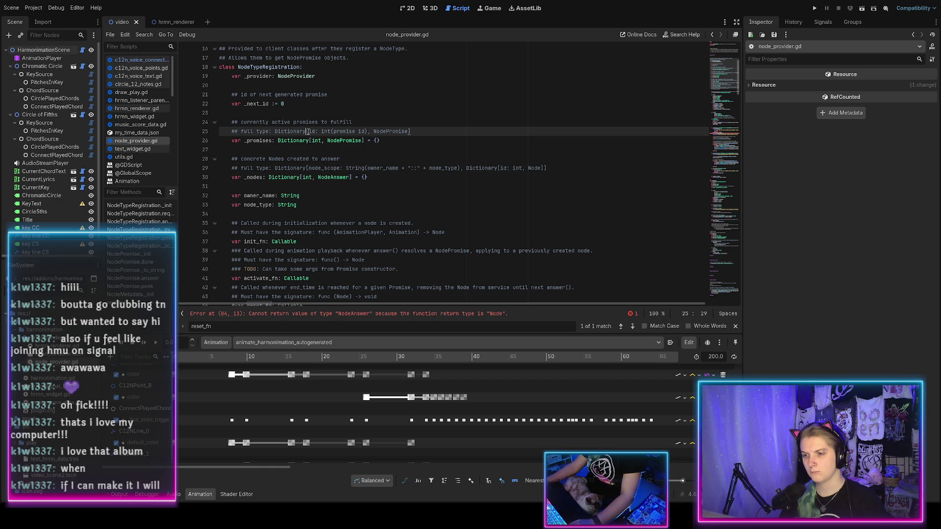
drag(308, 132, 366, 131)
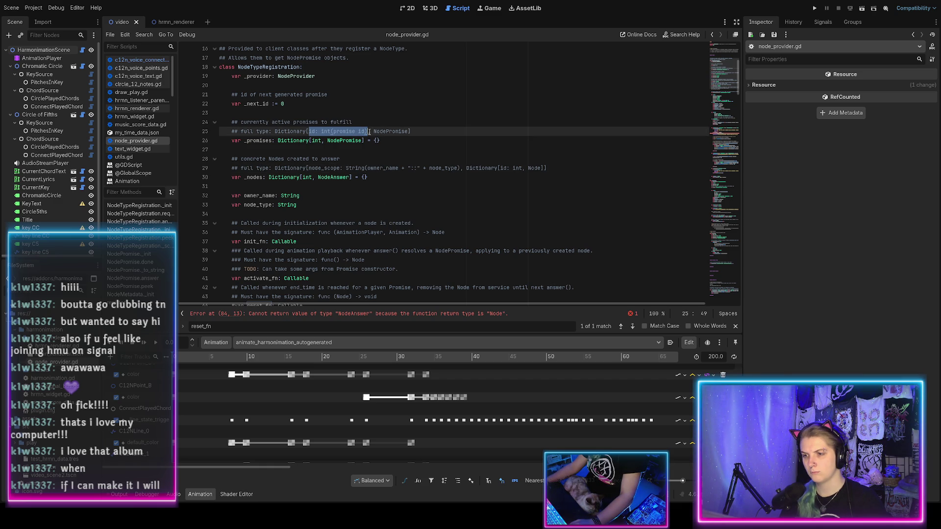
drag(309, 168, 460, 168)
text(id: int(promise id))
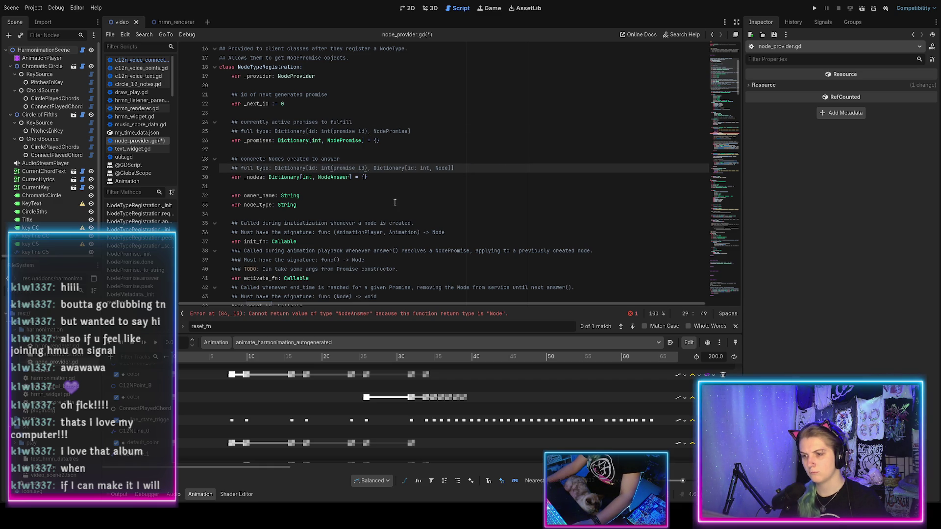
key(ctrl+s)
Delete the redundant inner 'Dictionary[id: int' from the _nodes type comment
drag(373, 168, 435, 168)
key(BackSpace)
click(387, 168)
double_click(342, 178)
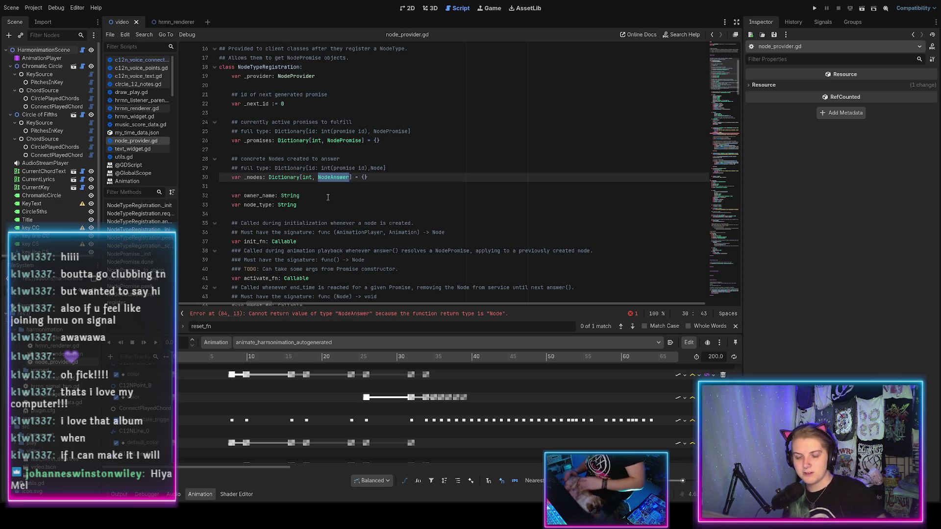
scroll(344, 231, down, 3)
scroll(344, 231, up, 2)
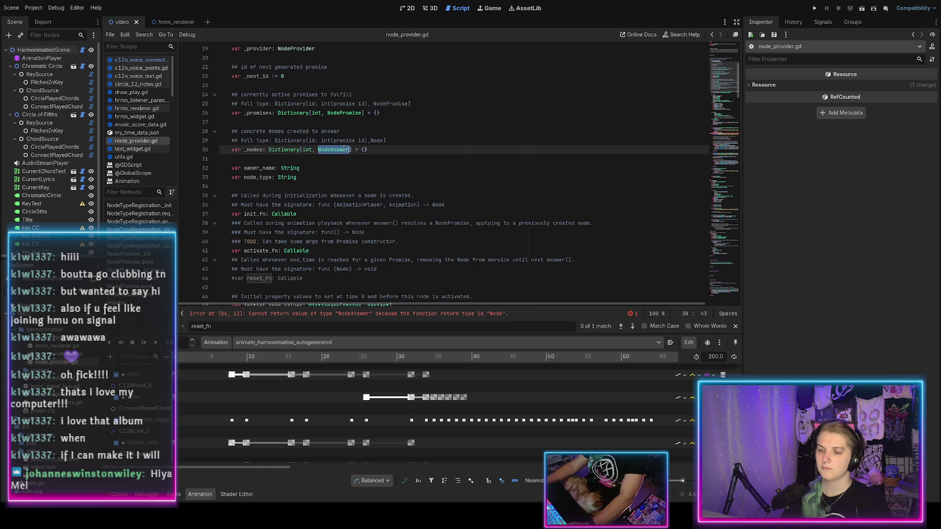
Set the _nodes value type to NodeMetadata, trying NodeWrapper briefly before undoing it
text(NodeMetad)
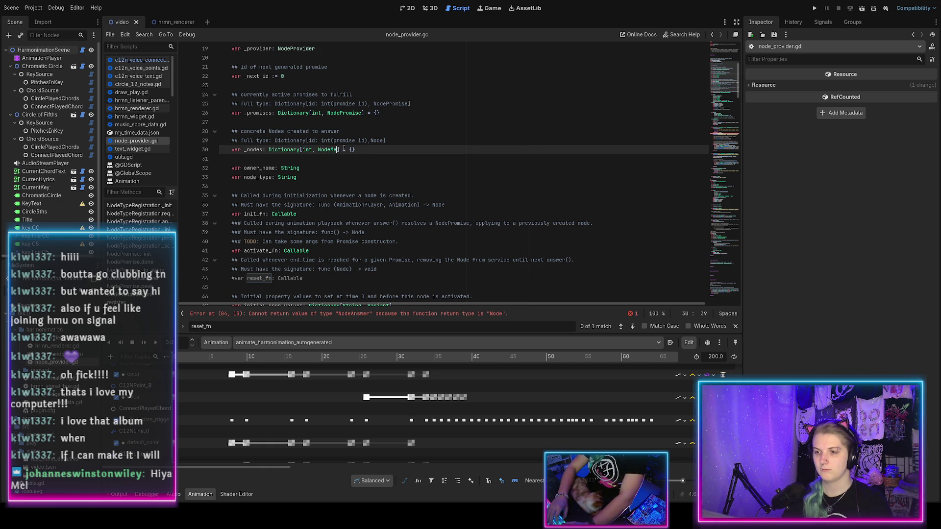
text(ata)
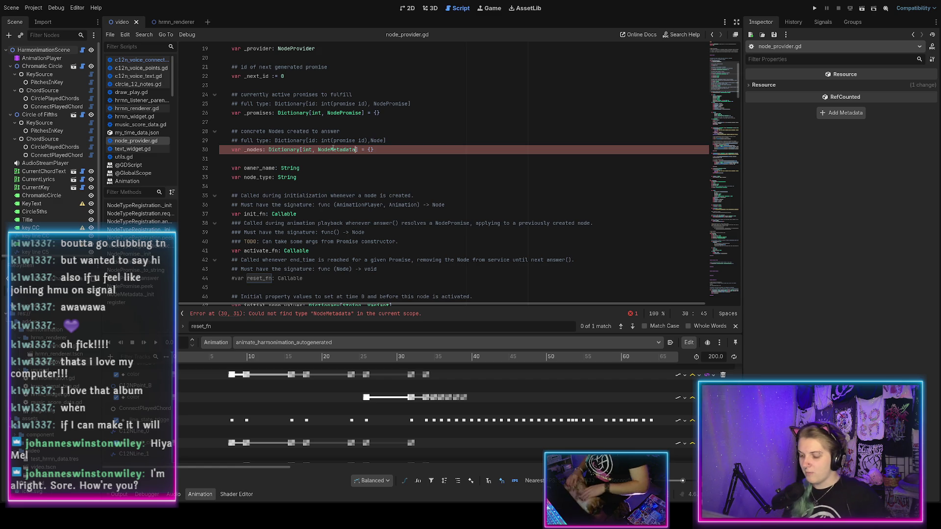
scroll(329, 157, up, 1)
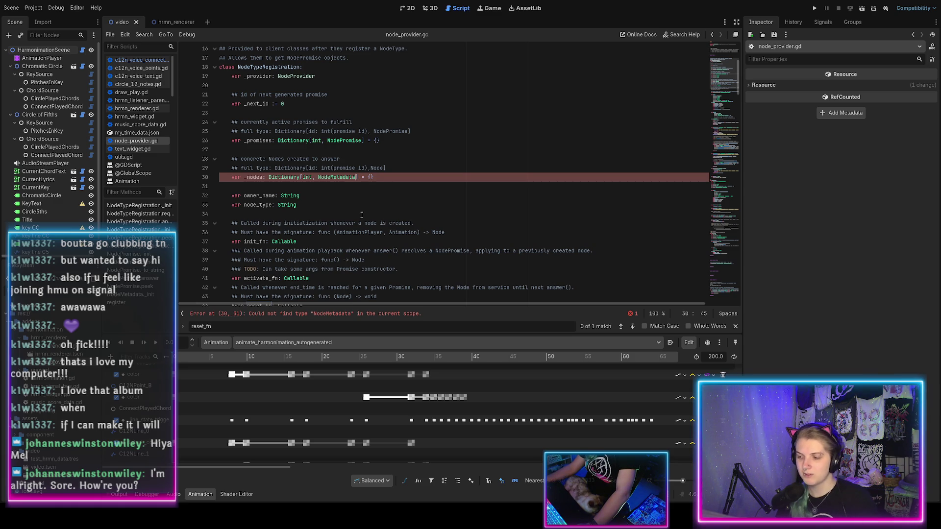
double_click(336, 179)
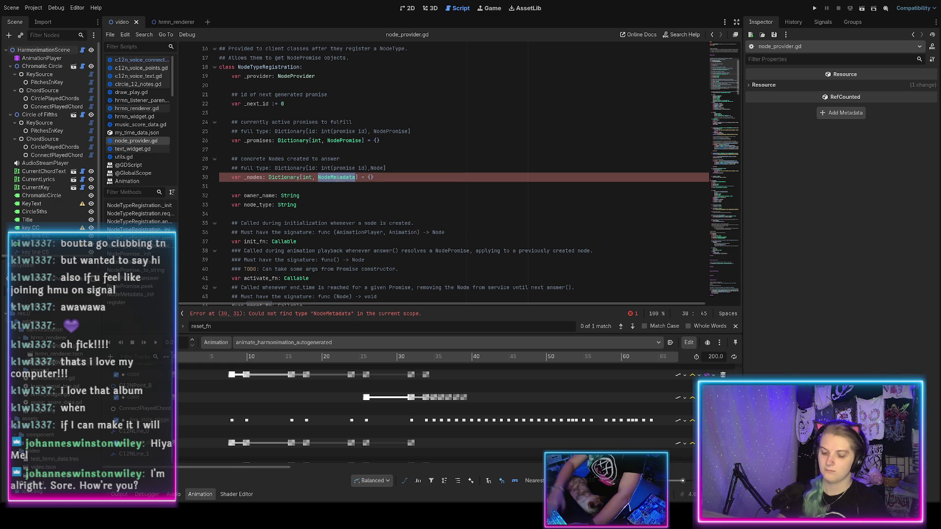
text(NodeWrapper)
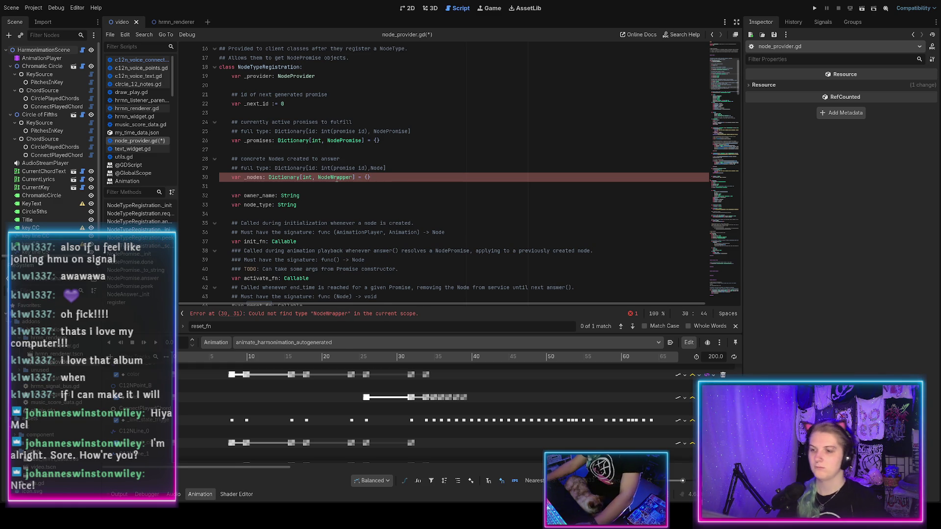
key(ctrl+z)
Inspect the NodePromise and NodeMetadata class definitions around line 175
scroll(338, 196, down, 20)
scroll(338, 202, up, 5)
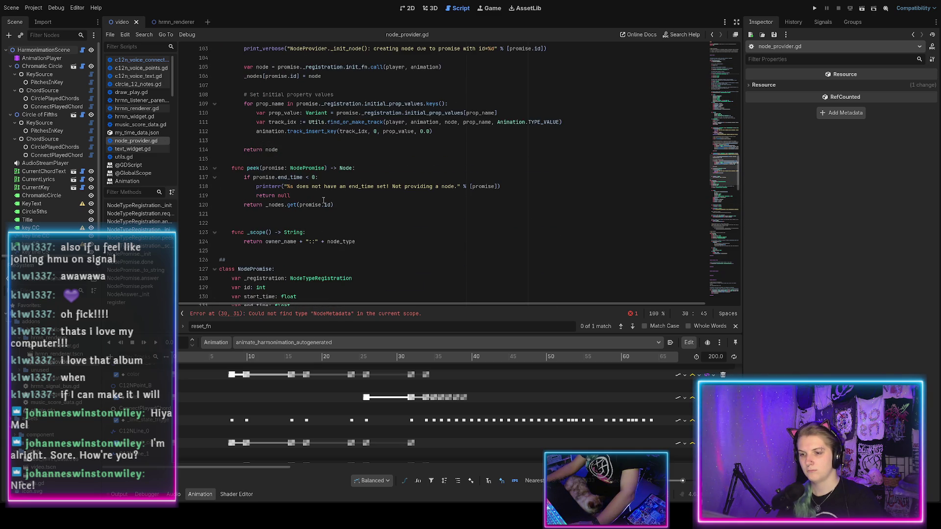
scroll(303, 206, down, 2)
double_click(262, 214)
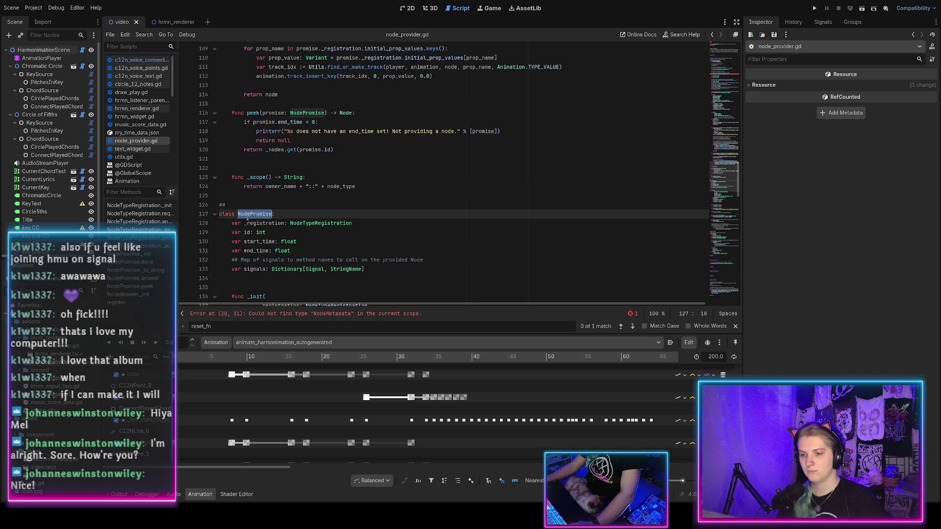
scroll(261, 214, down, 9)
scroll(261, 214, down, 6)
double_click(256, 186)
click(277, 186)
scroll(300, 202, up, 11)
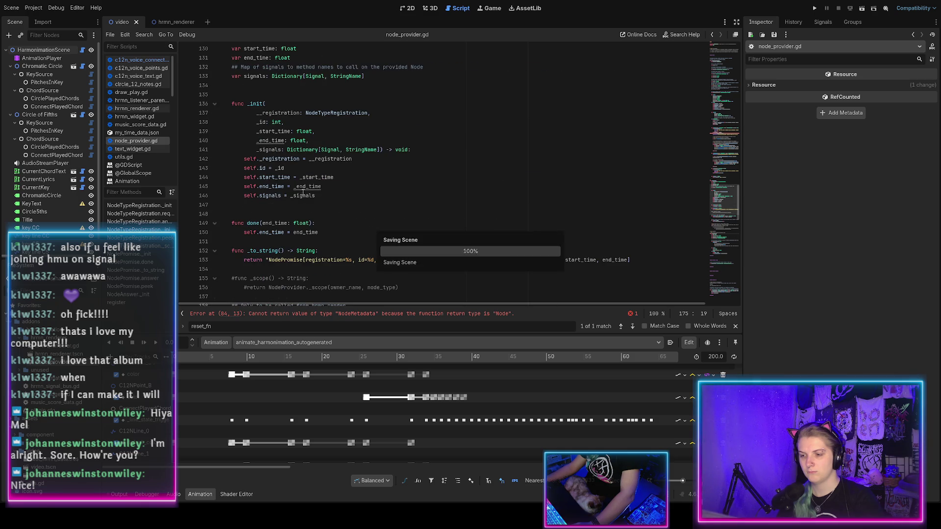
scroll(300, 203, up, 20)
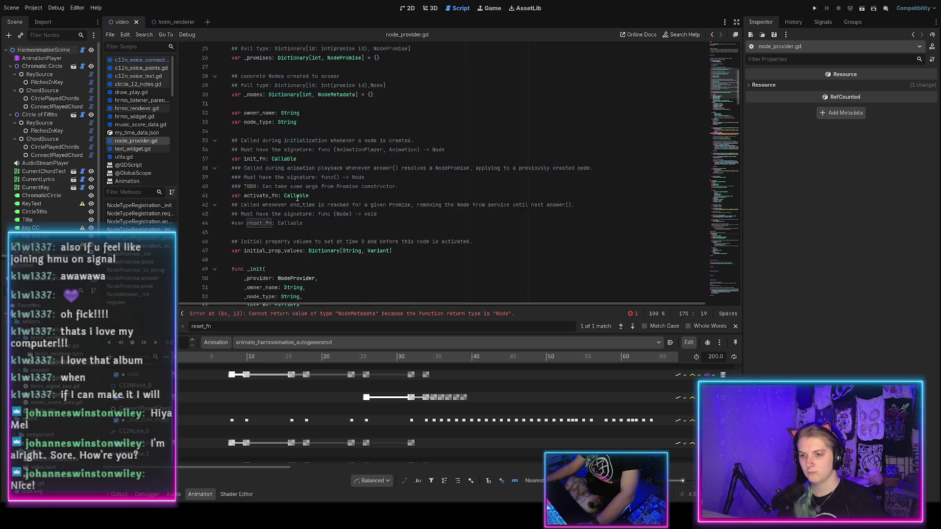
scroll(297, 198, down, 20)
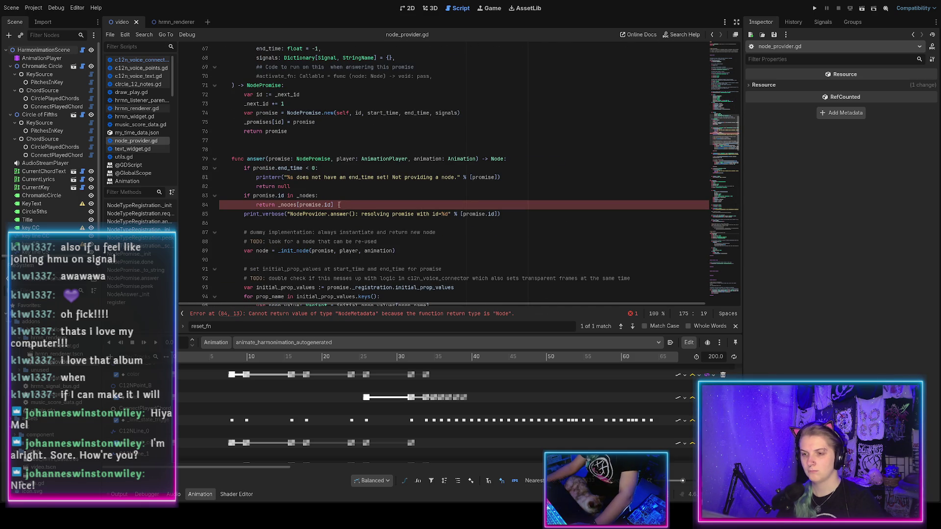
scroll(344, 204, down, 20)
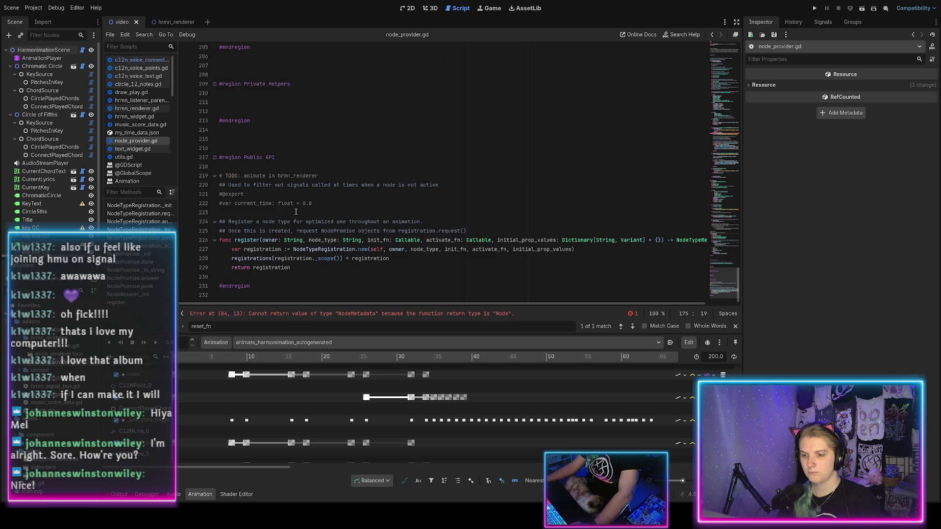
scroll(296, 212, up, 15)
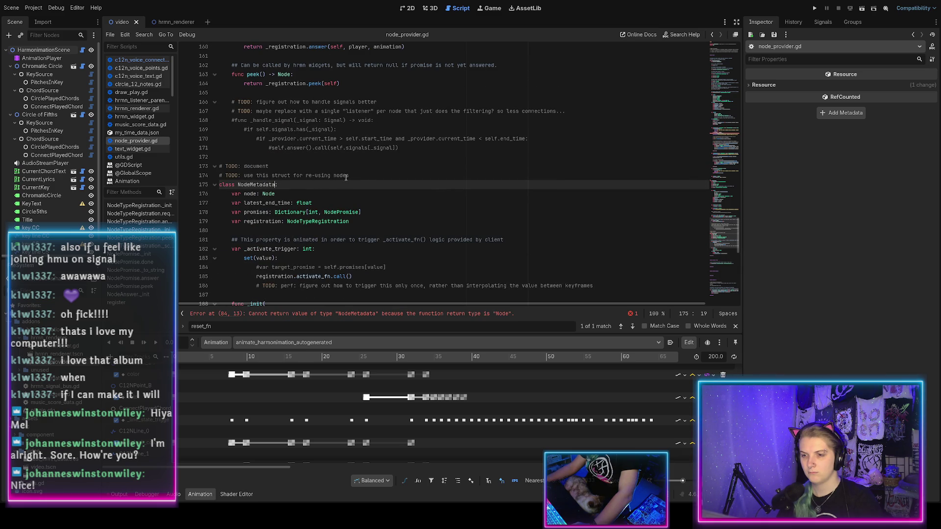
Add a ## doc comment above NodeMetadata: holds the constructed node plus metadata about its promises to assist in answering them
click(353, 175)
key(Return)
text(##)
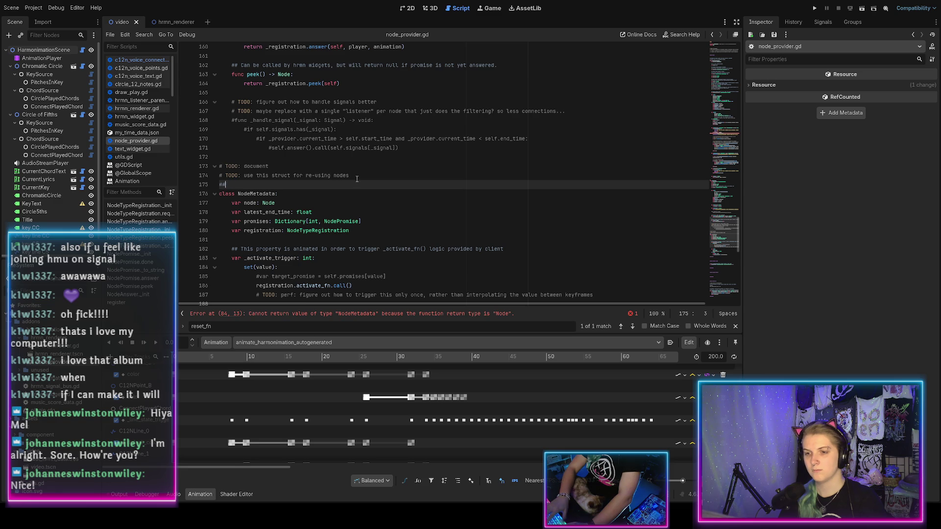
text( Holds the cons)
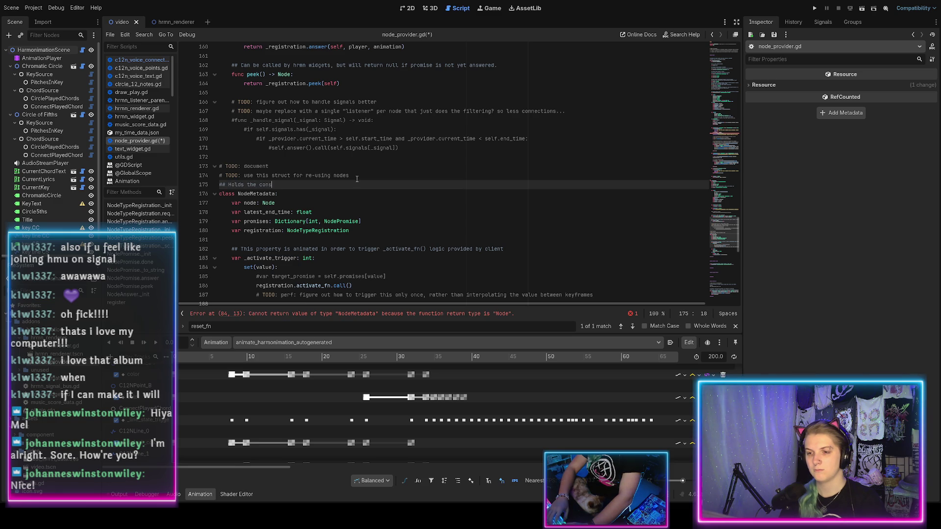
key(ctrl+s)
text(tructed node, as we)
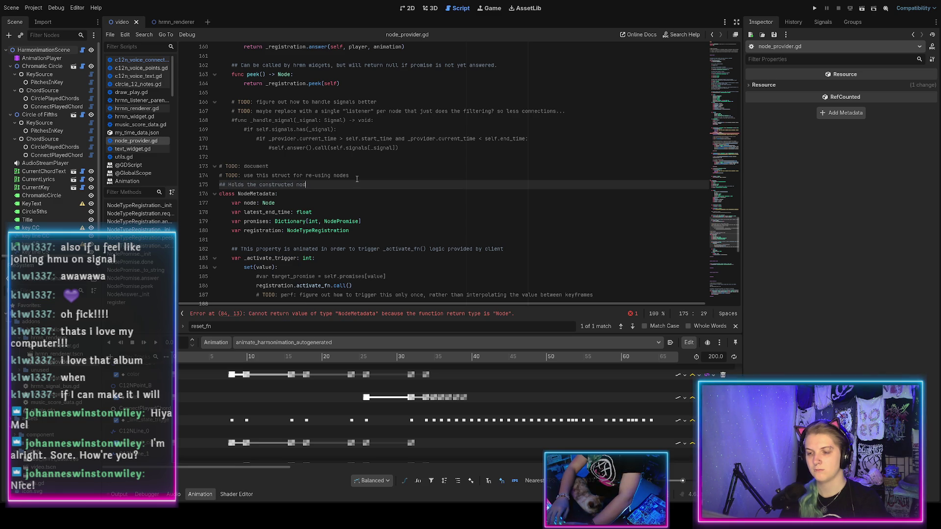
text(ll as)
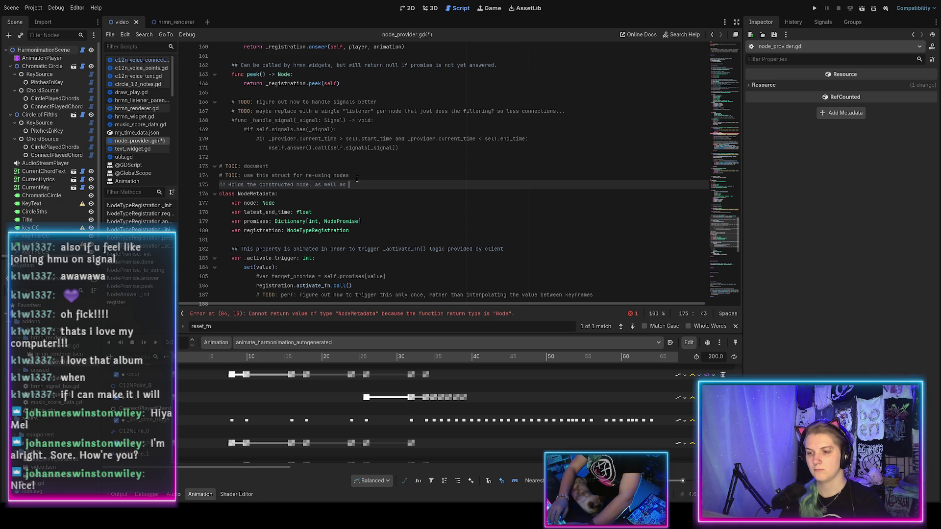
key(BackSpace)
key(ctrl+s)
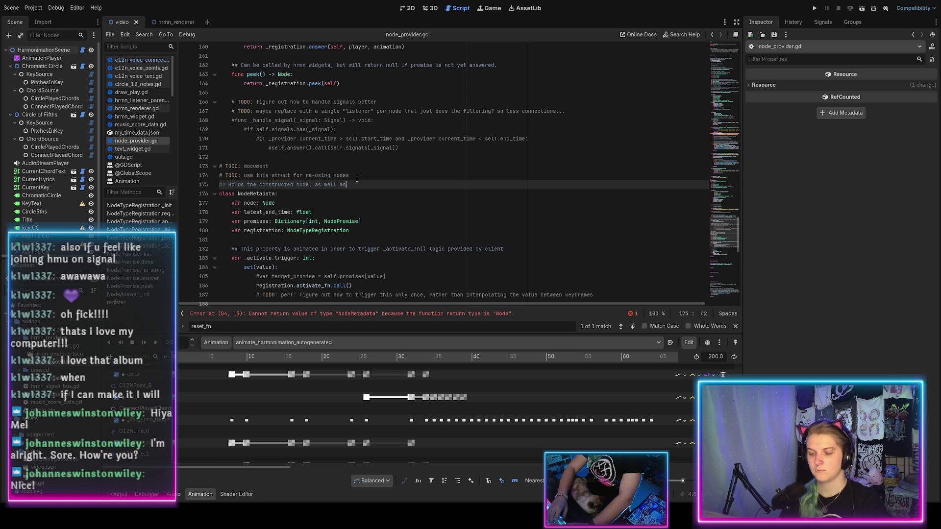
key(BackSpace)
key(BackSpace)
key(BackSpace)
text(metadata)
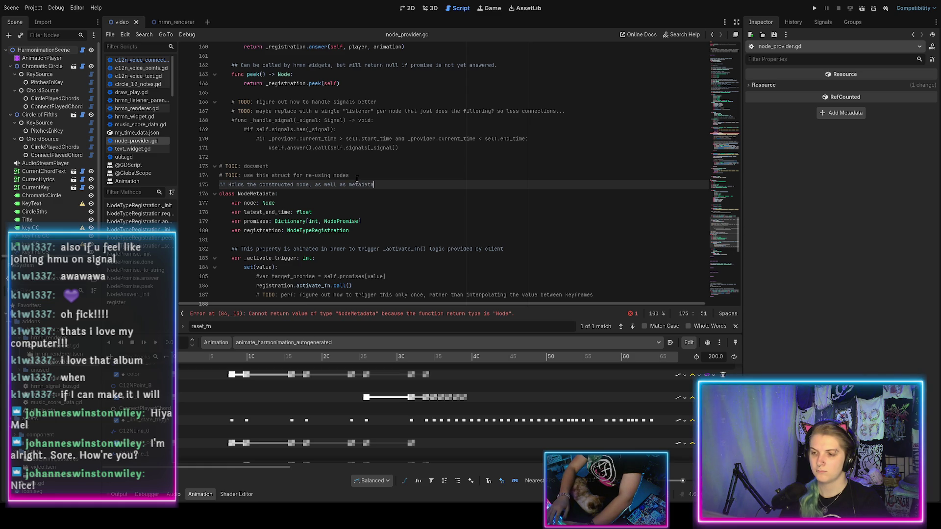
text( about its promises to asi)
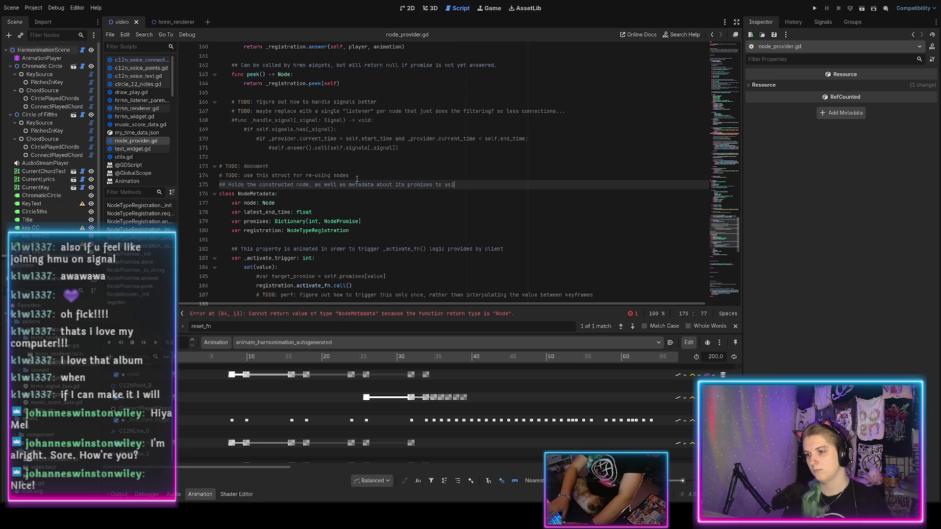
key(BackSpace)
text(sist in answering promi)
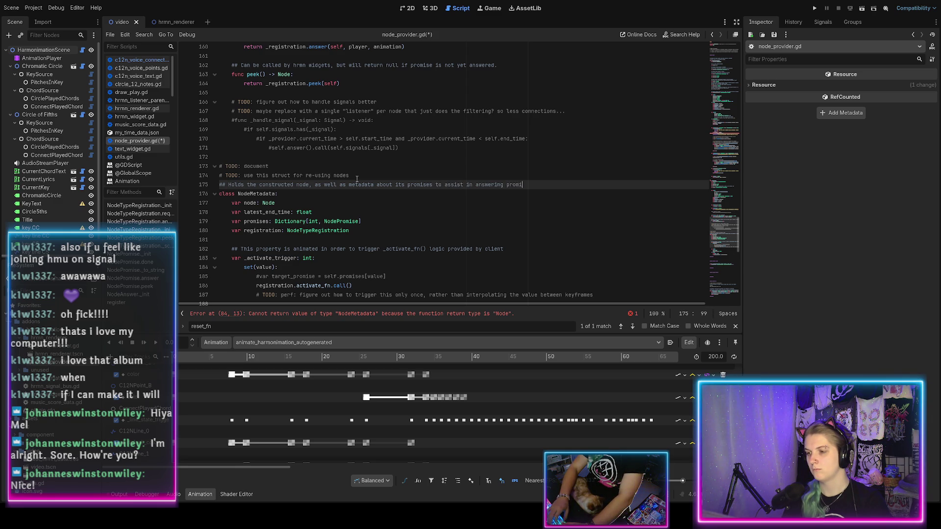
text(ses.)
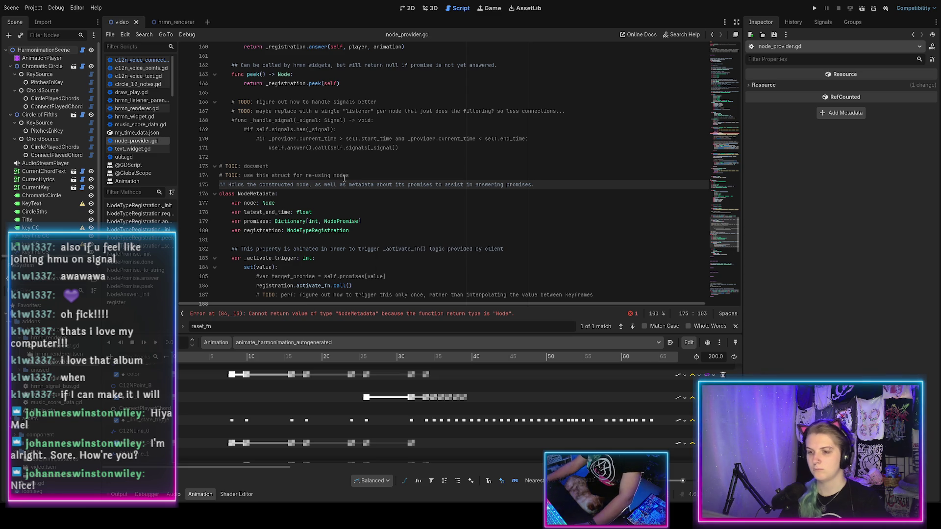
scroll(319, 184, up, 10)
click(258, 150)
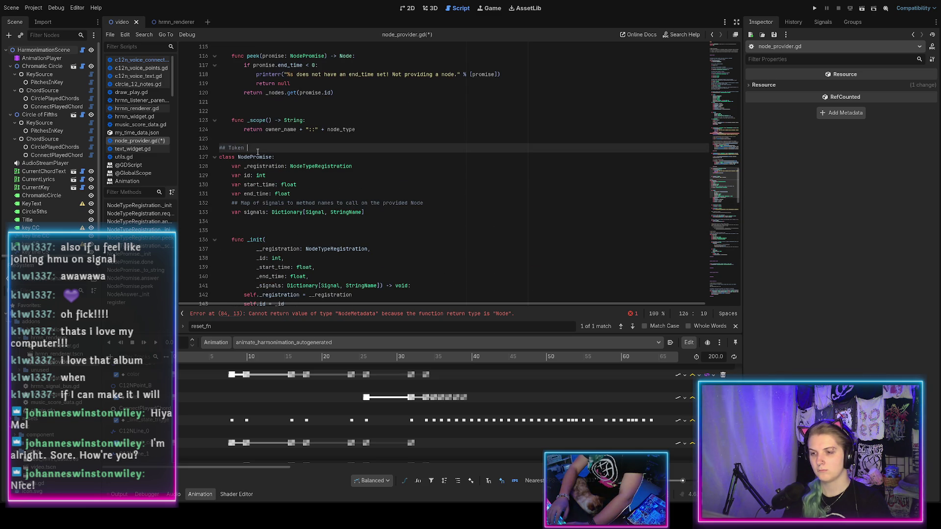
Reword the NodePromise comment so it starts with 'A' and says it can be returned in hrmn_animate like a concrete Node
key(ctrl+shift+Left)
text(A)
key(ctrl+s)
text(to)
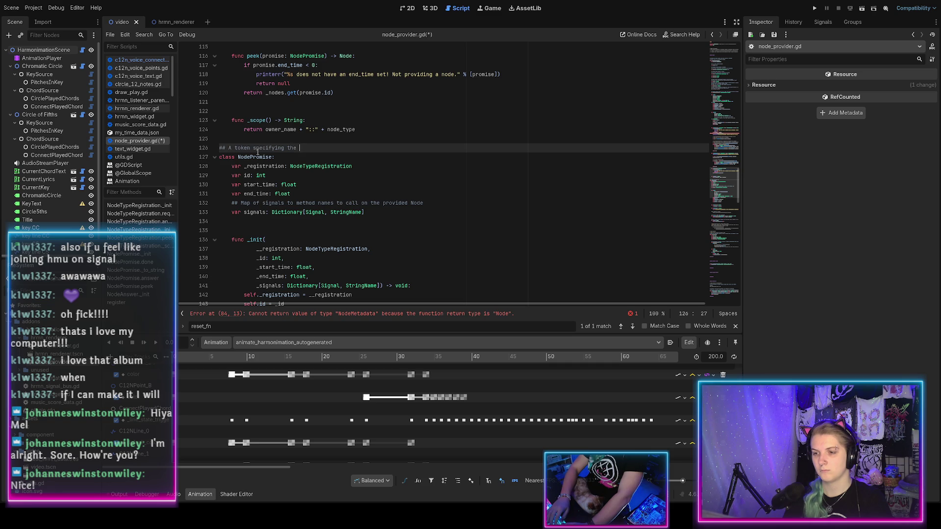
key(BackSpace)
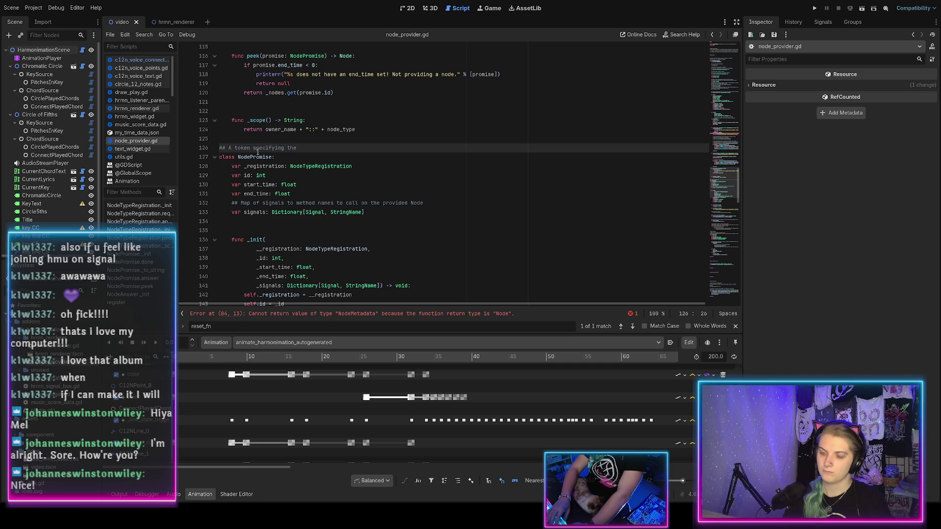
text(t)
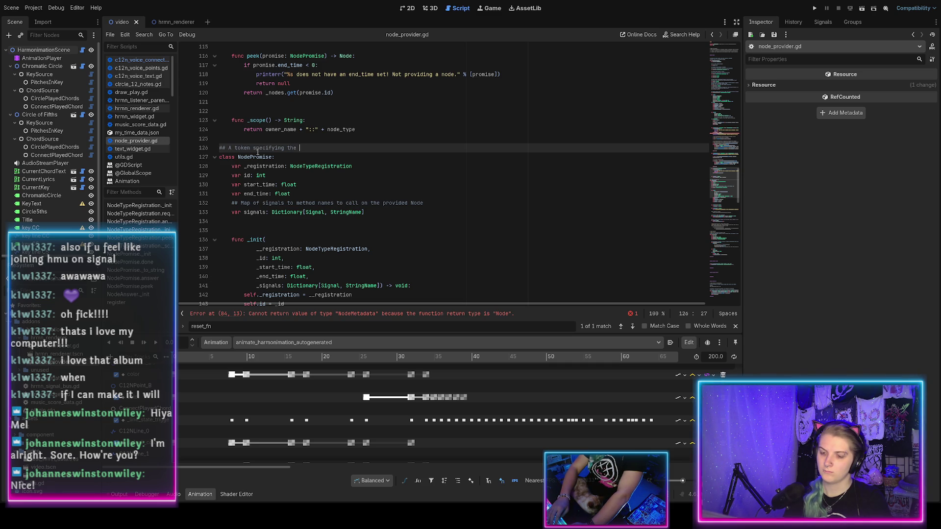
text(imespan a node)
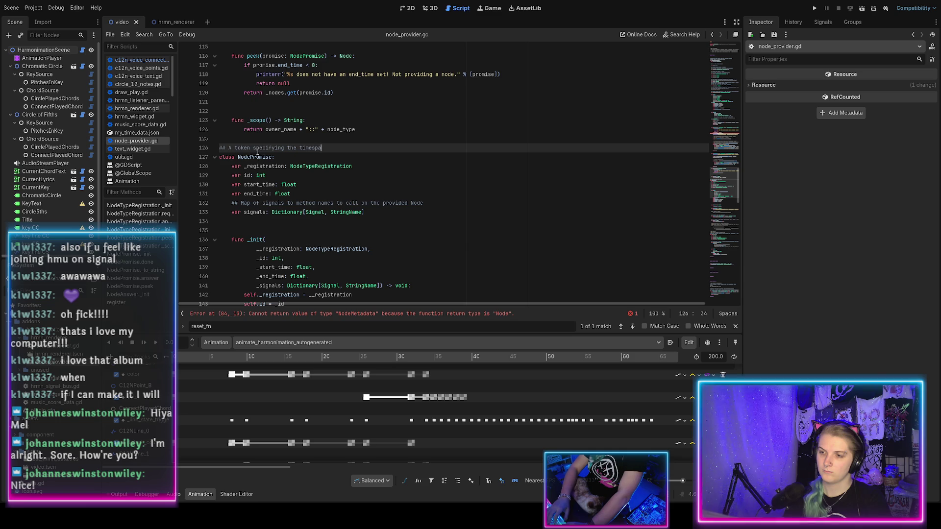
key(ctrl+s)
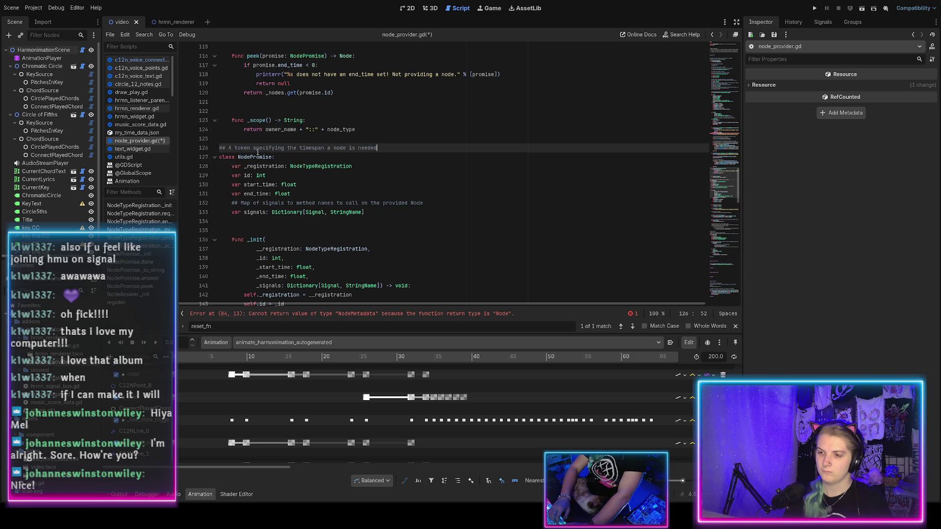
text(. Can be us)
key(ctrl+s)
text(ed in)
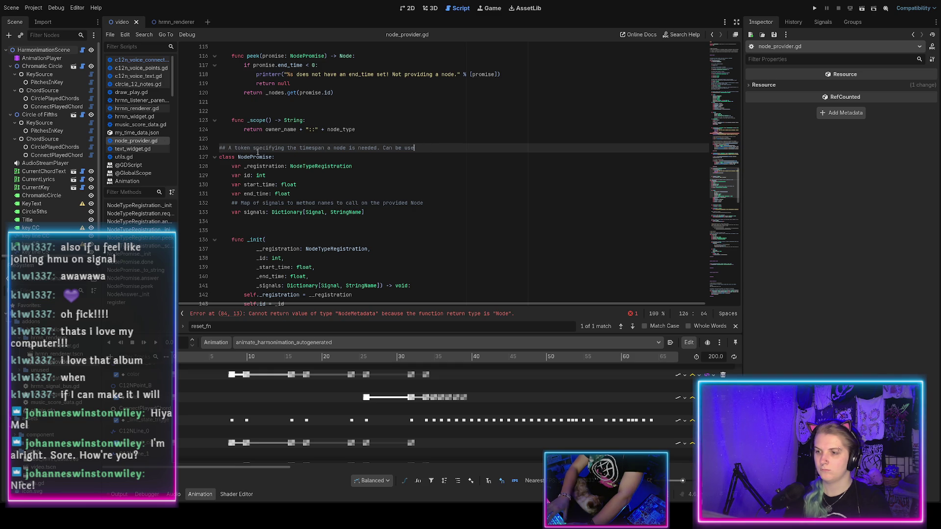
key(BackSpace)
key(BackSpace)
key(BackSpace)
text(rned in)
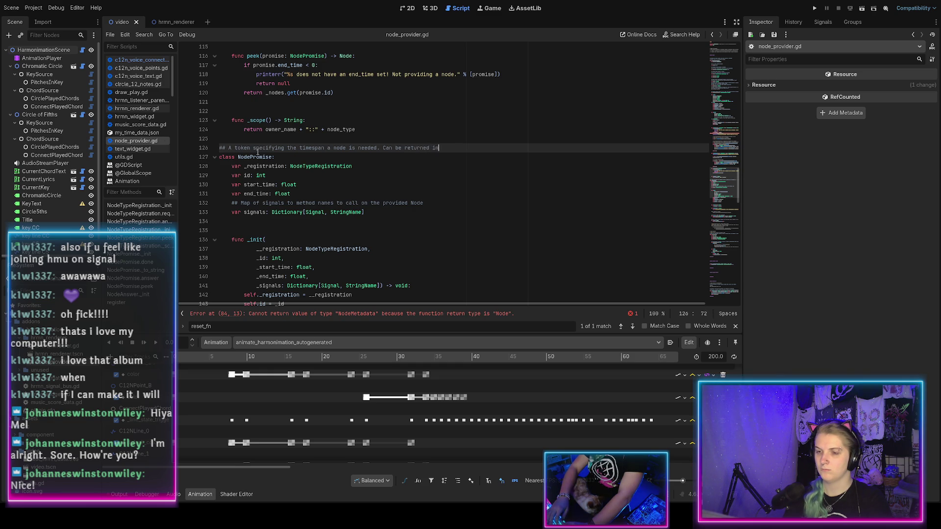
text( hrmn_a)
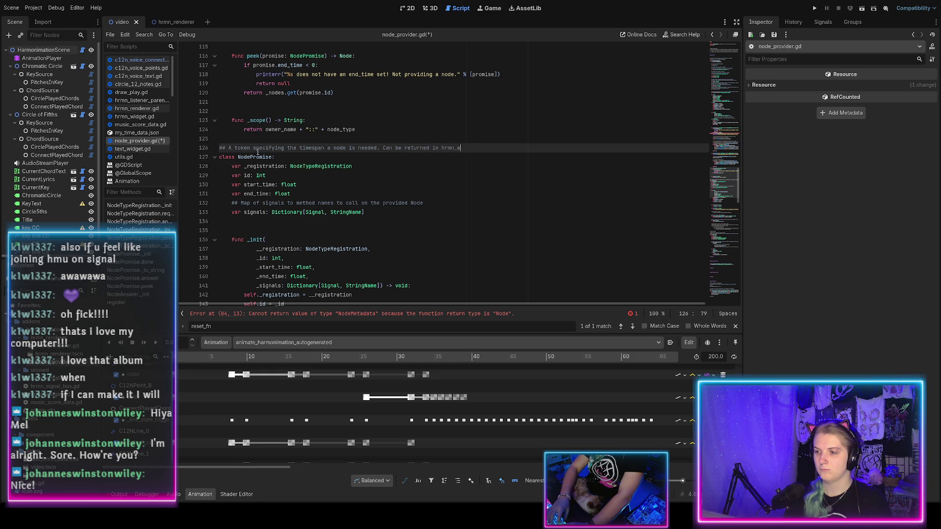
text(nimate)
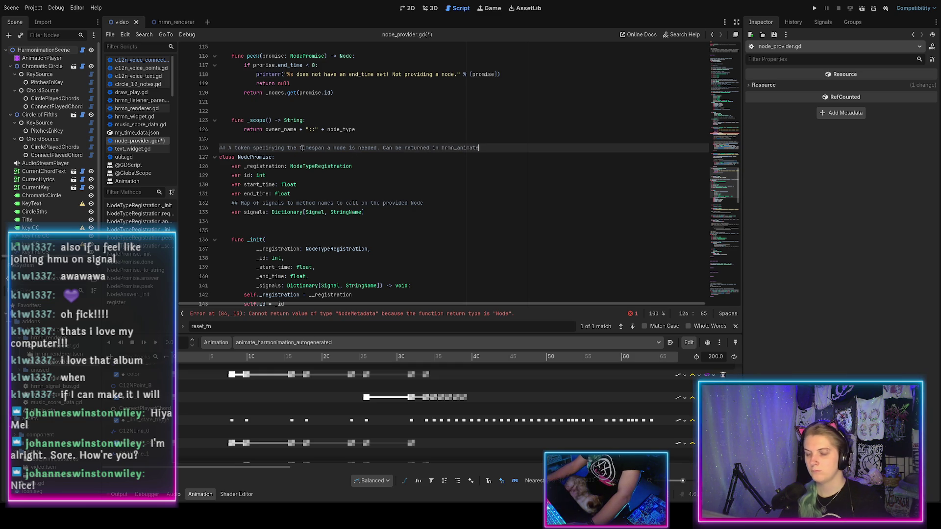
text( just li)
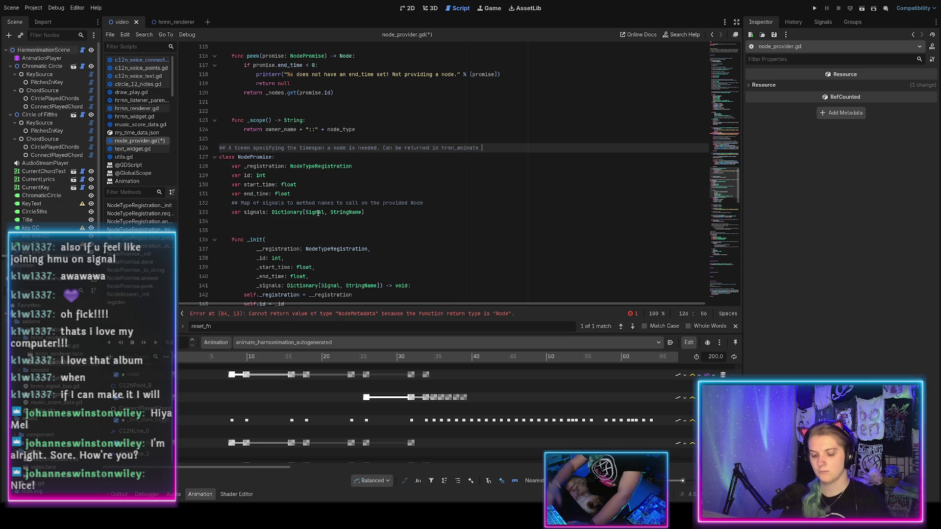
text(ke a concre)
key(ctrl+s)
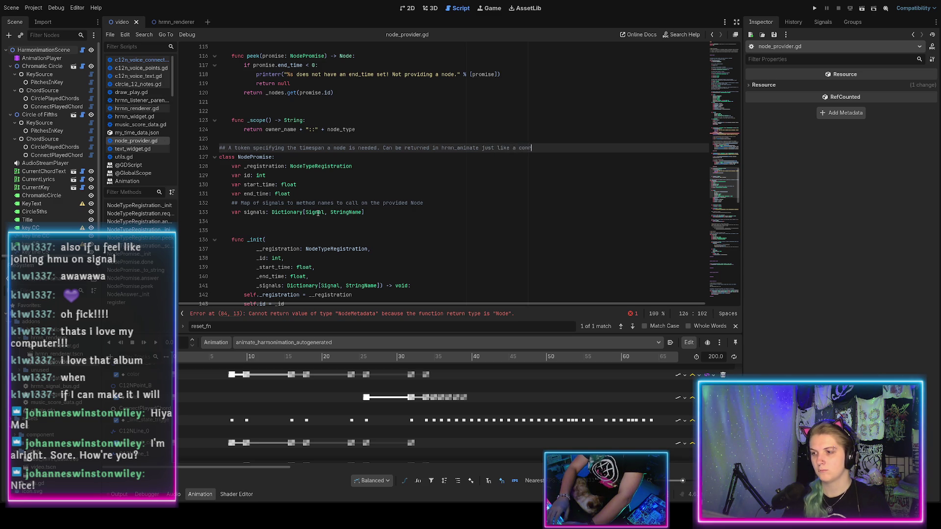
text(te nod)
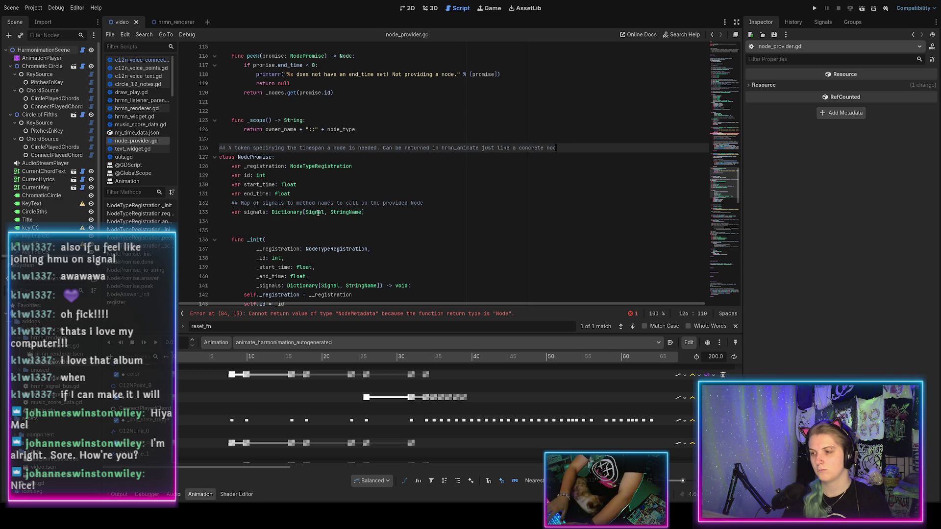
text(Node;)
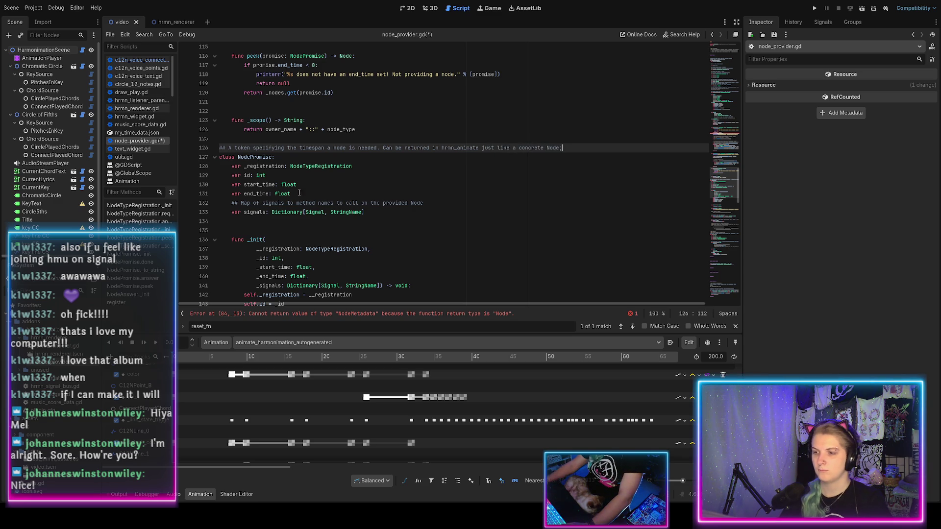
Split off a second ## line saying the animation renderer resolves the promise when setting keyframes
click(385, 146)
key(BackSpace)
key(BackSpace)
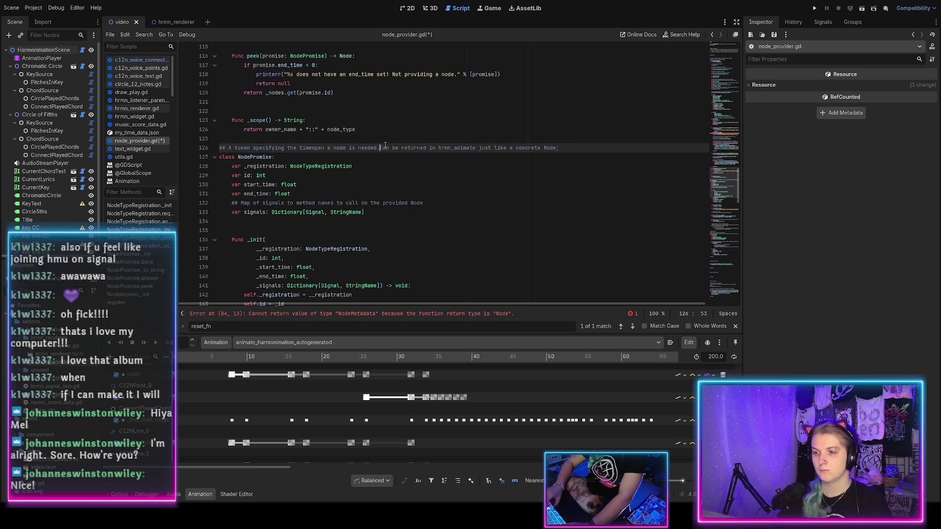
key(Return)
text(C)
key(Home)
text(##)
key(End)
text(the a)
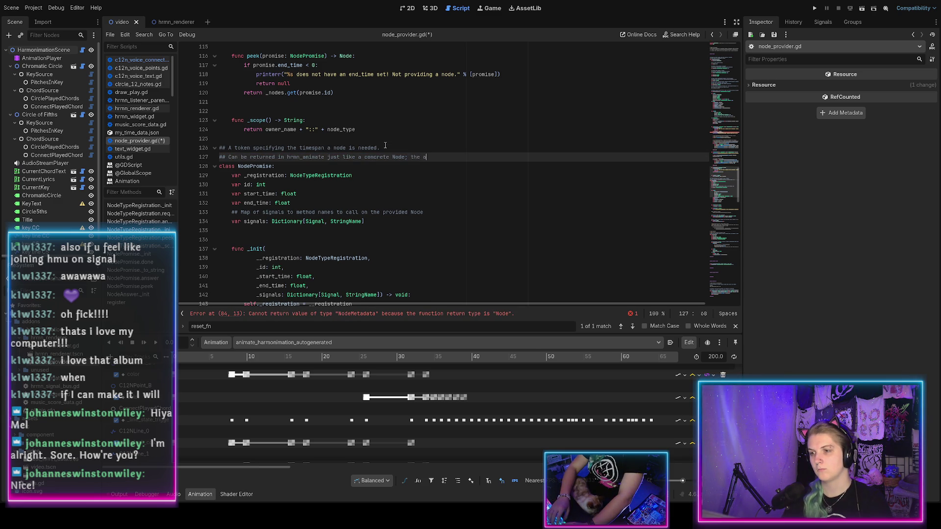
text(nimation renderer)
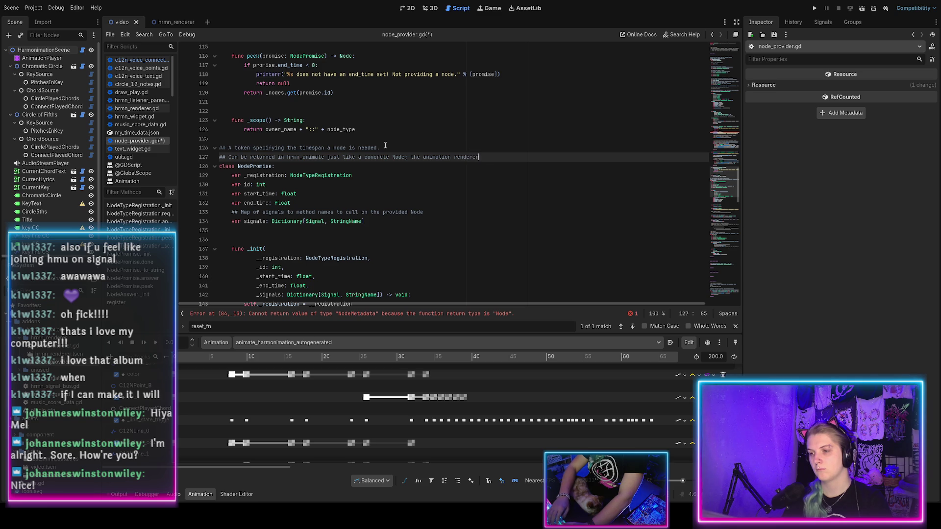
key(ctrl+s)
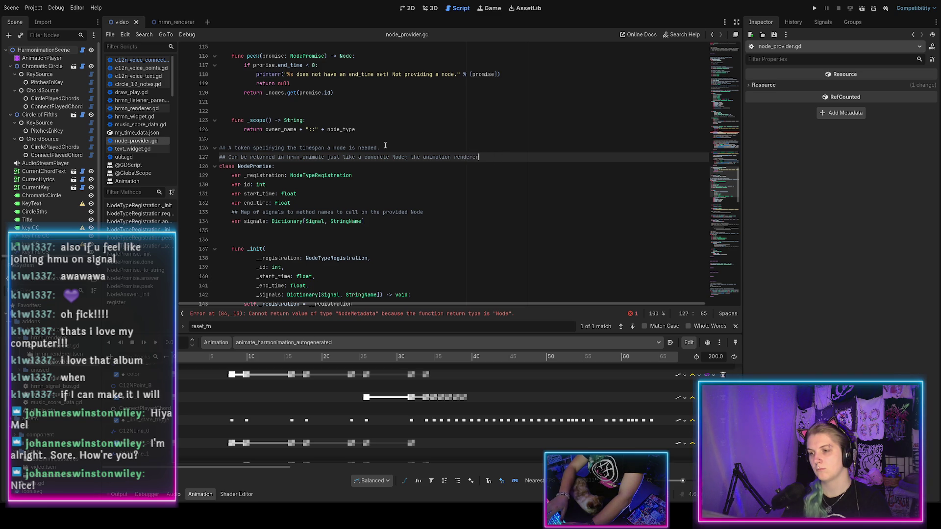
text( will resolve the promise at)
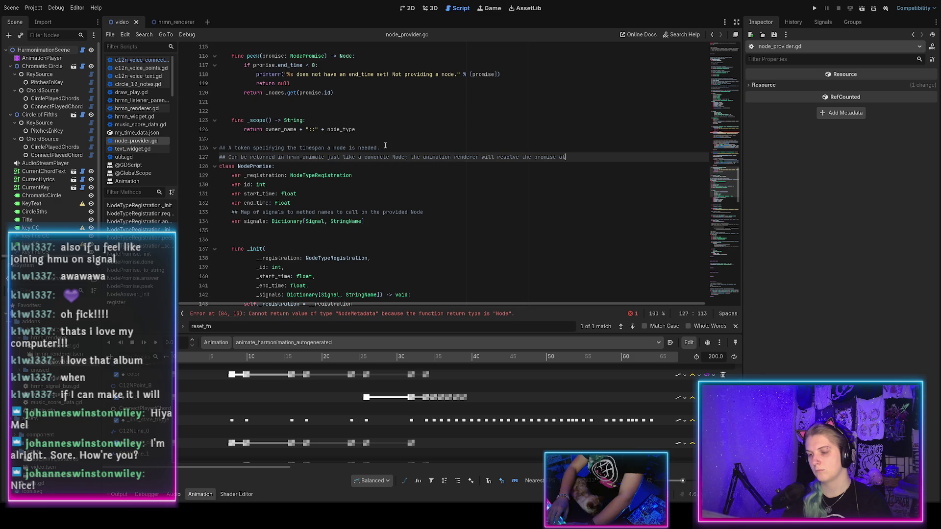
text( init)
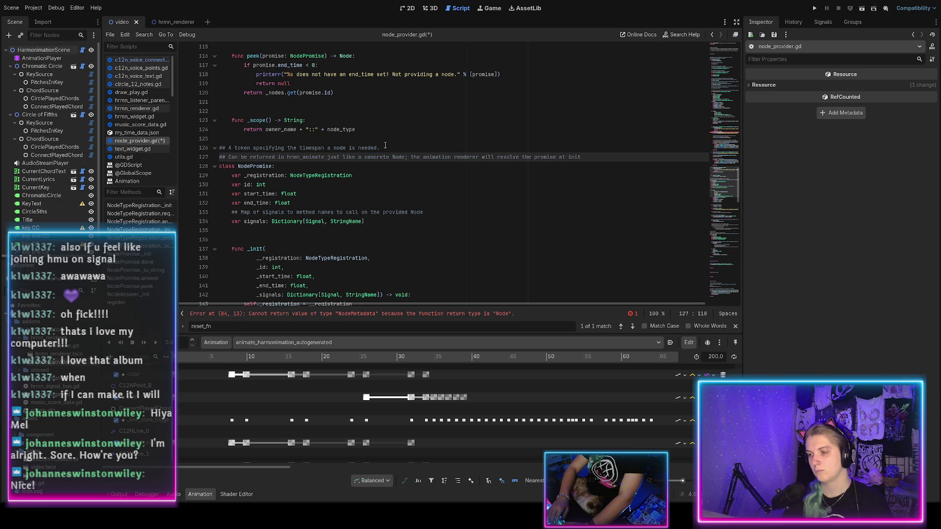
key(BackSpace)
key(BackSpace)
key(BackSpace)
key(BackSpace)
key(BackSpace)
key(BackSpace)
key(BackSpace)
text(whe)
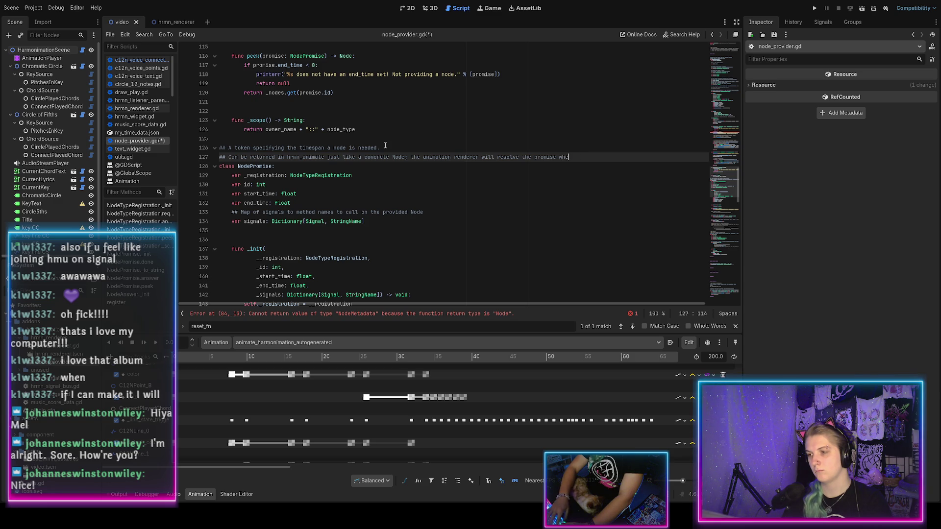
text(rames.)
key(ctrl+s)
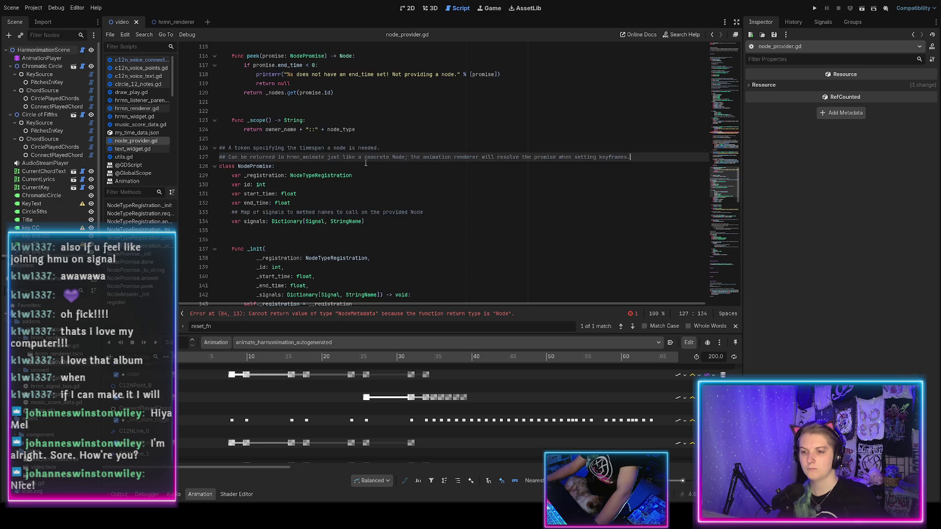
scroll(351, 139, down, 3)
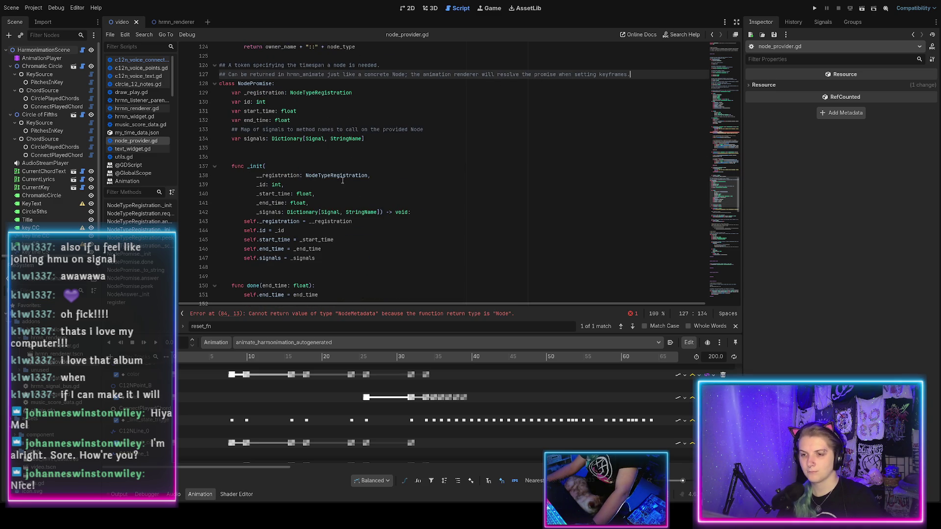
Remove the extra blank lines after NodePromise's fields and before done(), then save
click(264, 147)
key(BackSpace)
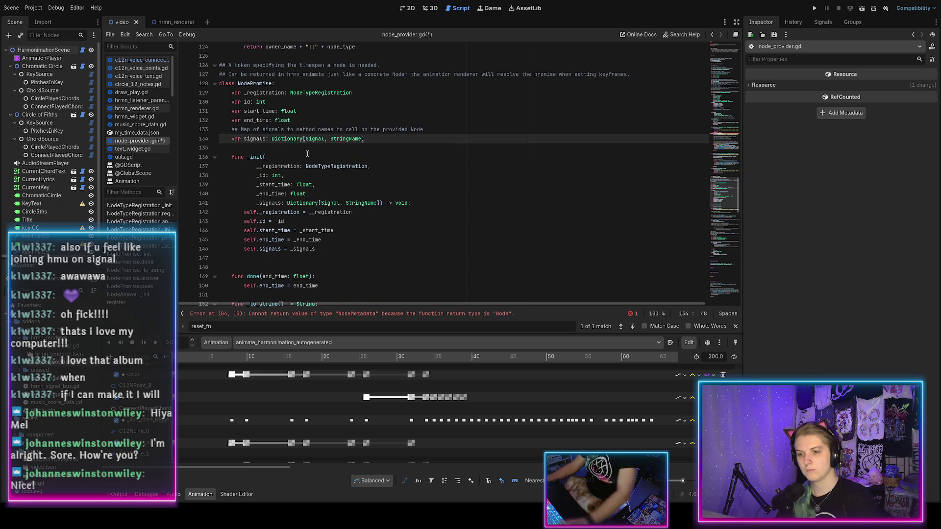
scroll(264, 181, down, 3)
click(263, 181)
key(BackSpace)
key(ctrl+s)
Delete the two TODO comment lines above NodeMetadata, leaving a blank line before its doc comment
scroll(319, 170, down, 6)
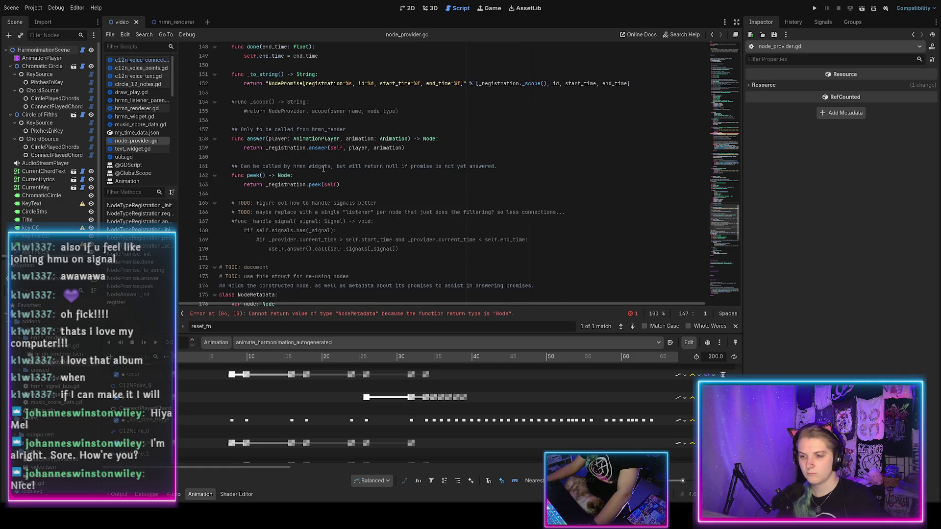
scroll(323, 168, down, 3)
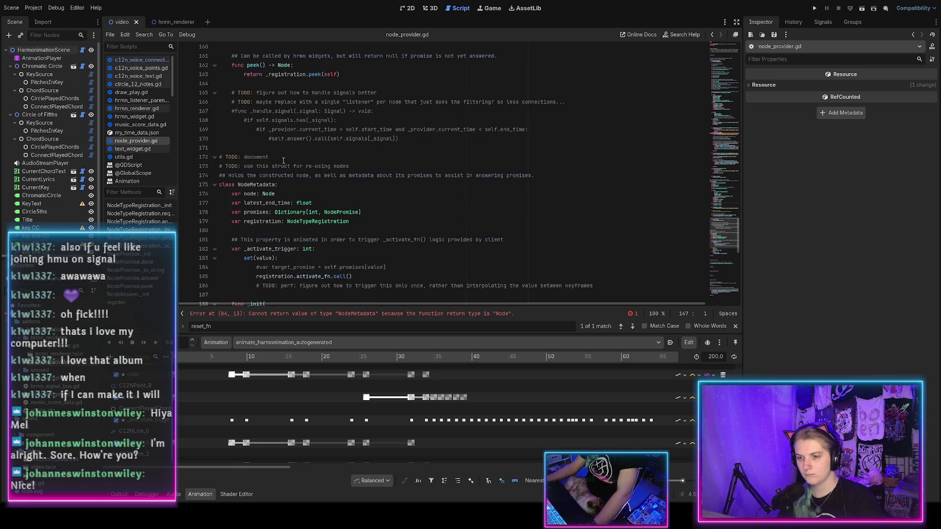
drag(285, 161, 257, 150)
key(shift+Down)
key(shift+End)
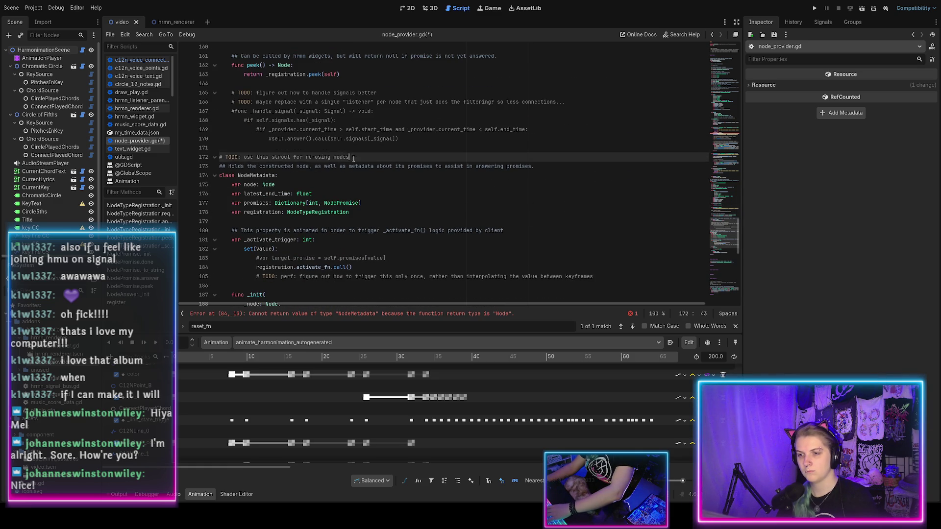
key(BackSpace)
key(Return)
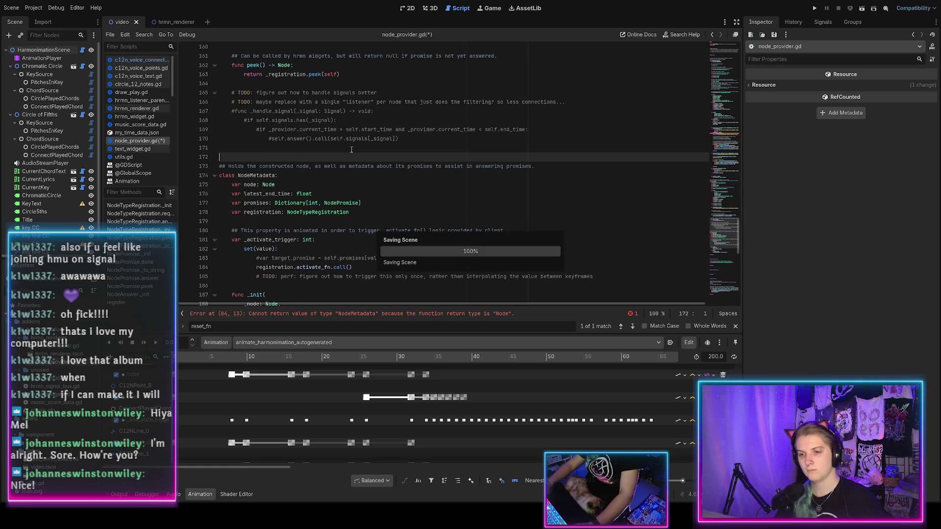
scroll(344, 152, down, 2)
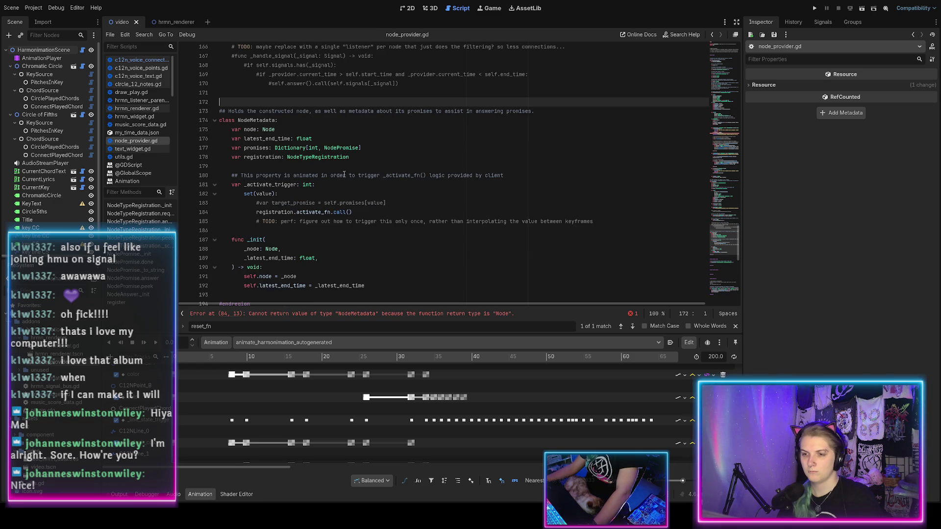
scroll(346, 167, up, 20)
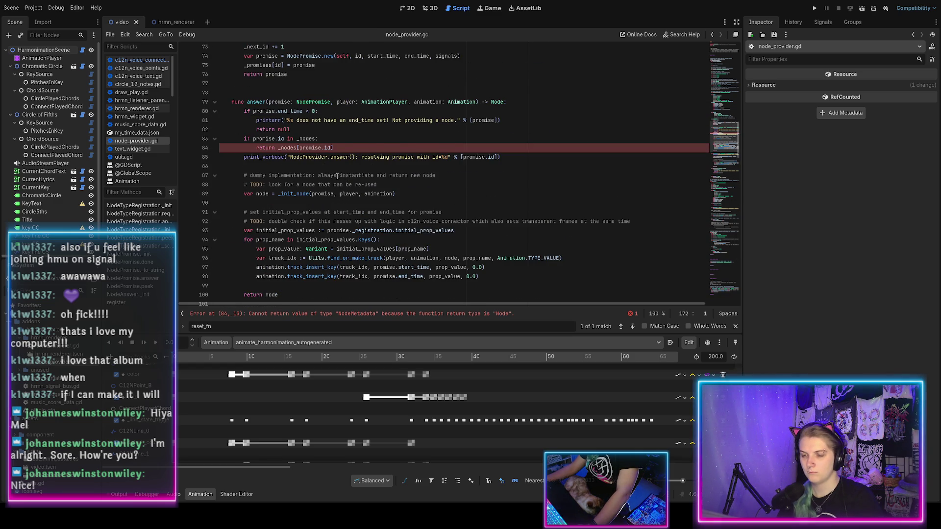
Change line 84's return to _nodes[promise.id].node and save the script
scroll(337, 175, up, 1)
scroll(336, 175, down, 2)
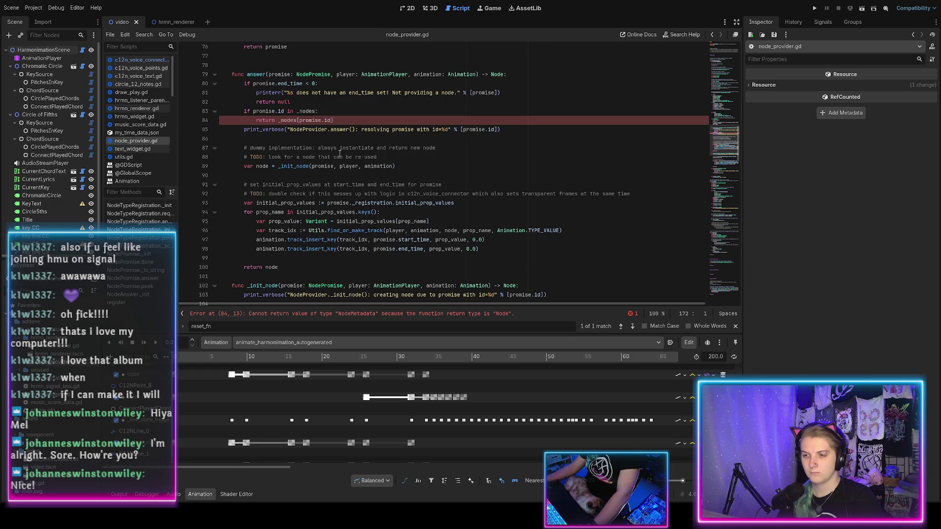
click(343, 123)
text(.)
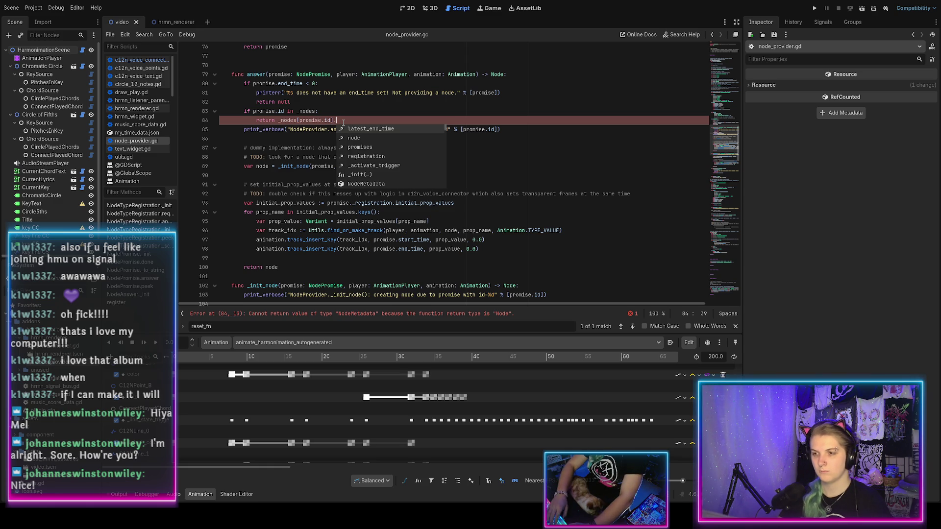
text(node)
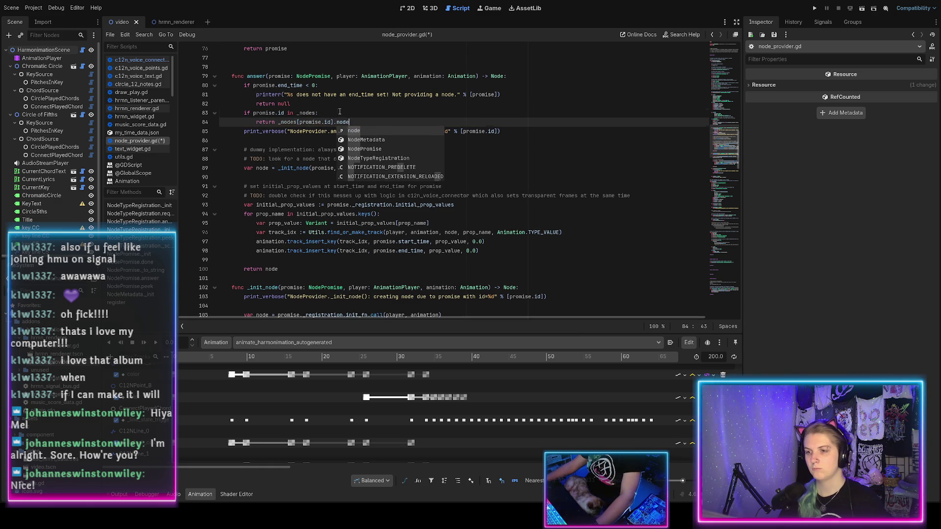
click(339, 114)
key(ctrl+s)
scroll(312, 244, down, 3)
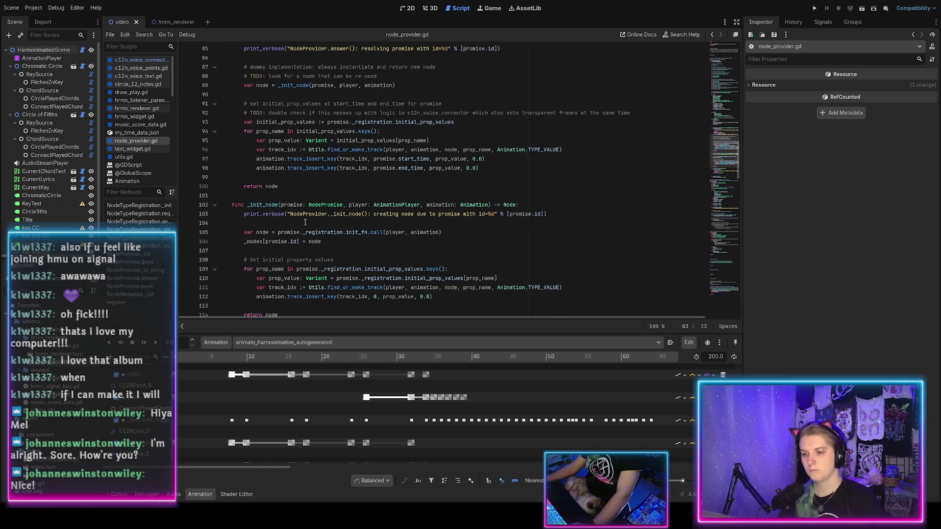
double_click(314, 242)
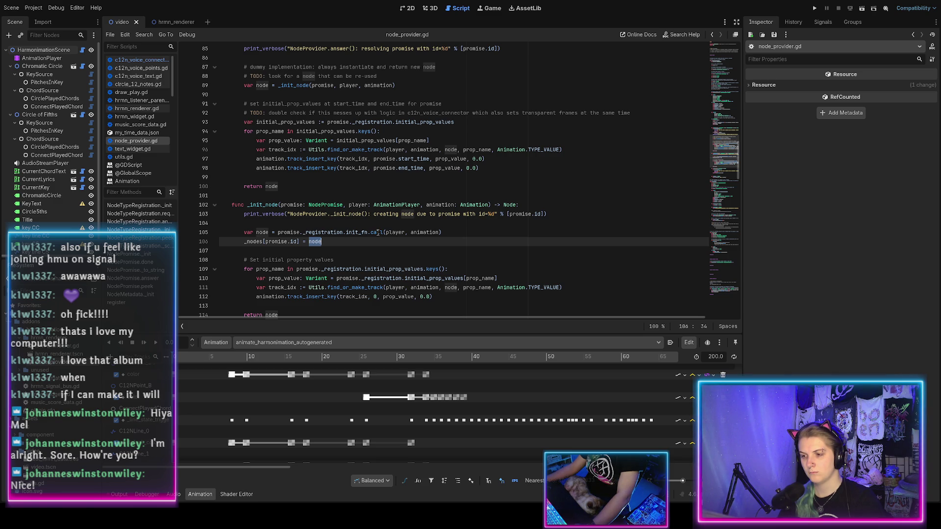
click(269, 232)
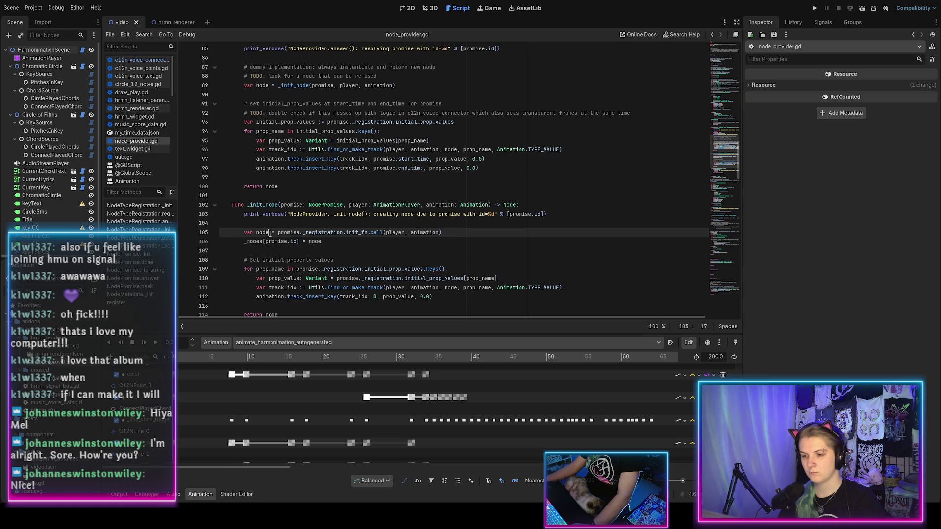
Declare the node variable on line 105 with the type Node
text(: Node)
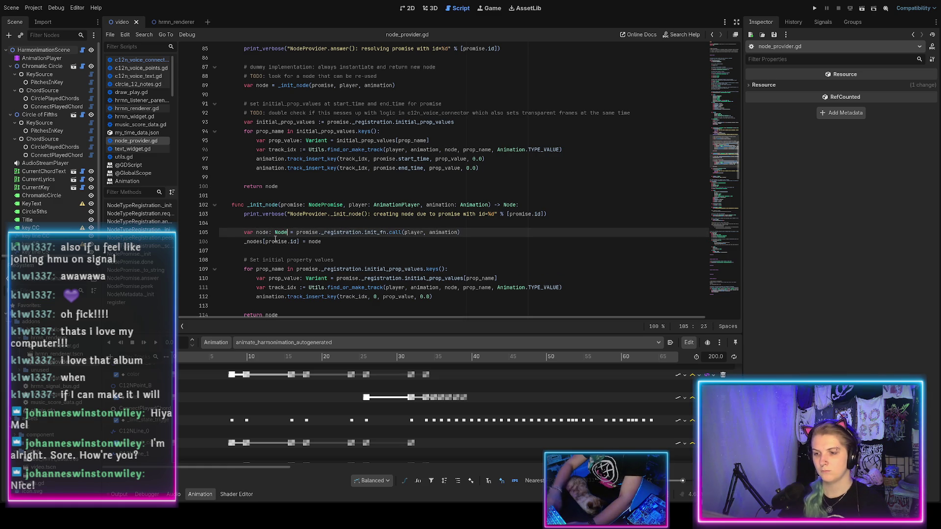
click(329, 241)
scroll(343, 223, down, 1)
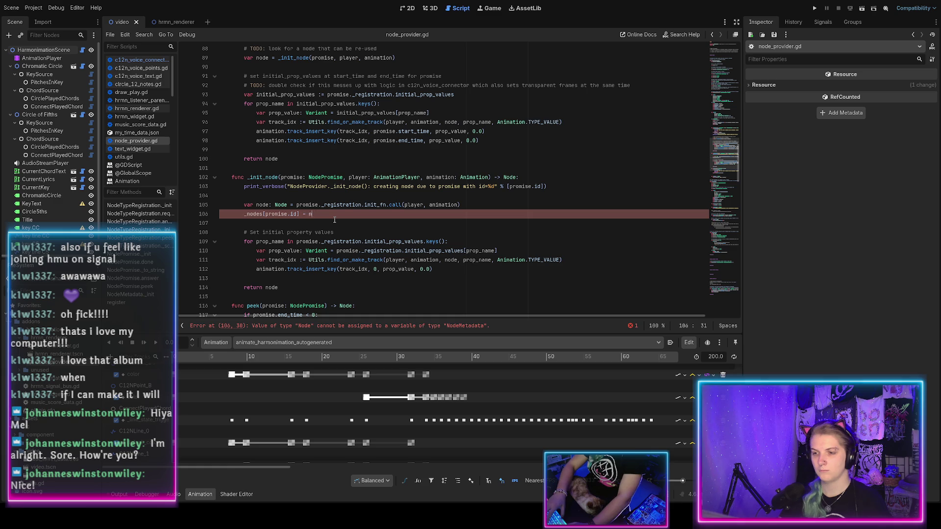
Replace line 106's stored value with NodeMetadata.new(node, promise.end_time) and save
key(BackSpace)
text(NodeW)
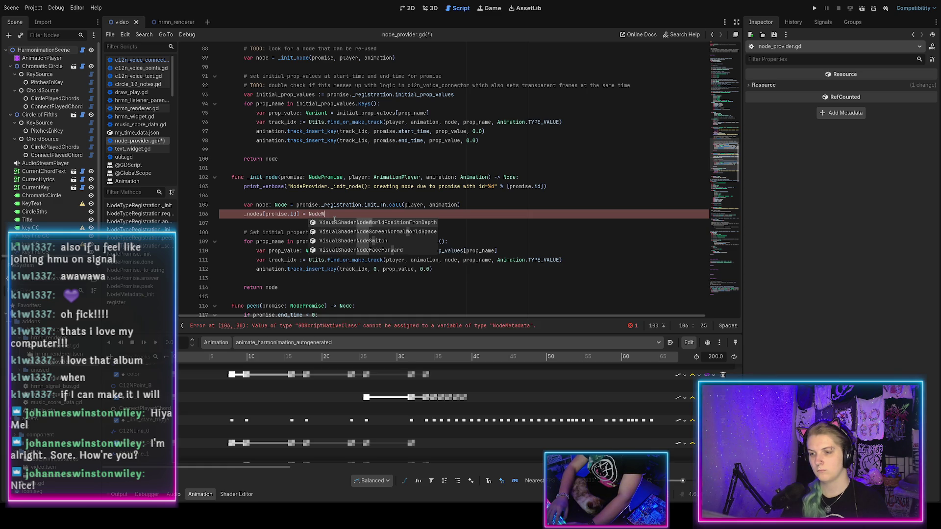
key(BackSpace)
text(Metadata)
key(ctrl+s)
text(.new()
key(Return)
text(node,))
key(ctrl+s)
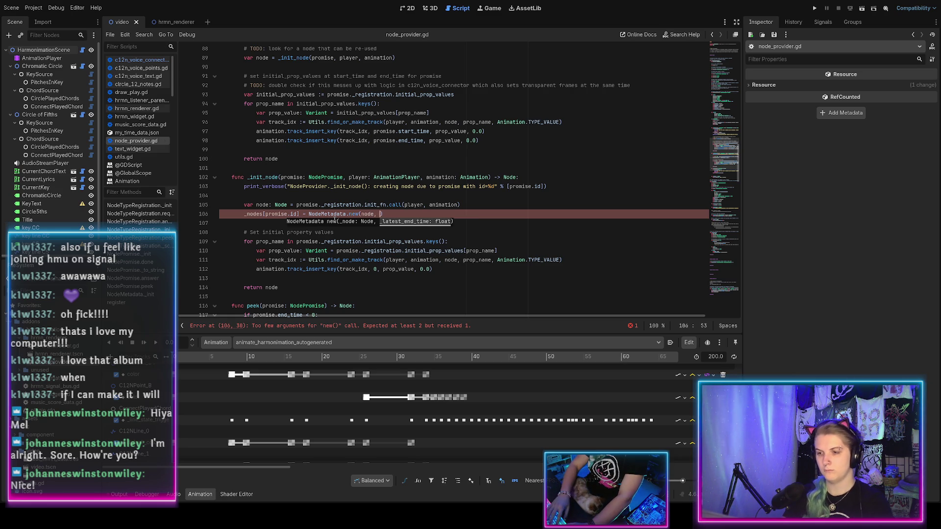
text(ise.)
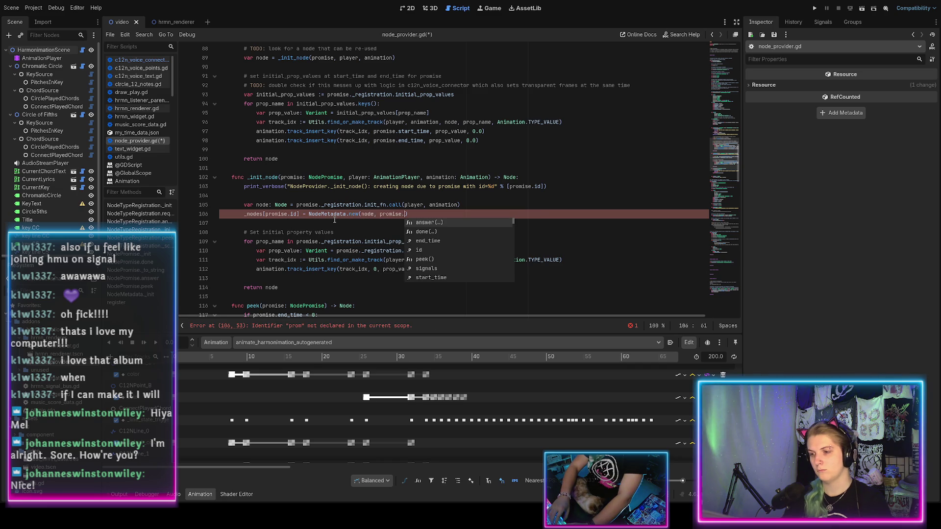
text(en)
key(Return)
key(End)
key(ctrl+s)
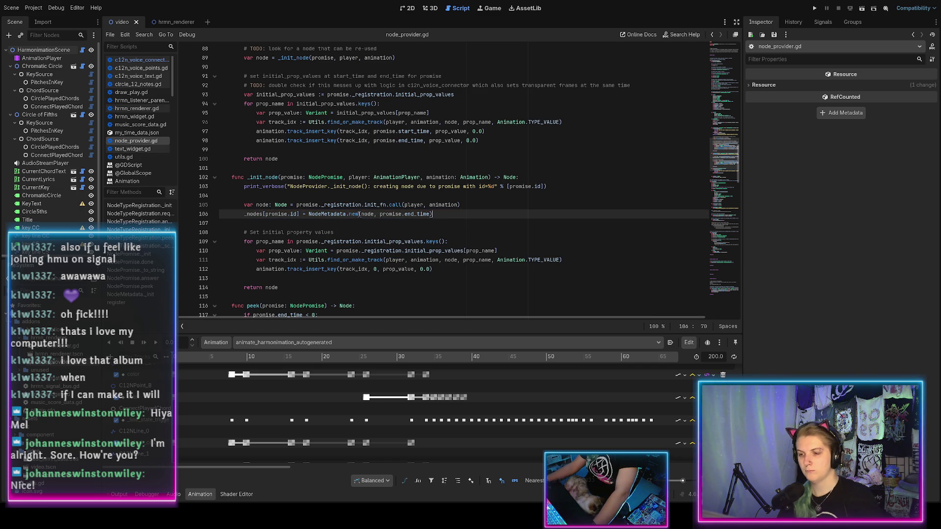
ctrl+click(356, 216)
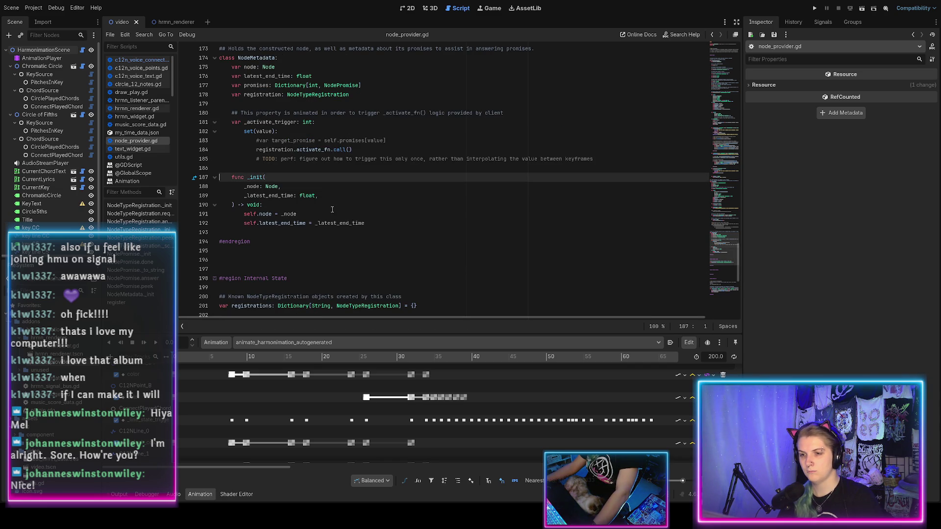
Add a _promise: NodePromise parameter to the NodeMetadata constructor
scroll(331, 207, up, 1)
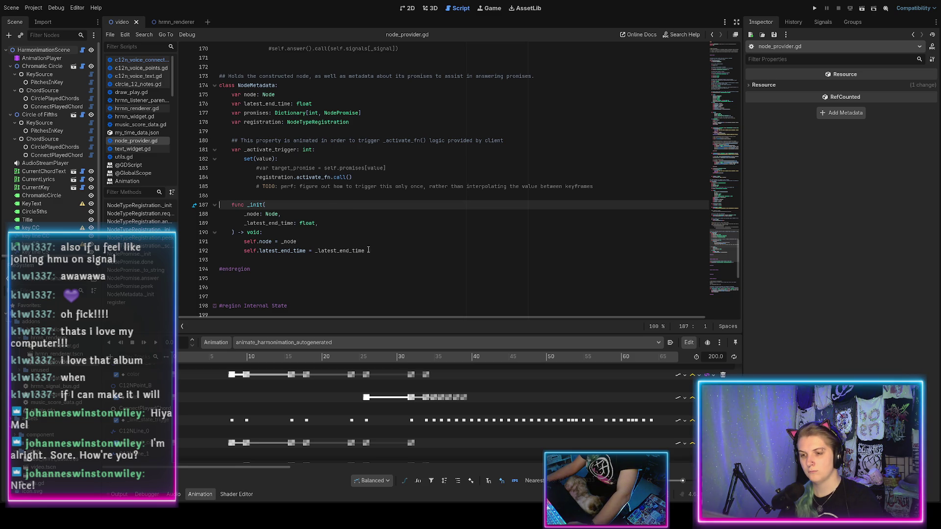
click(334, 225)
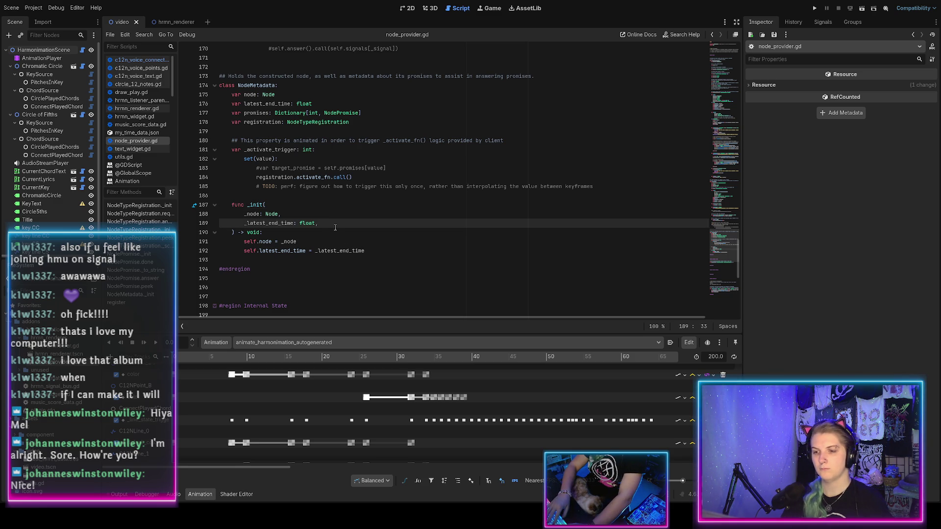
key(Return)
text(_promi)
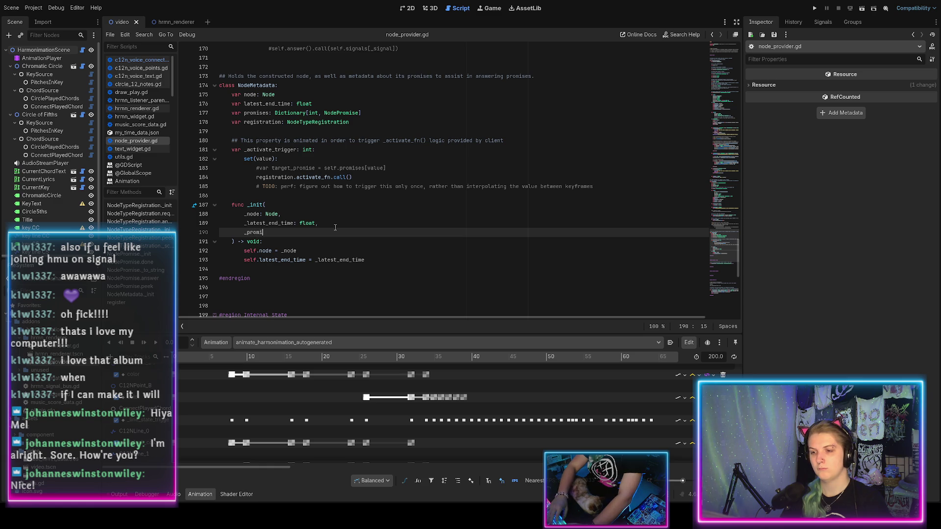
text(se)
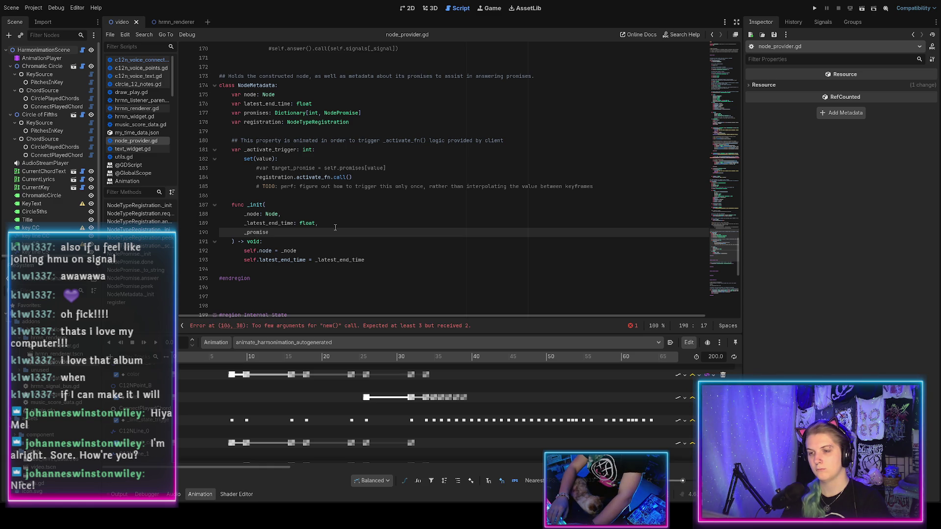
text(: NodePro)
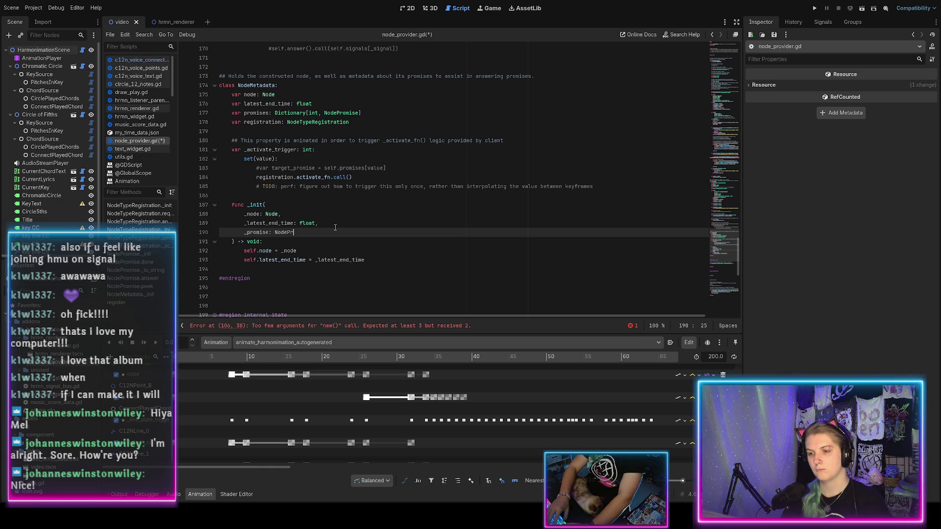
key(Return)
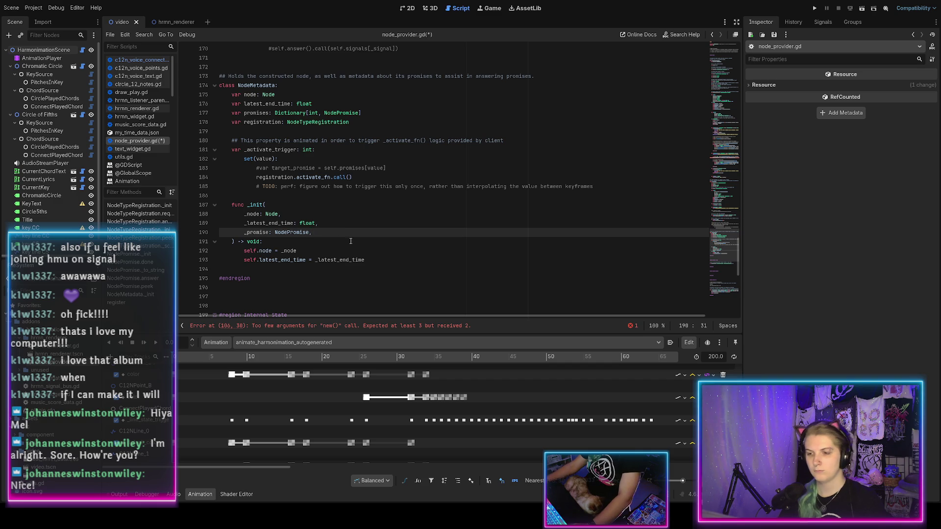
Add self.promises = [_promise] to the constructor body and save
click(375, 261)
key(Return)
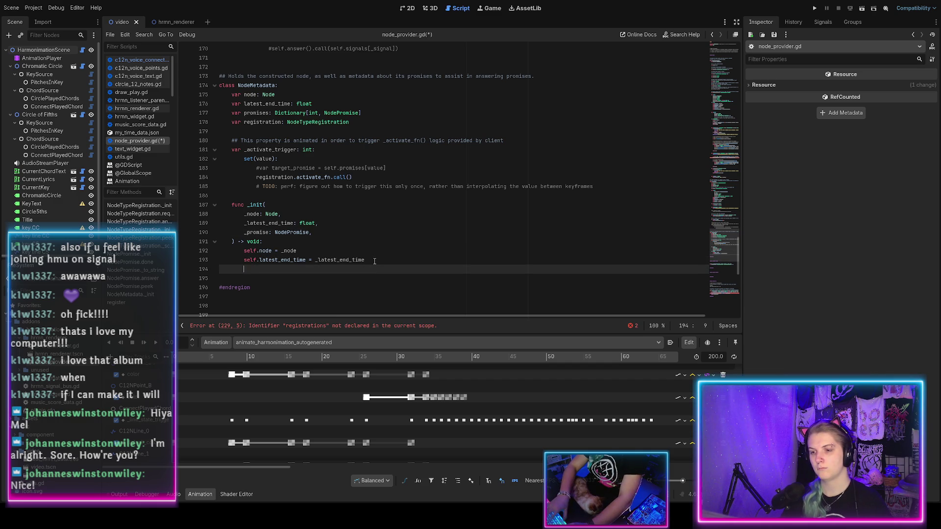
text(self.promises =)
key(ctrl+s)
text([)
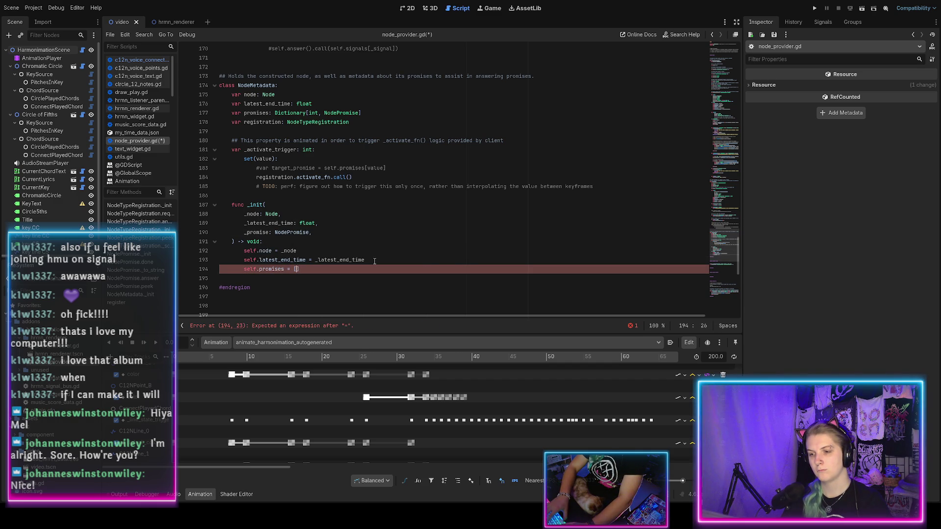
text(])
key(ctrl+s)
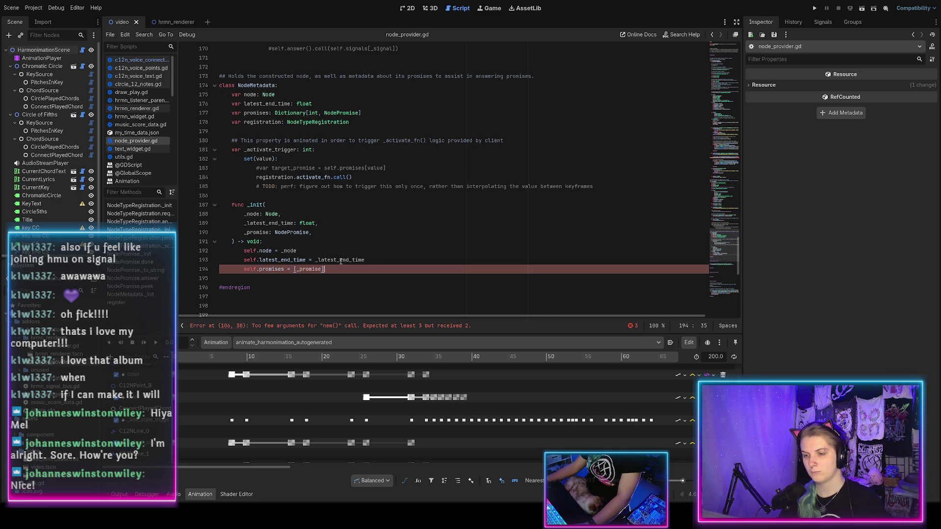
scroll(346, 260, down, 1)
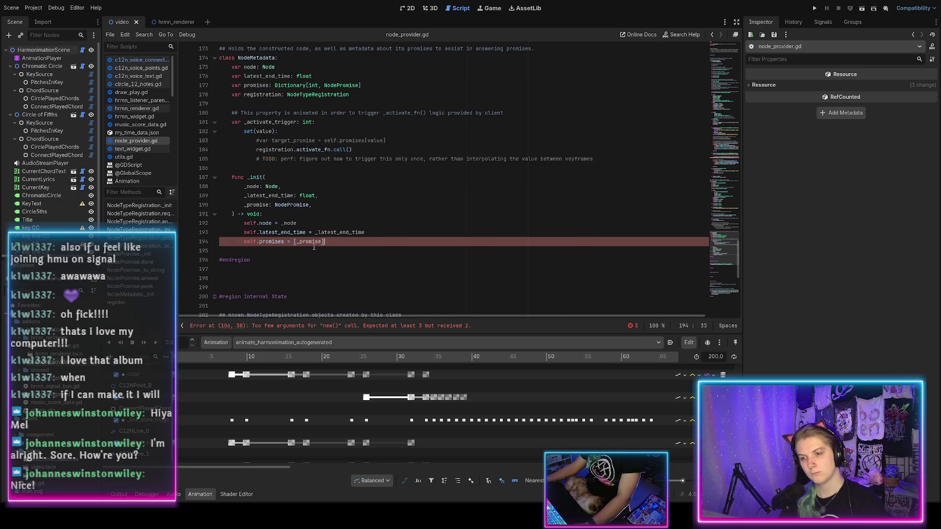
scroll(297, 244, down, 1)
click(335, 216)
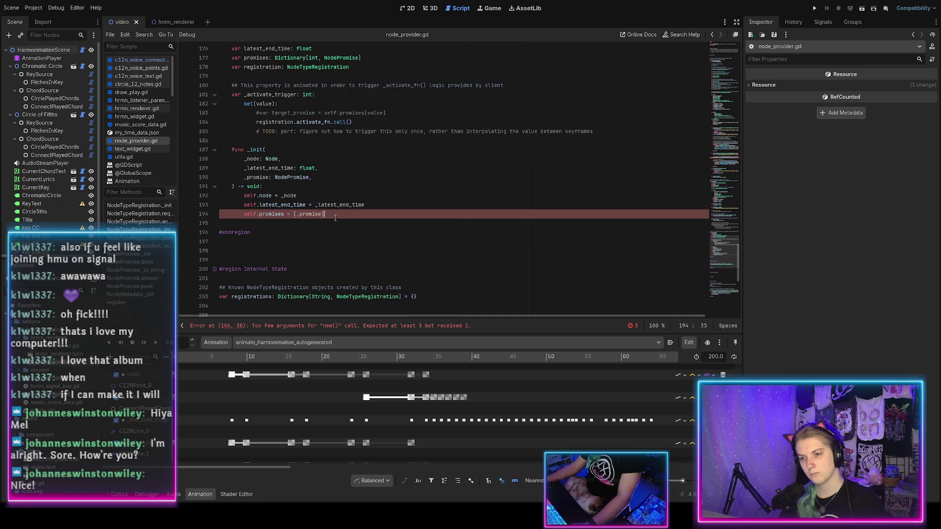
Add self.registration = _promise._registration below the promises assignment and save
key(Return)
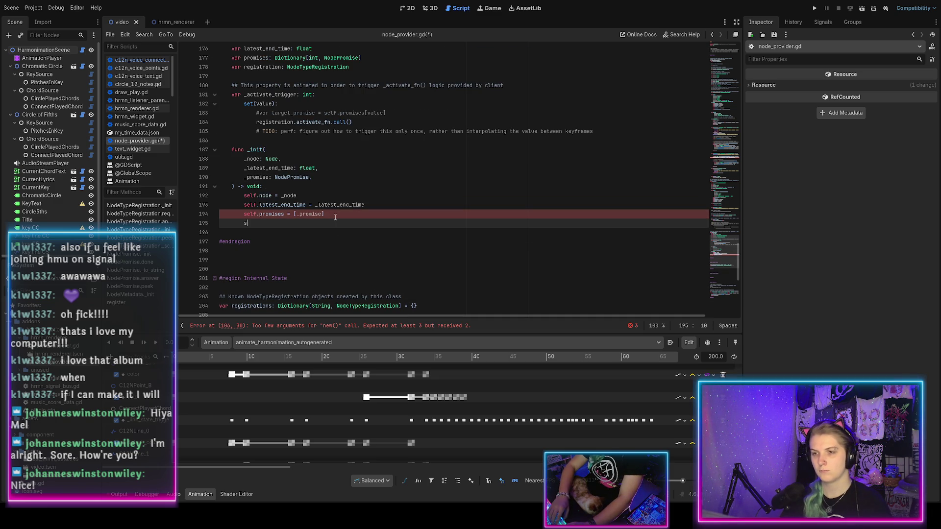
text(self.registration)
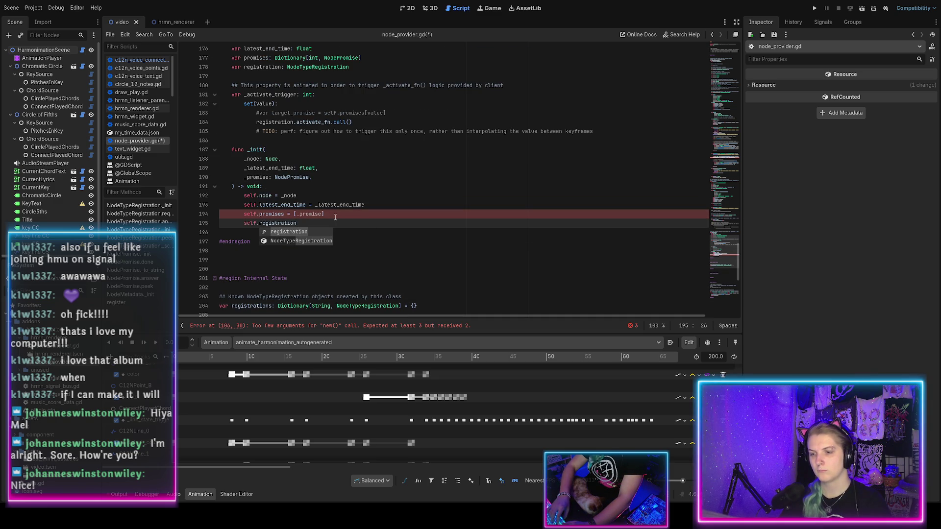
text( = _promise.)
key(ctrl+s)
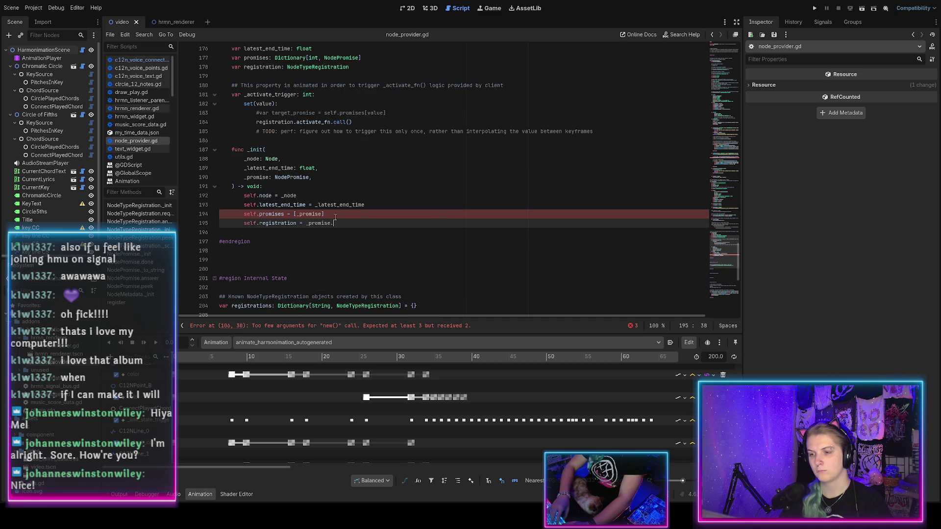
text(_reg)
key(Return)
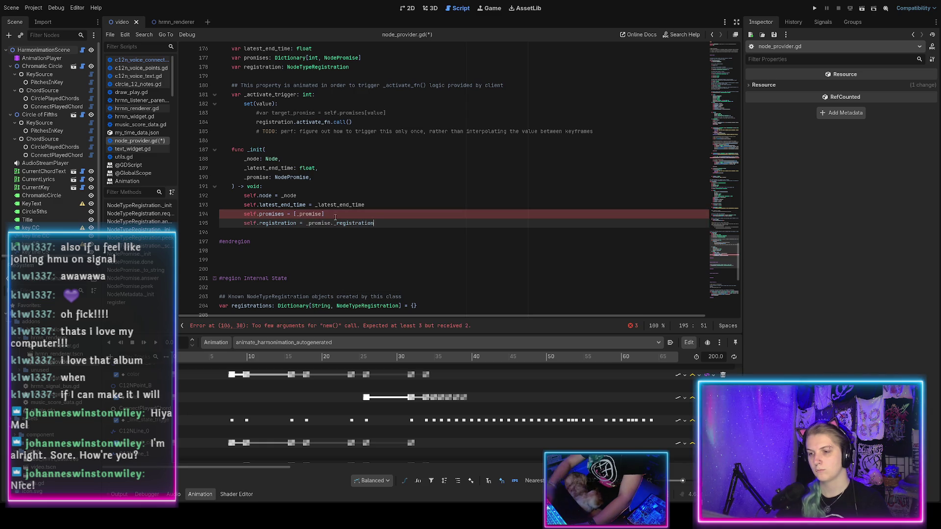
key(ctrl+s)
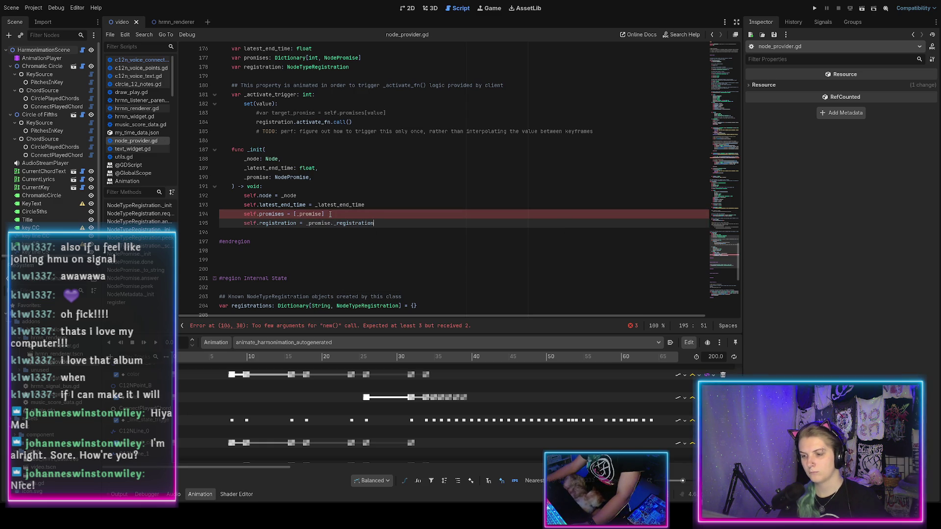
Insert _promise.id ahead of _promise in the promises list
click(332, 214)
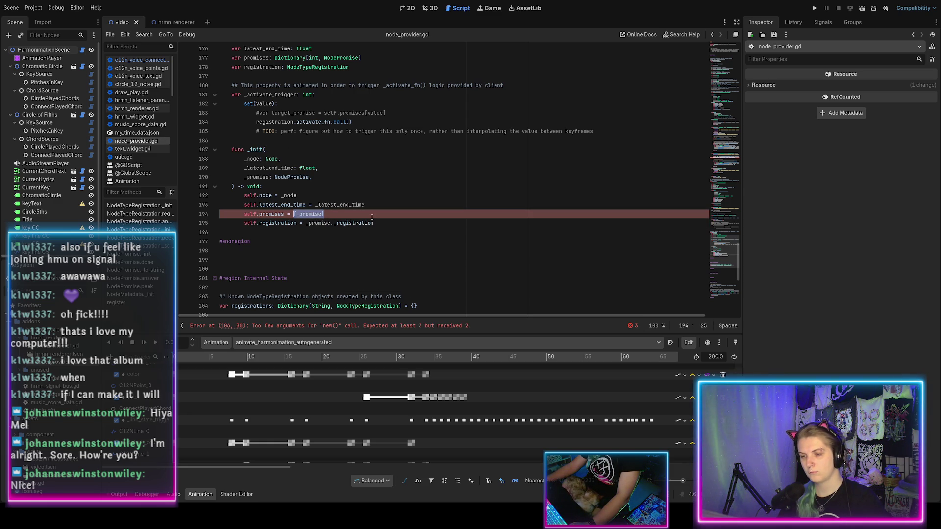
text(])
click(316, 215)
key(ctrl+s)
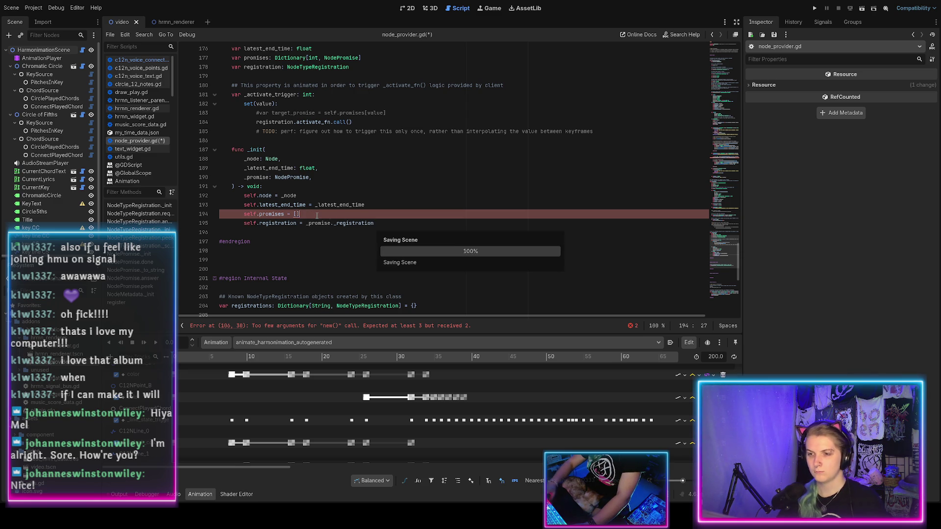
scroll(317, 215, up, 1)
text(_promise)
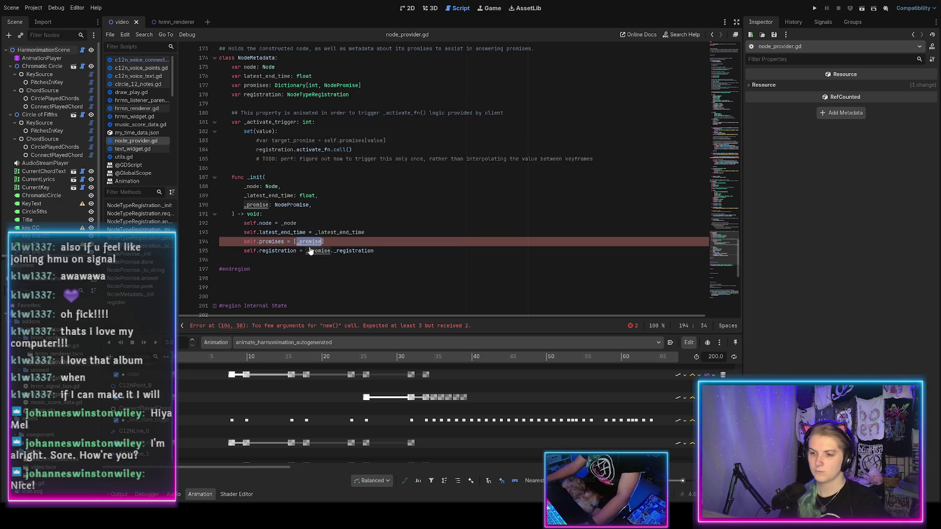
key(ctrl+z)
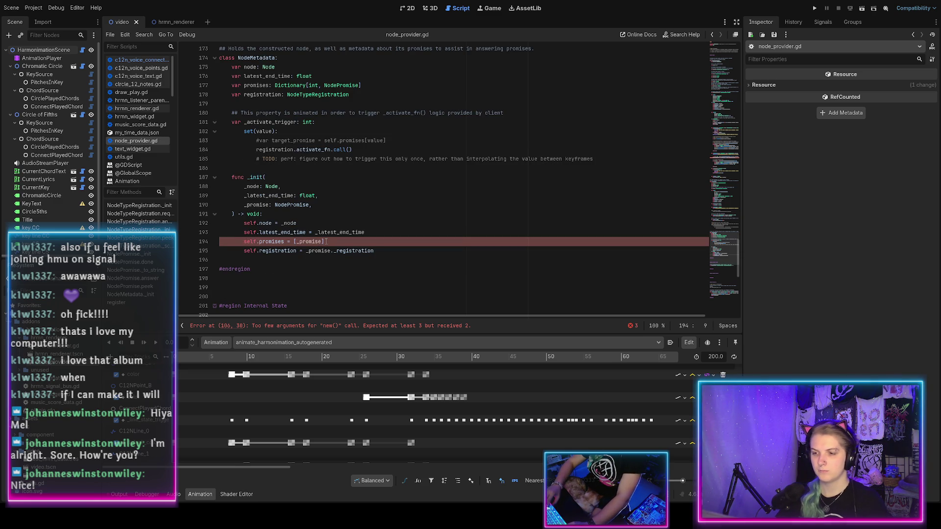
key(ctrl+Right)
key(ctrl+Right)
key(ctrl+Right)
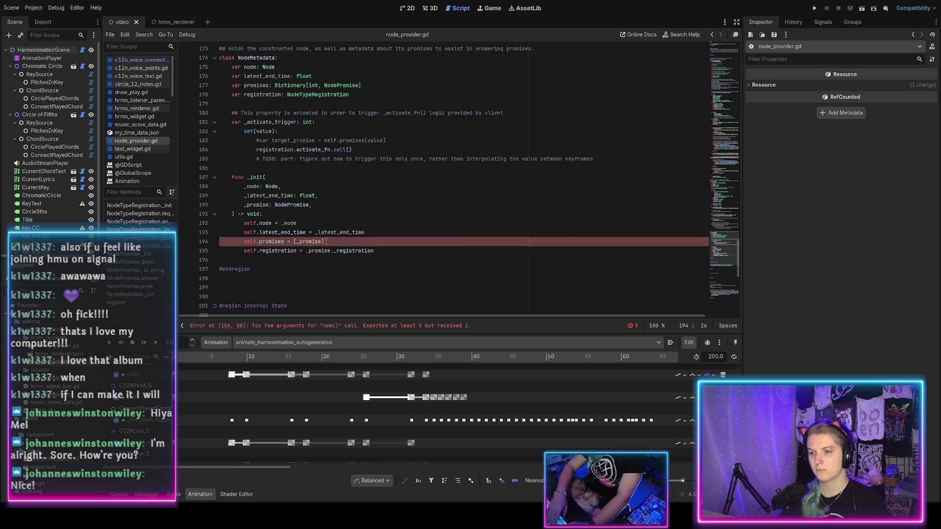
text(.id, _promise)
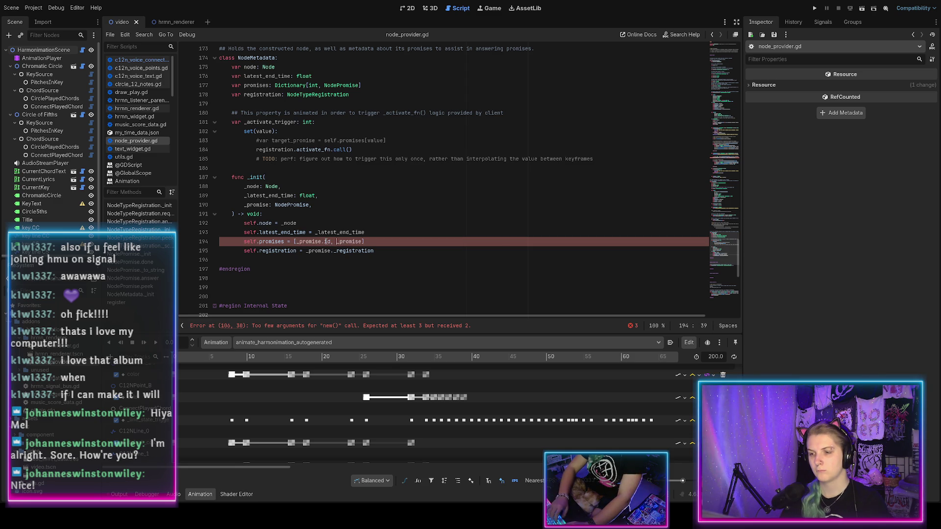
text(.id,)
key(End)
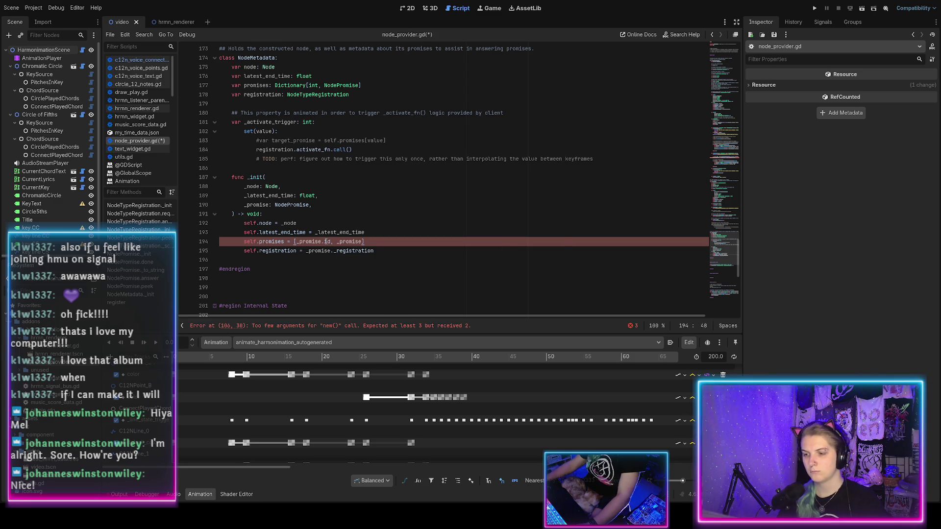
key(ctrl+s)
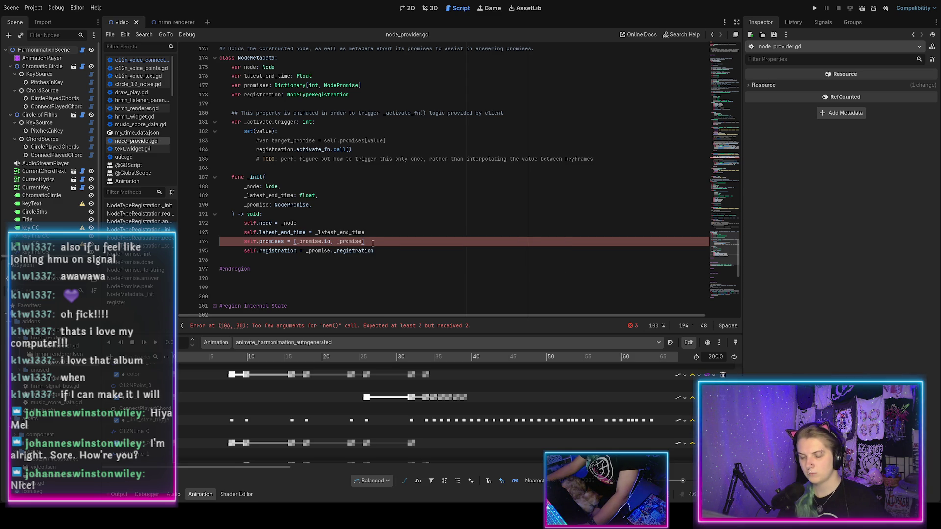
Turn the promises list into the dictionary {_promise.id: _promise} and save
click(296, 242)
key(BackSpace)
text({)
key(End)
key(BackSpace)
text(})
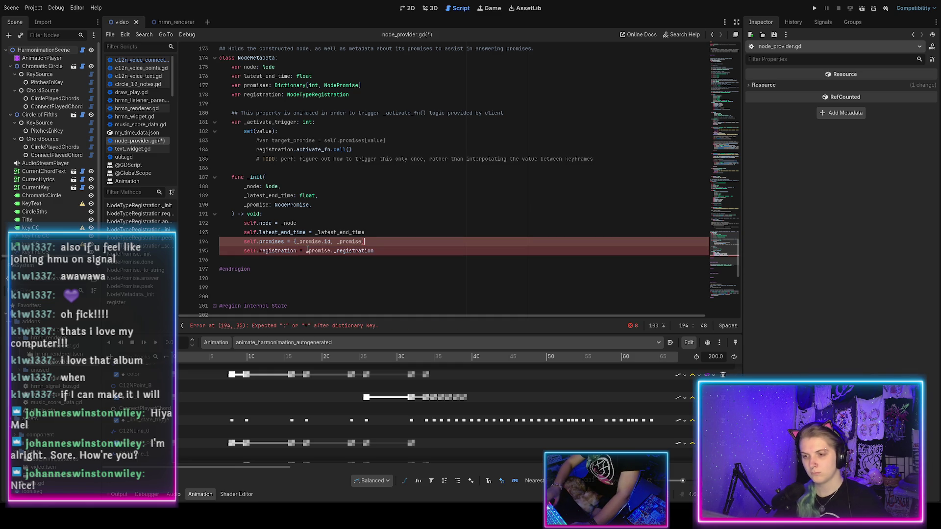
key(ctrl+s)
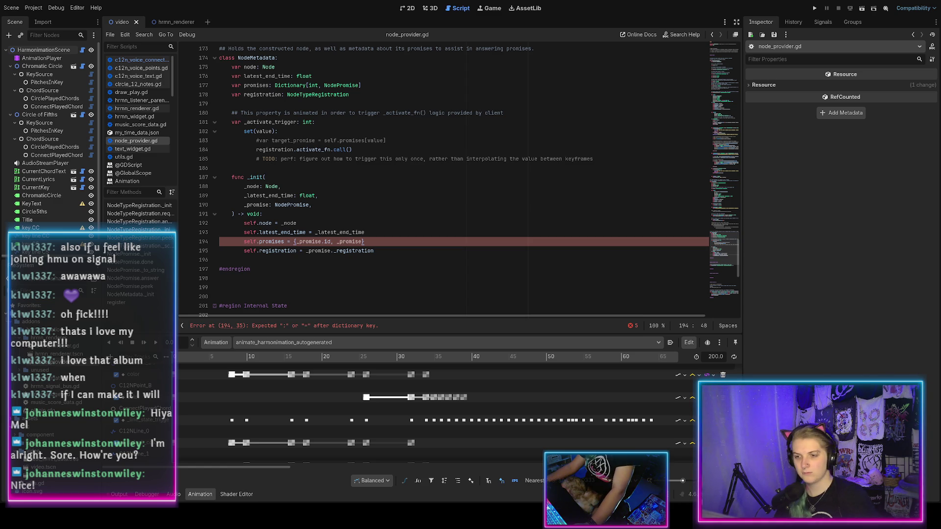
click(334, 242)
key(BackSpace)
text(:)
key(End)
key(ctrl+s)
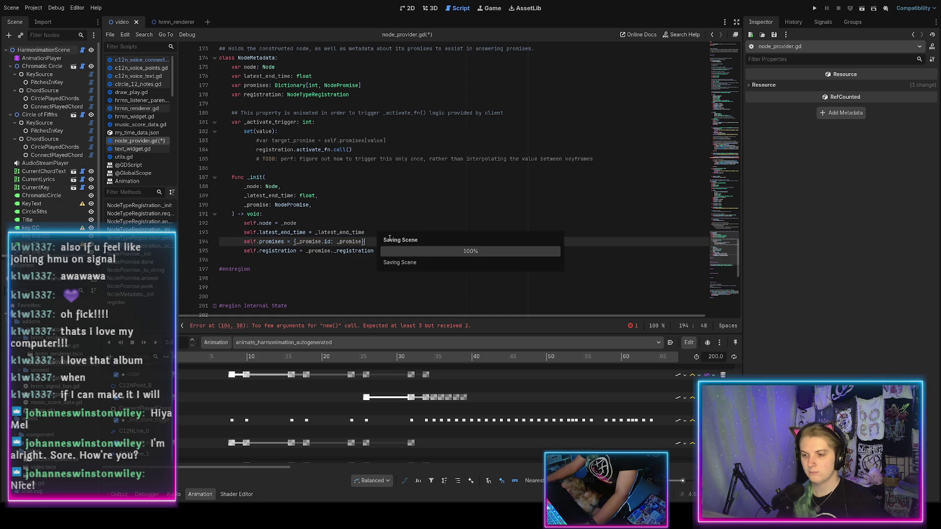
scroll(342, 264, down, 2)
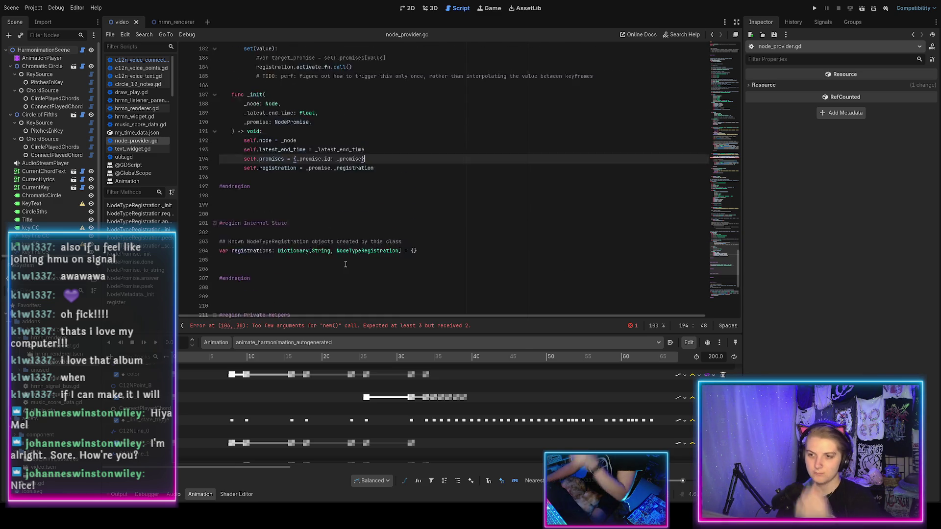
Declare var earliest_start_time: float under latest_end_time in NodeMetadata
scroll(367, 253, up, 2)
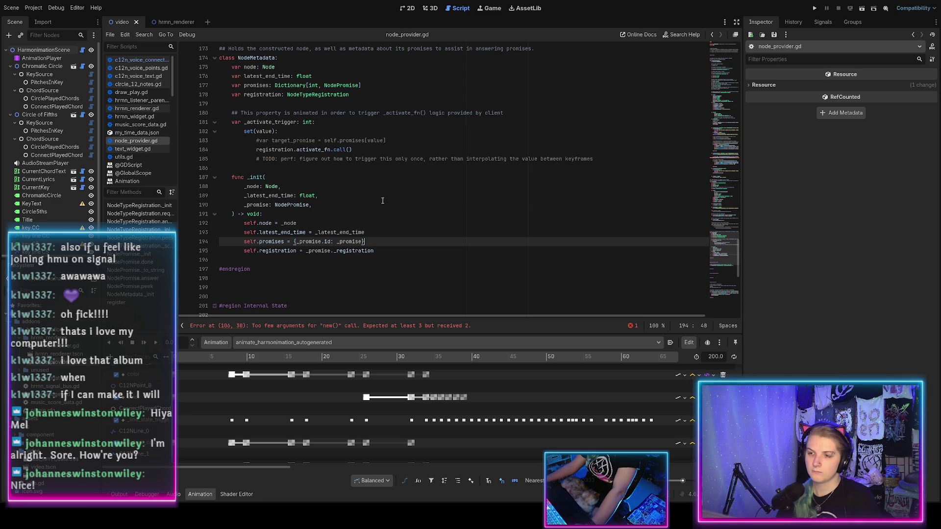
scroll(383, 201, up, 2)
click(324, 130)
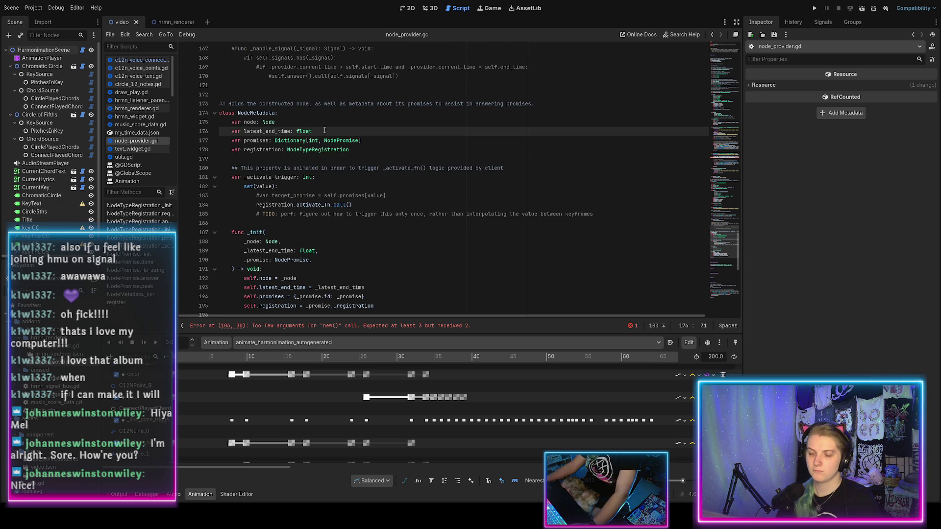
key(Return)
text(var earli)
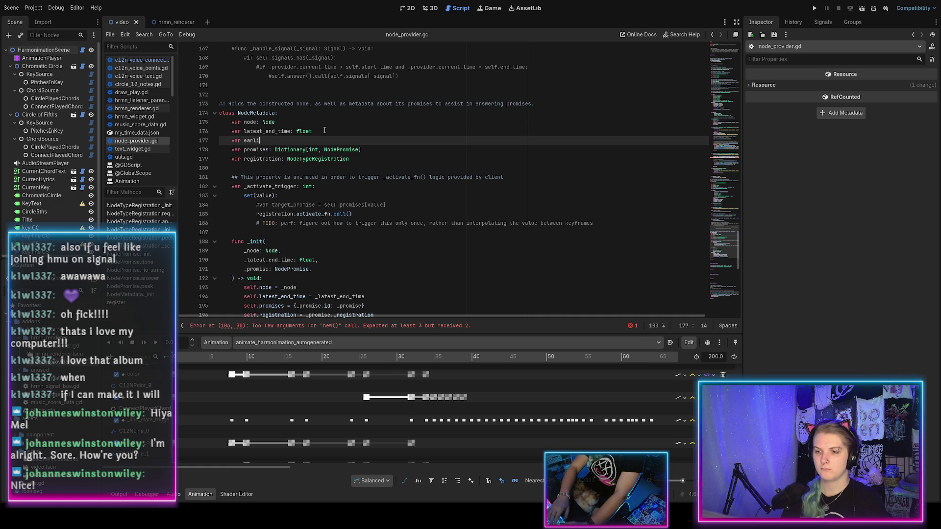
text(est_start_)
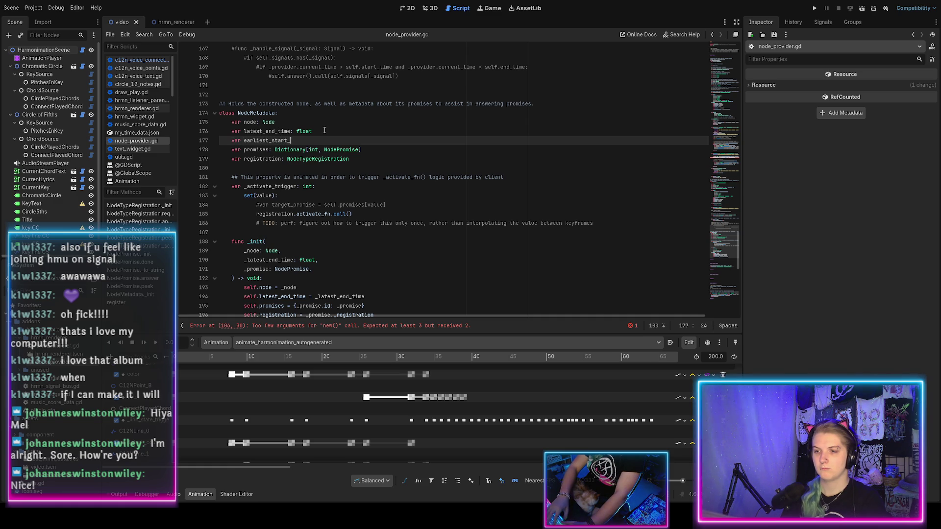
text(time: float)
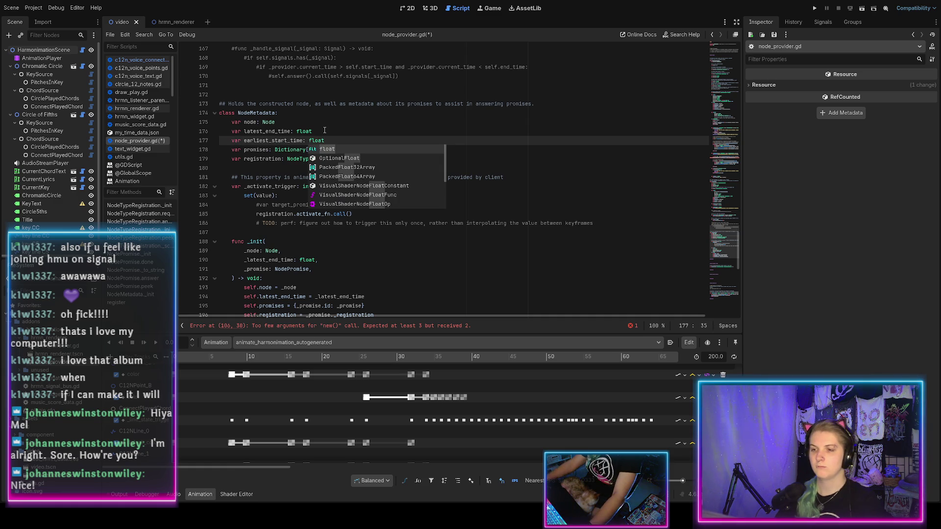
scroll(301, 200, down, 2)
click(361, 235)
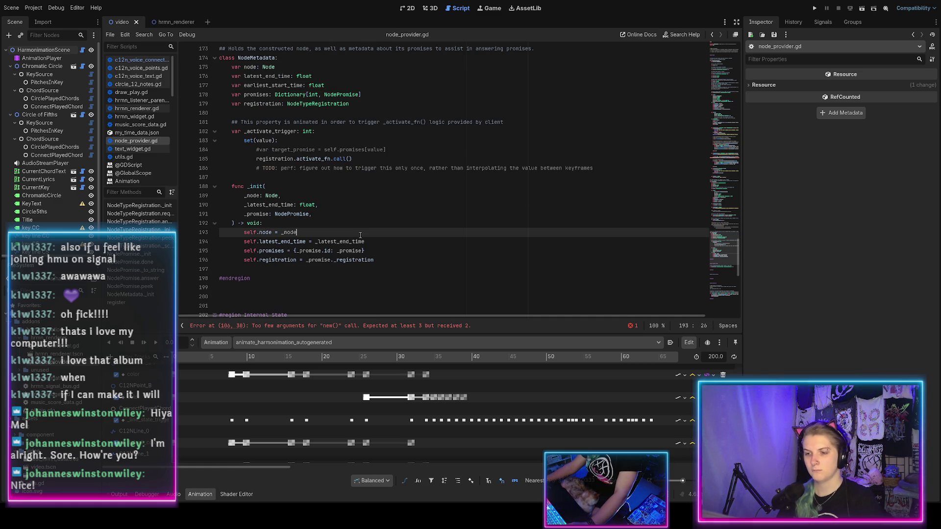
Add 'self.earliest_start_time = _promise.start_time' to the NodeMetadata _init body
key(Return)
text(self.)
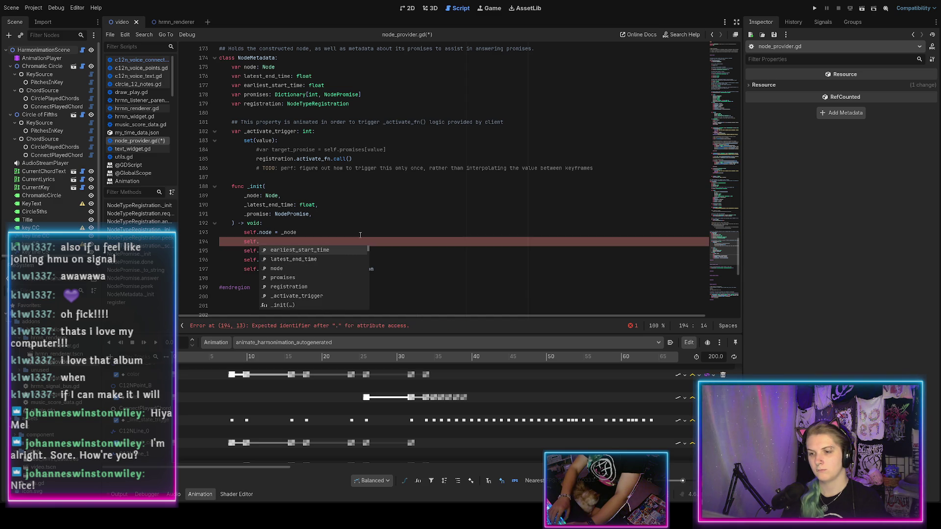
key(Return)
text(= )
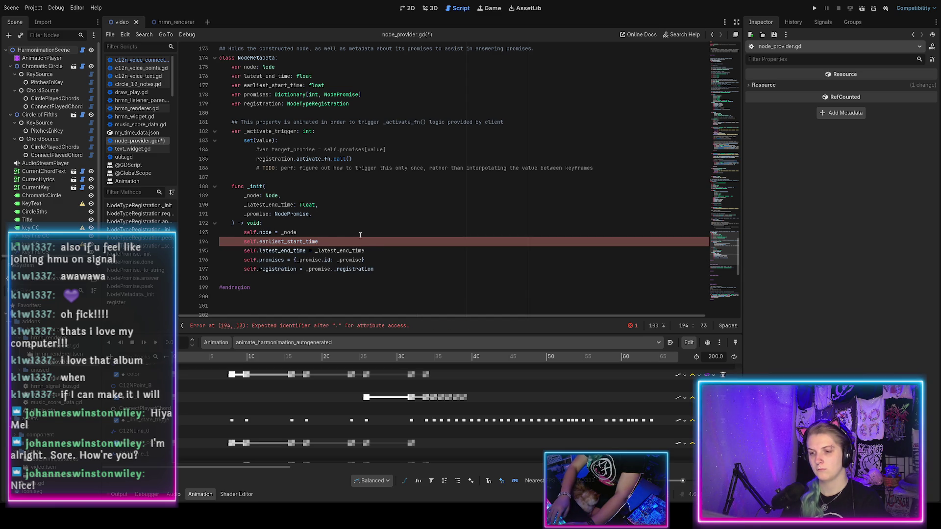
text( _pro)
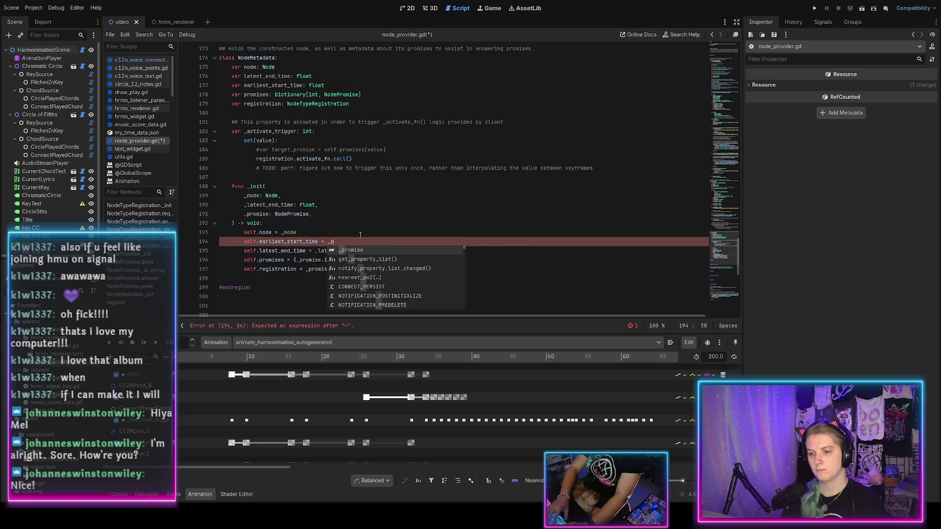
key(Return)
text(.st)
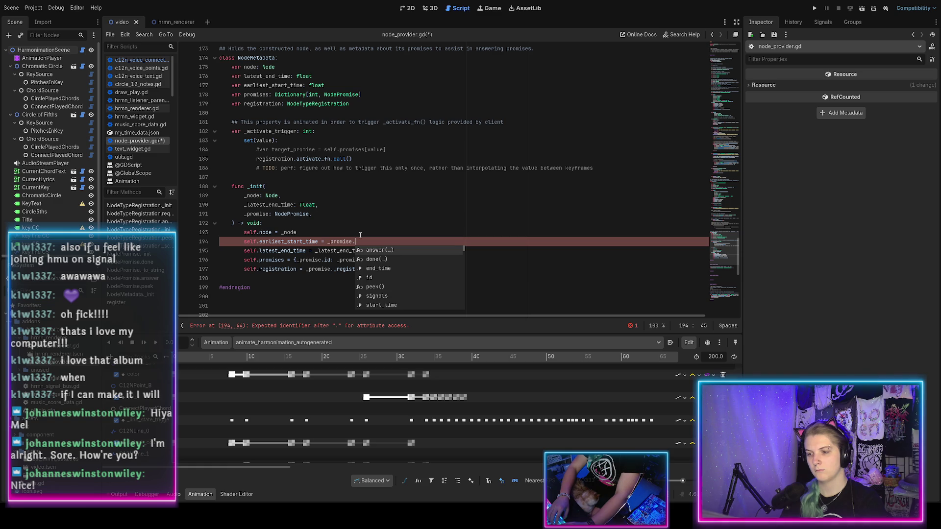
key(Return)
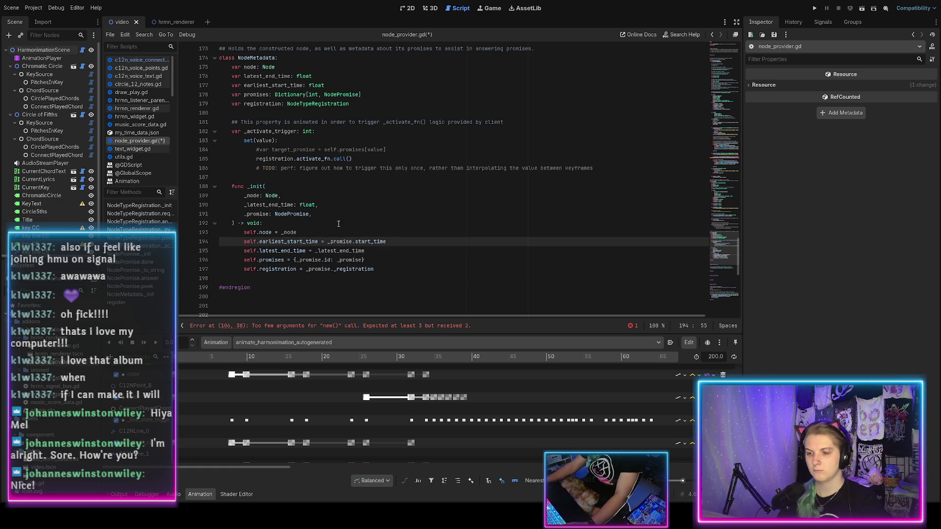
Remove the _latest_end_time parameter, assign latest_end_time from _promise.end_time, and save
click(323, 206)
key(ctrl+shift+k)
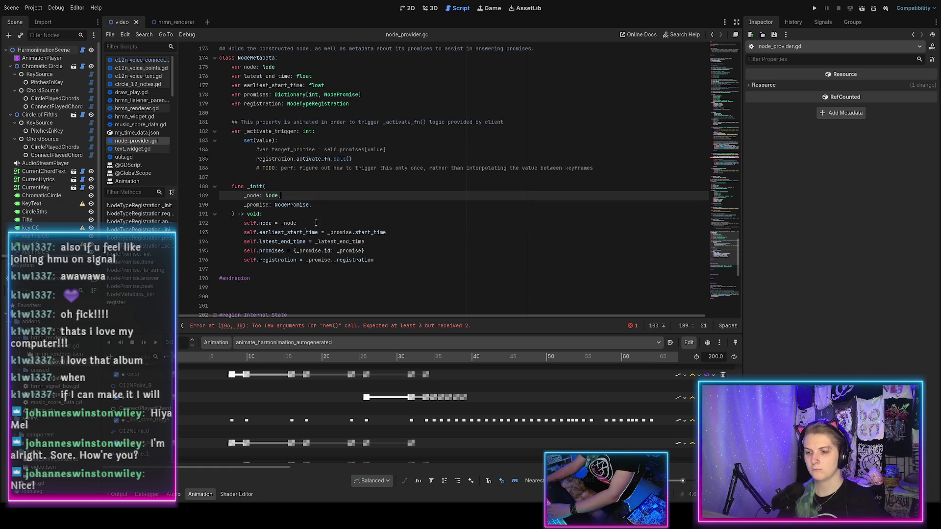
click(365, 241)
key(BackSpace)
key(BackSpace)
key(BackSpace)
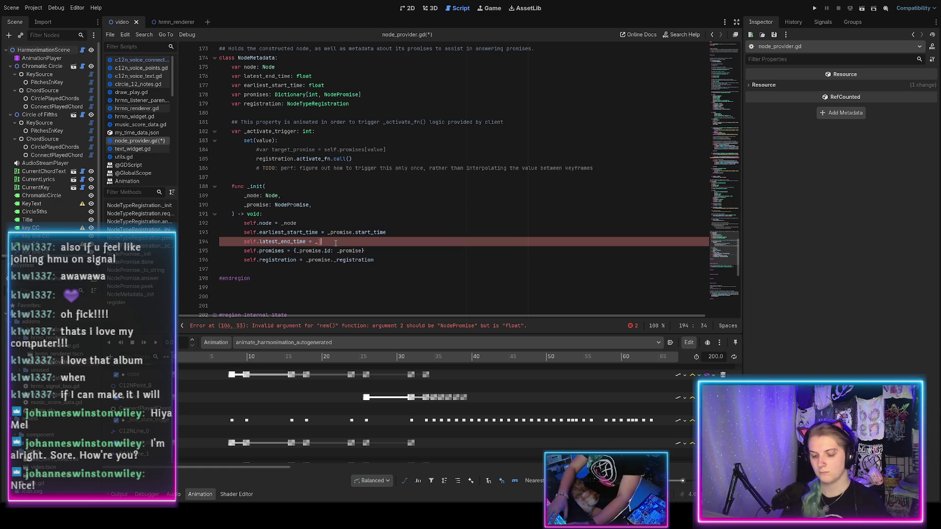
click(294, 242)
text(promise.end_time)
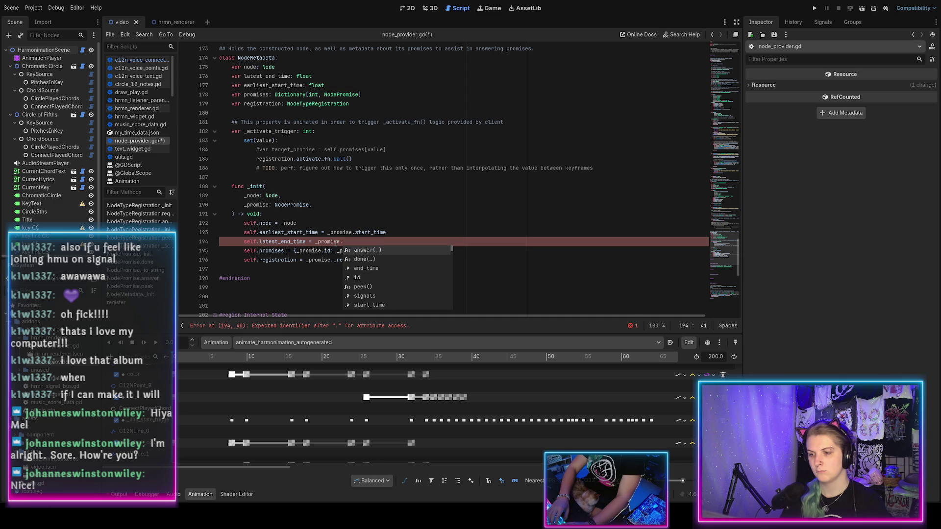
key(ctrl+s)
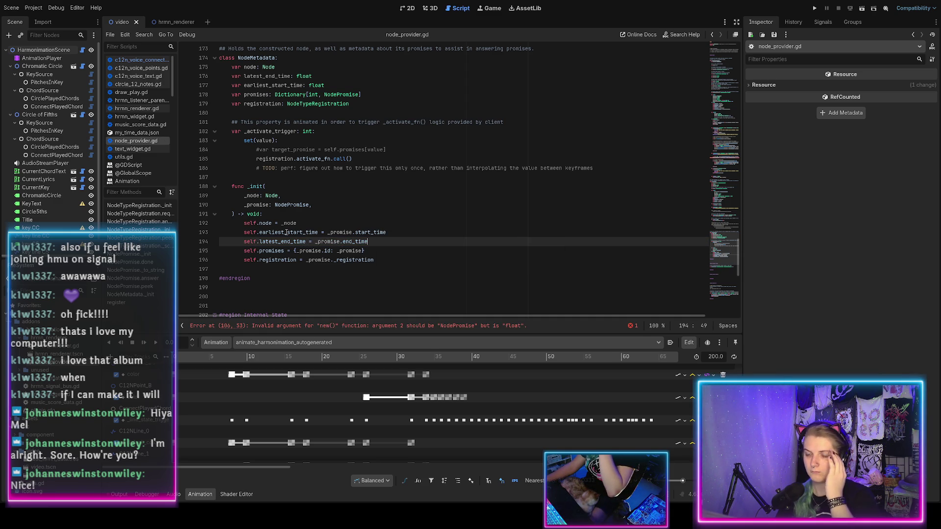
click(384, 264)
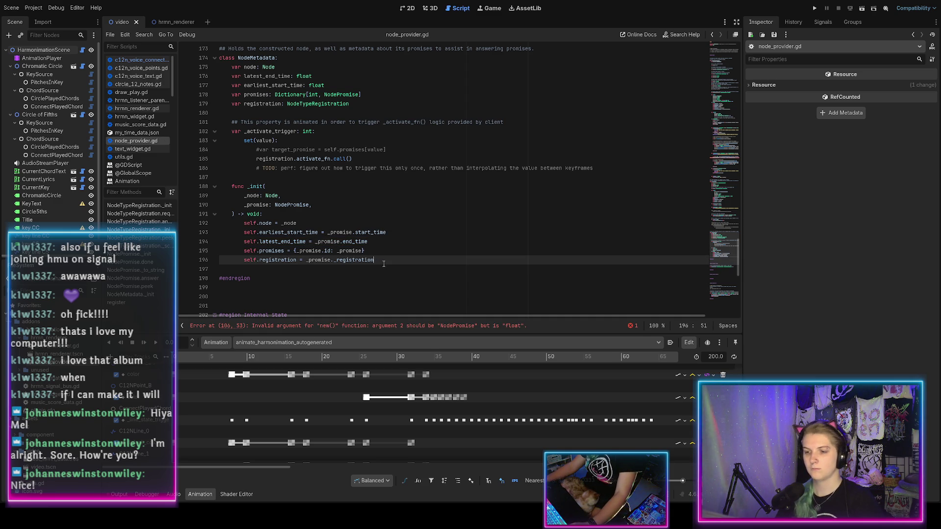
key(Return)
key(Return)
text(func add)
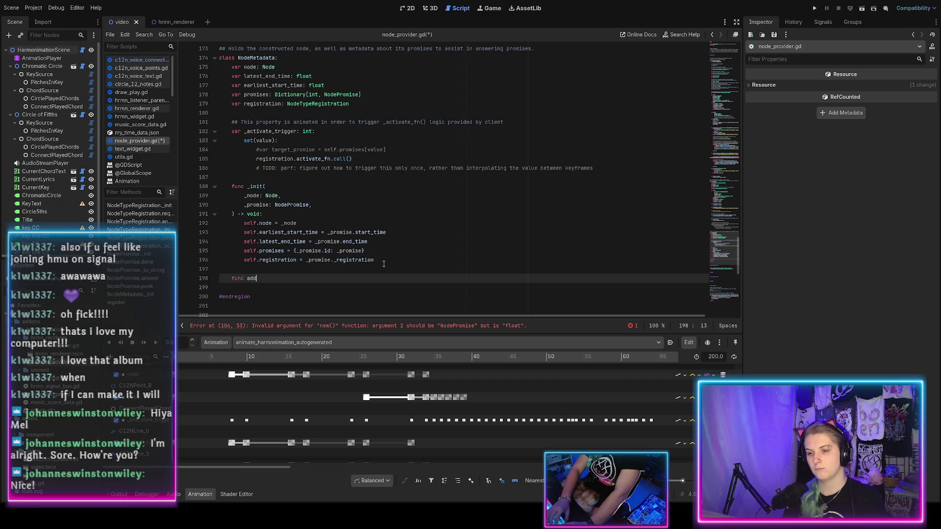
Write the signature 'func add_promise(_promise: NodePromise) -> void:' below _init
text(_pr)
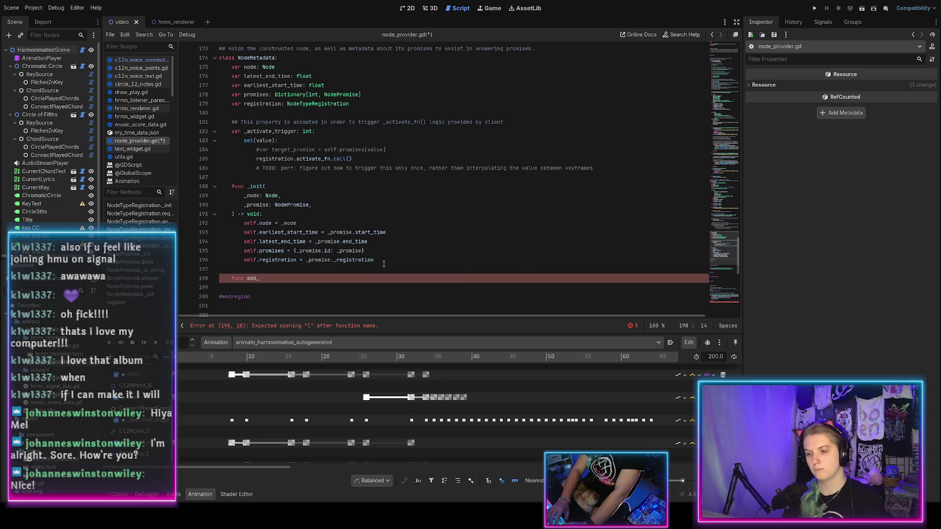
text(omise)
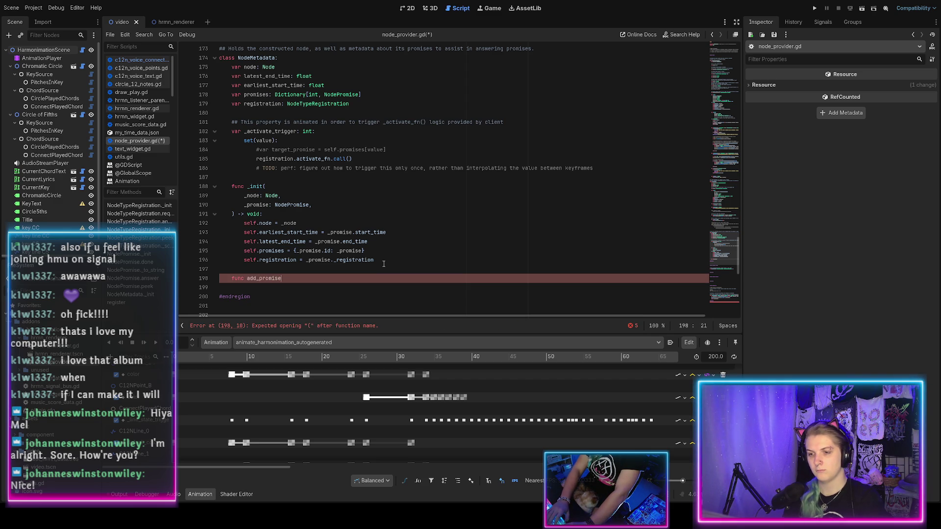
text(()
key(ctrl+s)
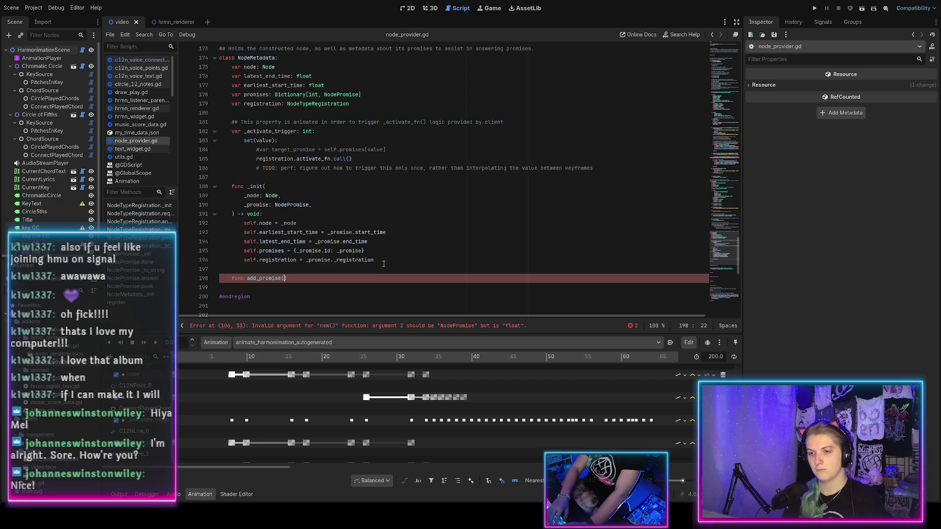
text(_)
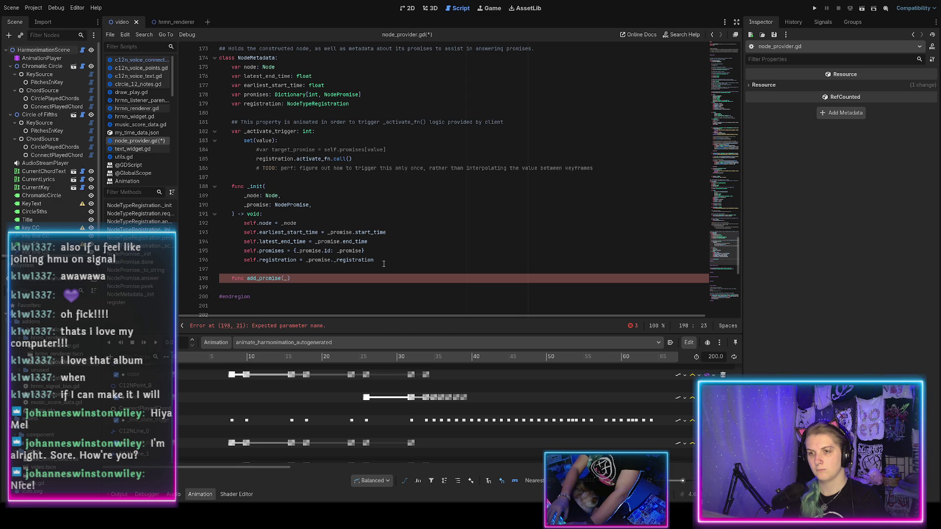
text(: Node)
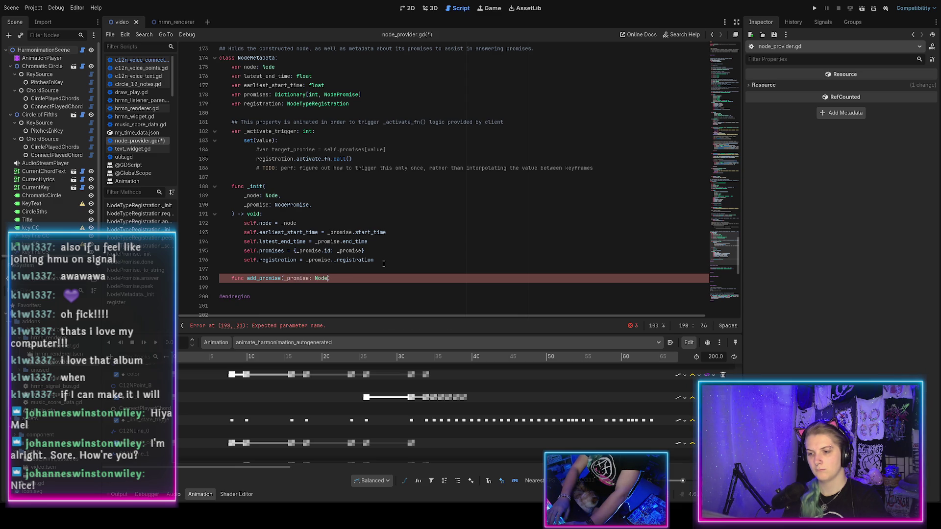
text(mise))
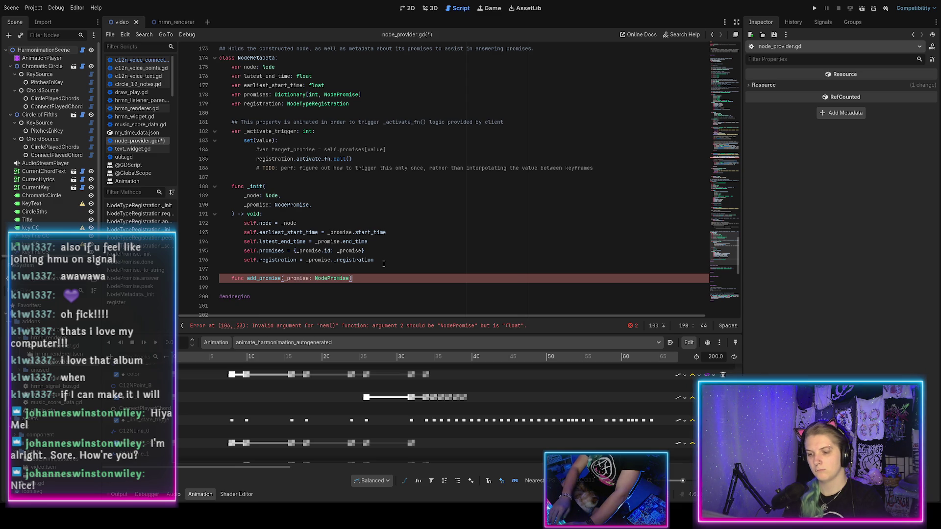
text( -> void:)
key(Return)
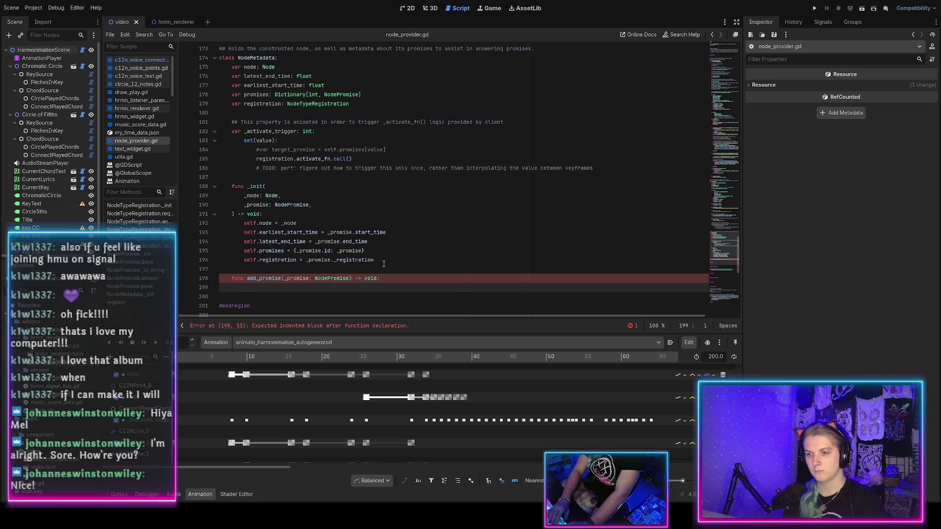
Give add_promise the body 'promises[_promise.id] = _promise', fix the brackets, and save
key(Tab)
key(Tab)
text(pr)
text(ad)
key(BackSpace)
text(p)
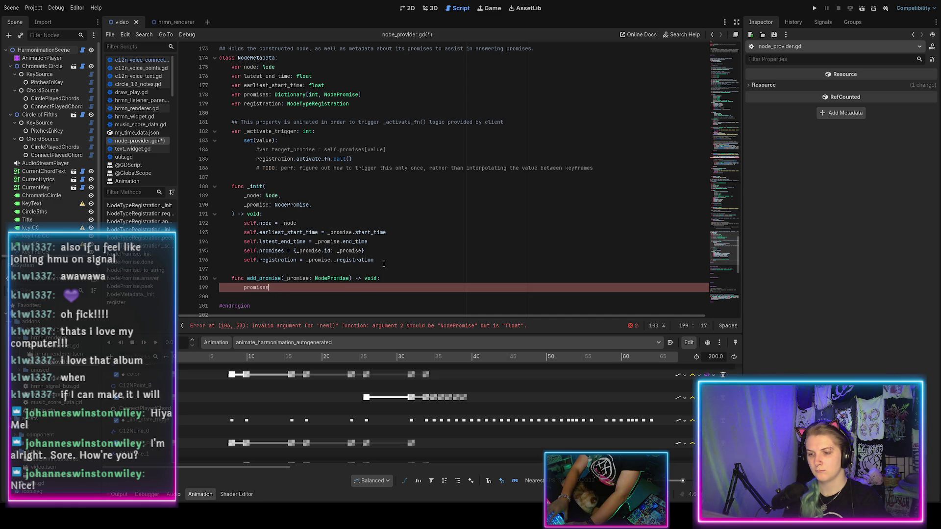
text(.)
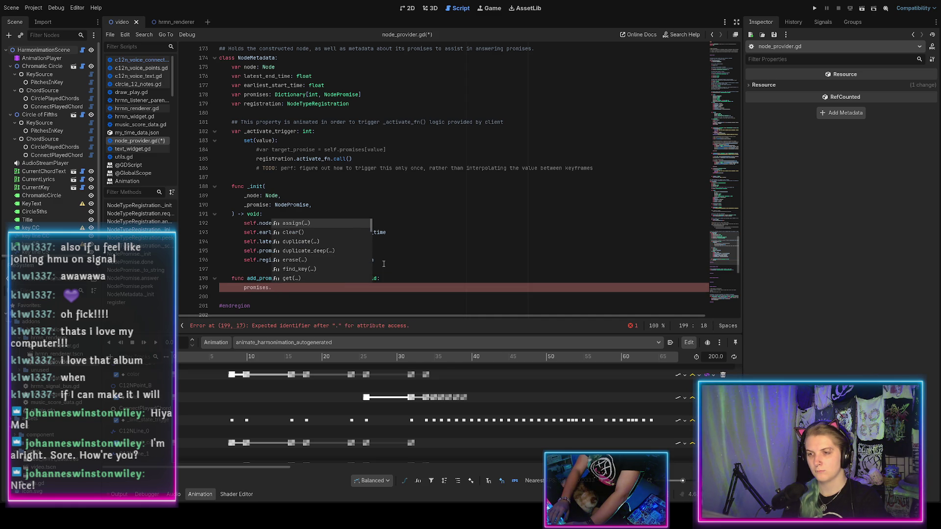
key(BackSpace)
text([_)
text(promise.id = )
text(_promise)
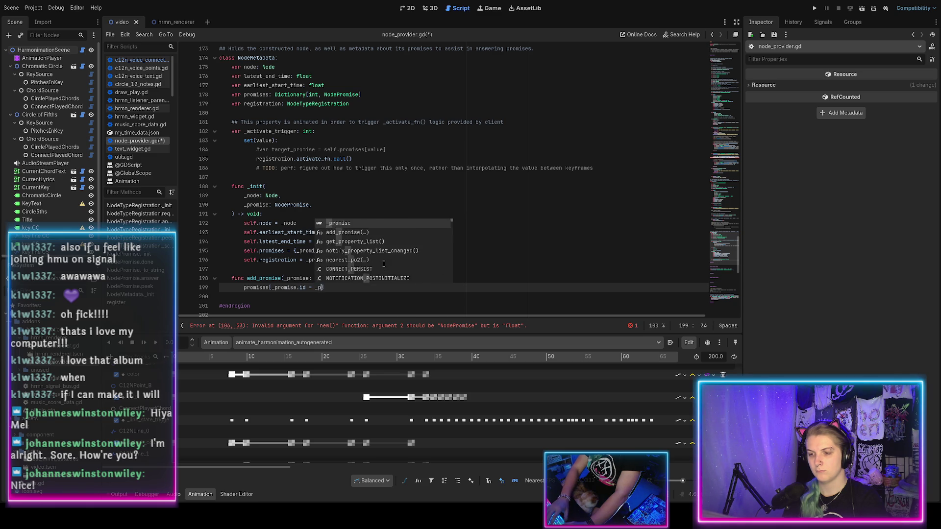
key(ctrl+s)
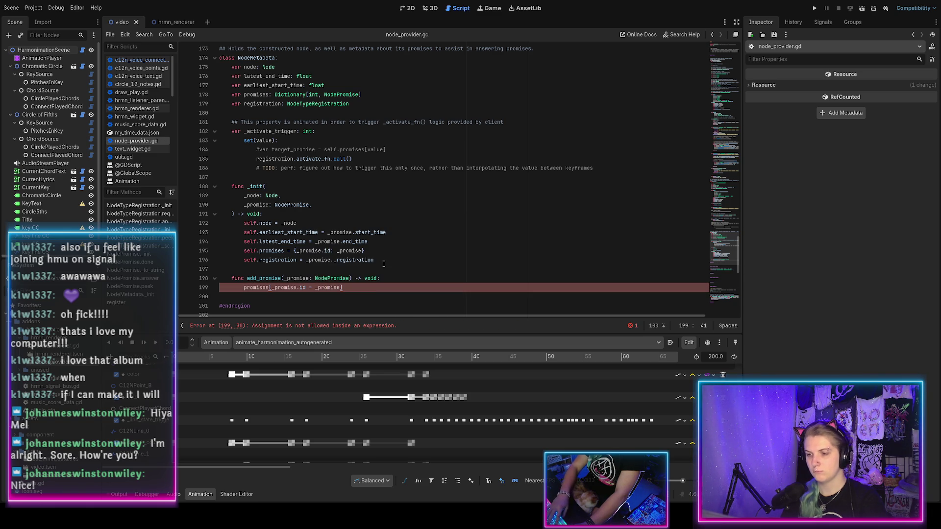
click(312, 287)
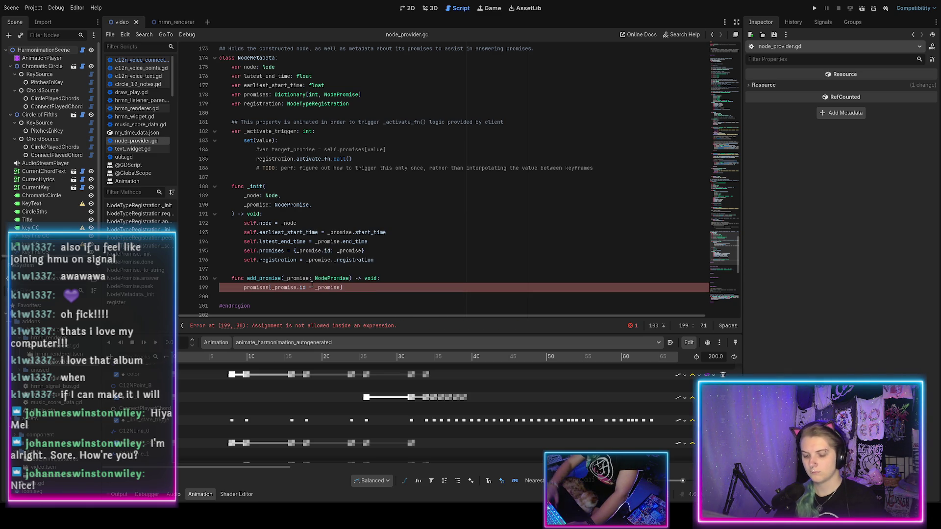
key(BackSpace)
key(BackSpace)
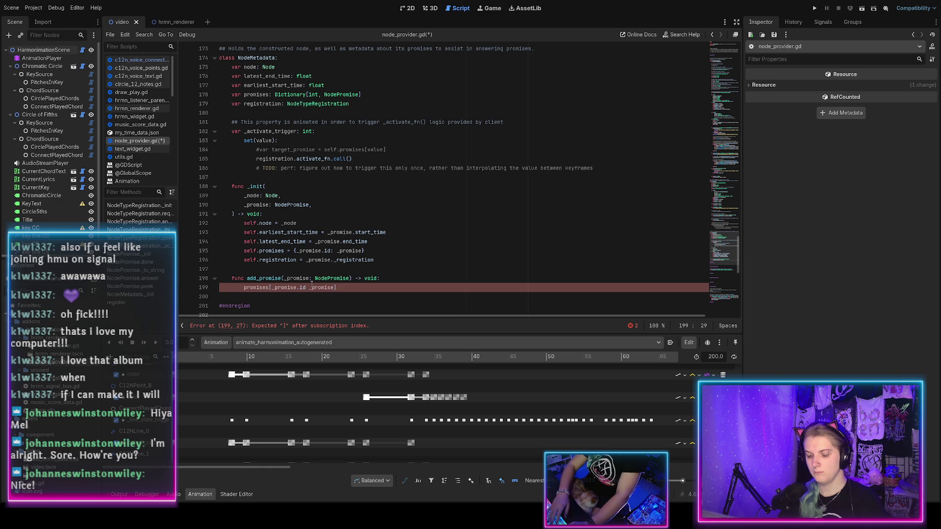
text(] =)
key(End)
key(BackSpace)
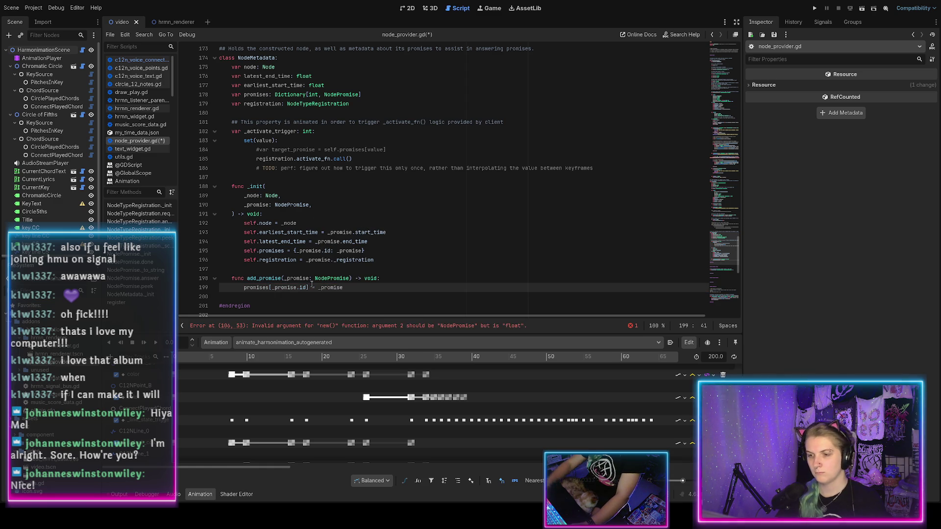
scroll(349, 273, down, 2)
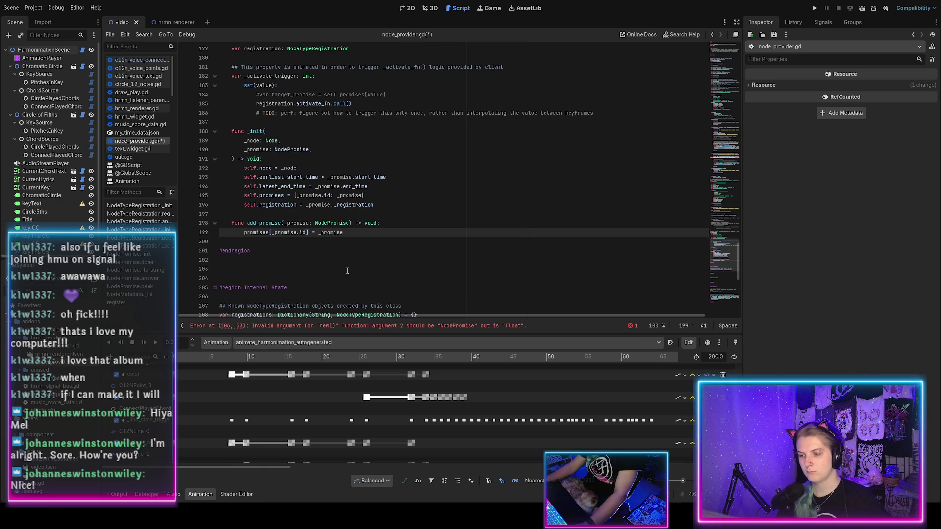
key(ctrl+s)
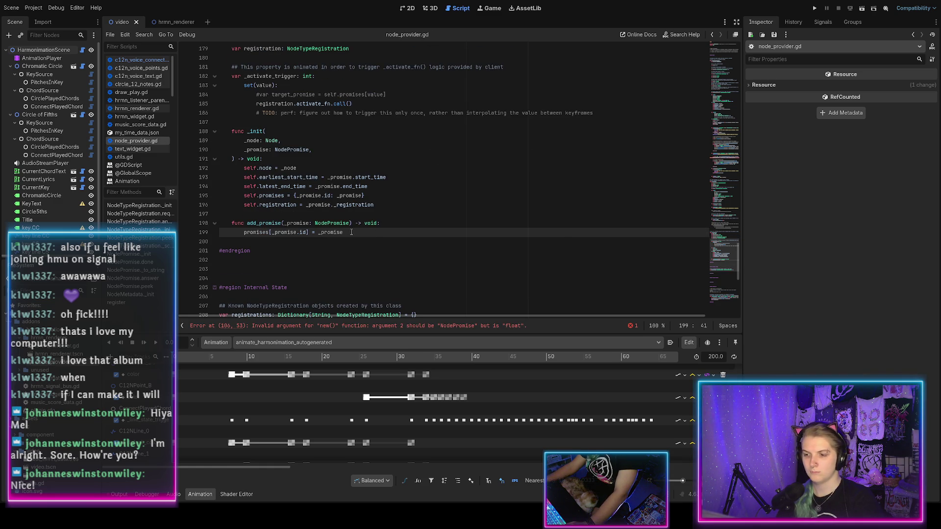
scroll(345, 242, up, 1)
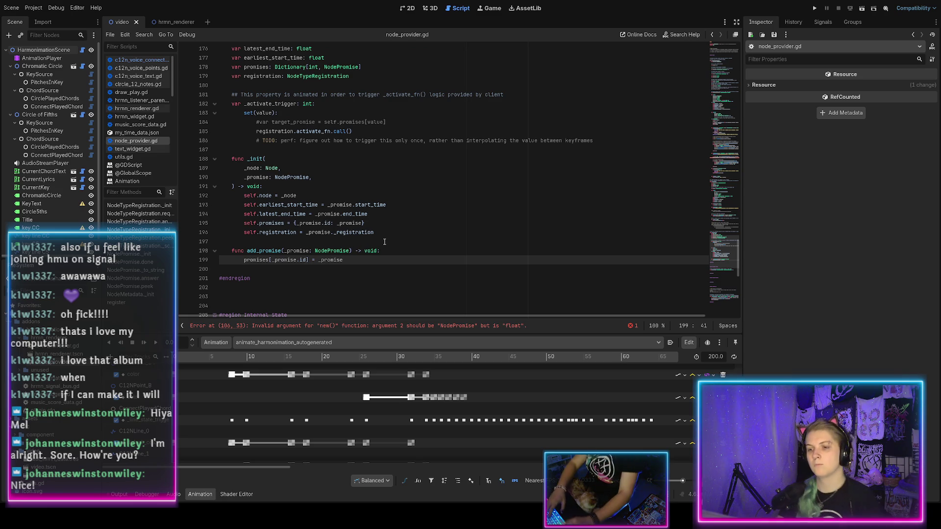
Draft an if check in add_promise that sets earliest_start_time to _promise.start_time
key(Return)
text(if)
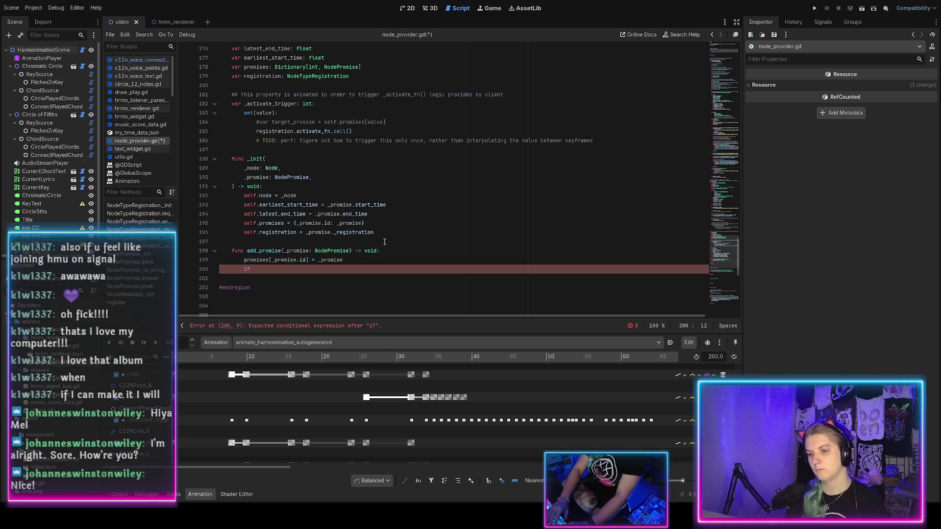
text(_promise.)
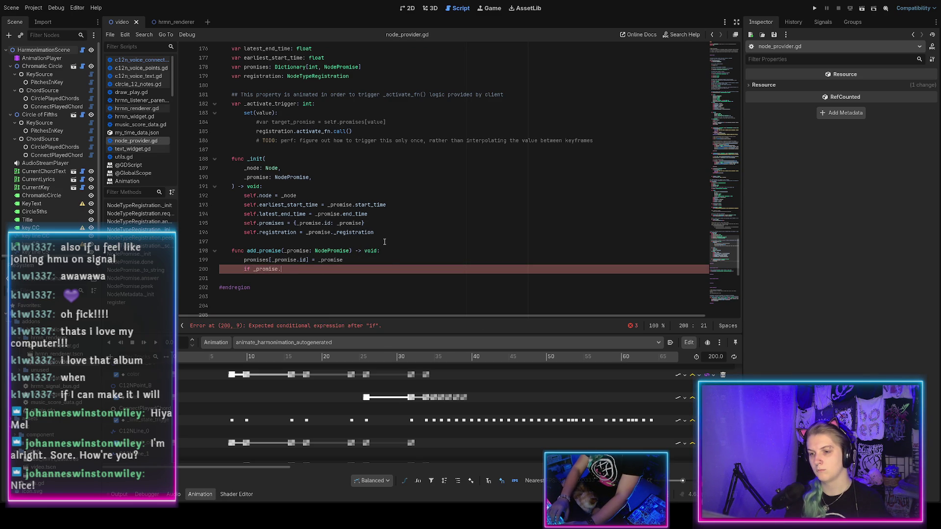
text(s)
key(Return)
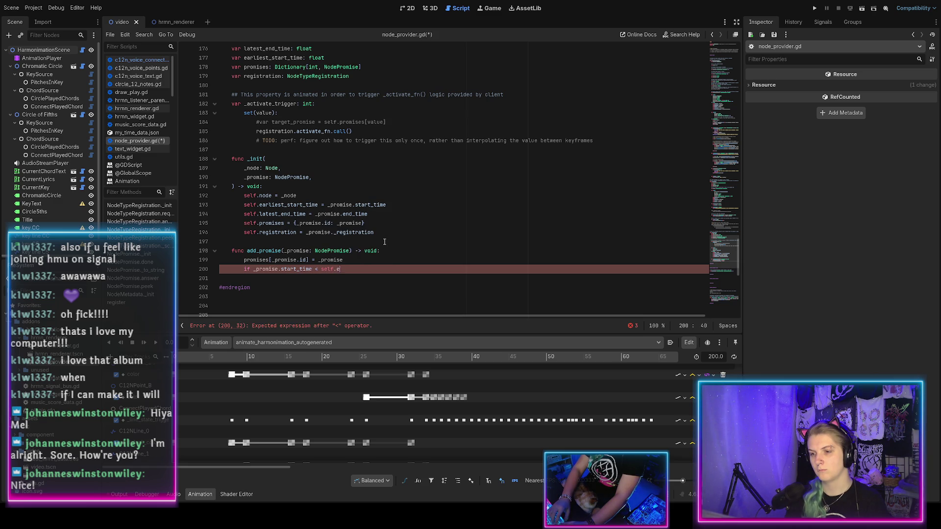
text(self.ea)
key(ctrl+s)
key(Return)
text(:)
key(Return)
text(self.e)
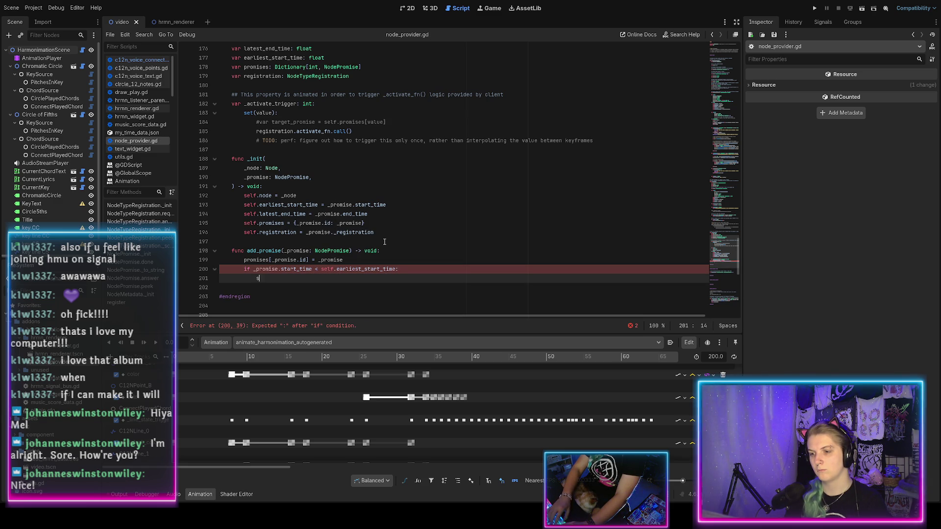
key(Return)
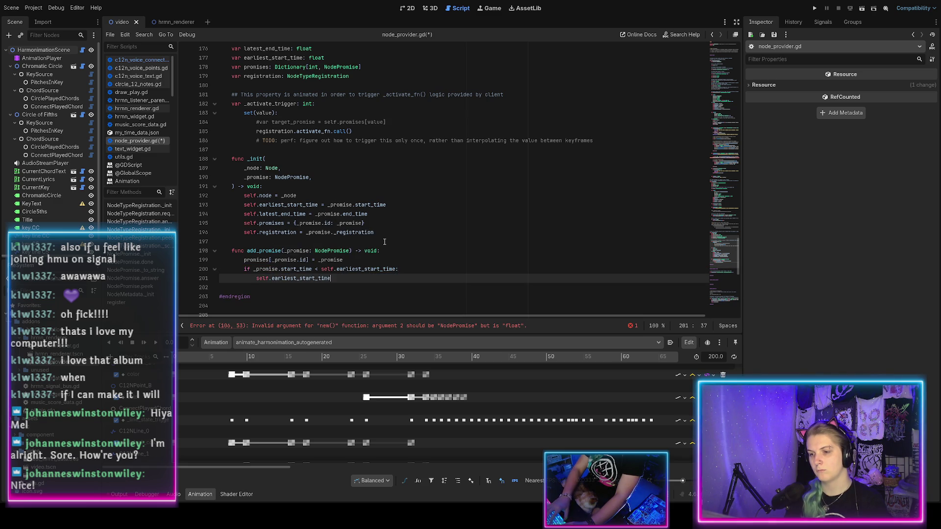
text( =_pro)
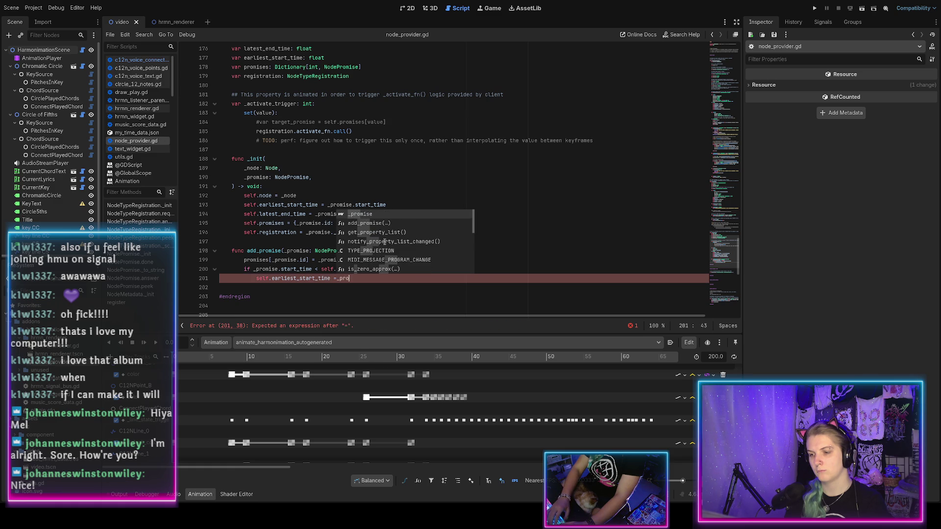
text(mise.start_time)
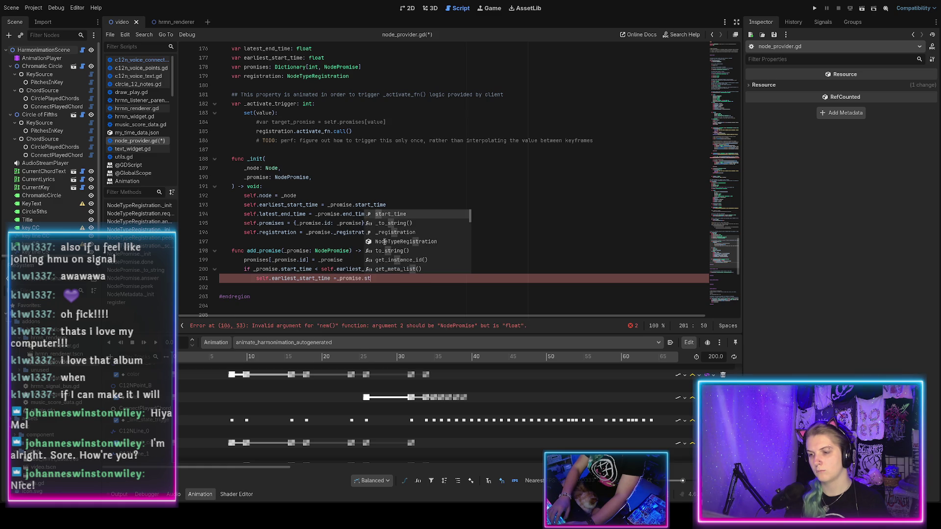
key(ctrl+s)
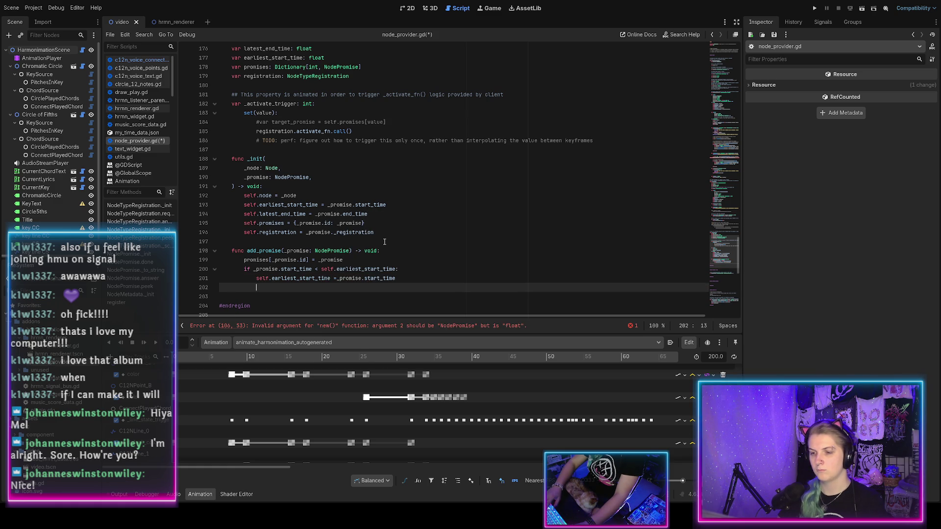
Add 'self.earliest_start_time = min(self.earliest_start_time, _promise.start_time)' above the if check
key(Up)
key(Up)
key(Return)
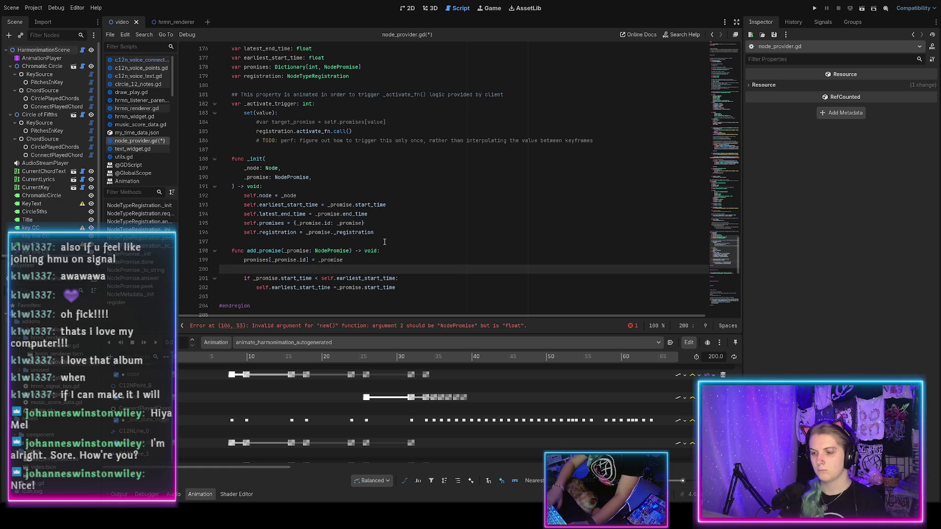
text(self.earliest_start_time)
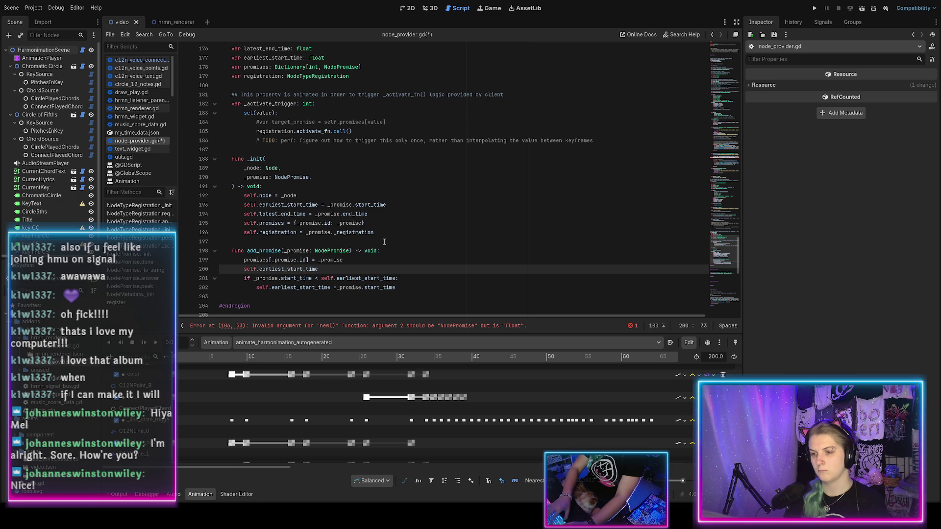
text( = min()
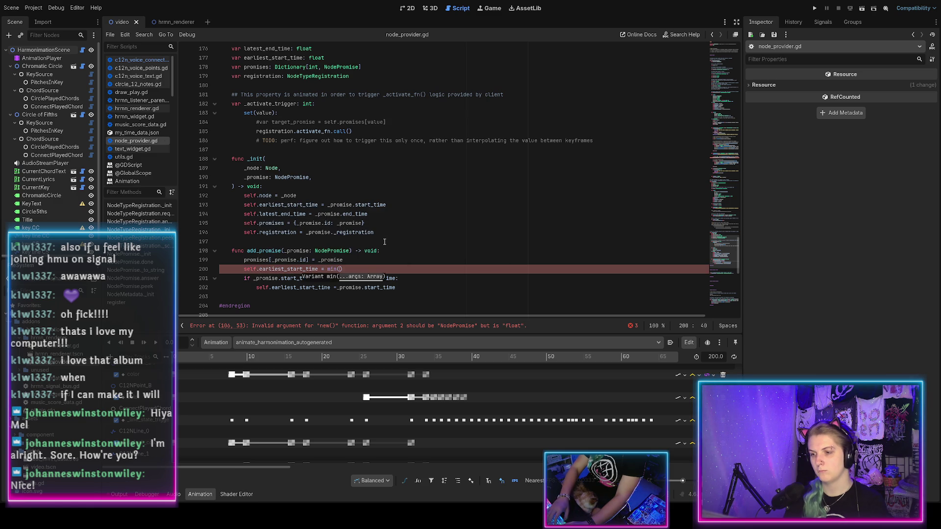
text(self.)
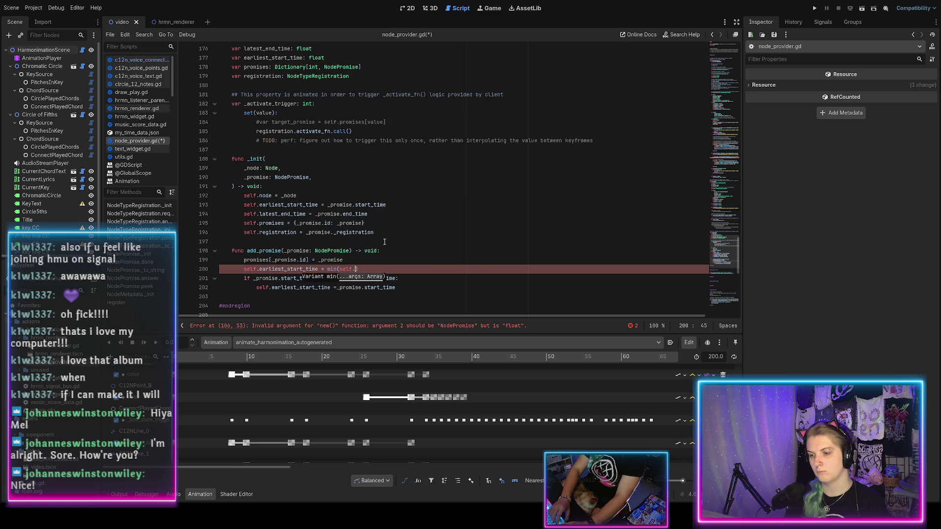
text(earliest_start_time, _p)
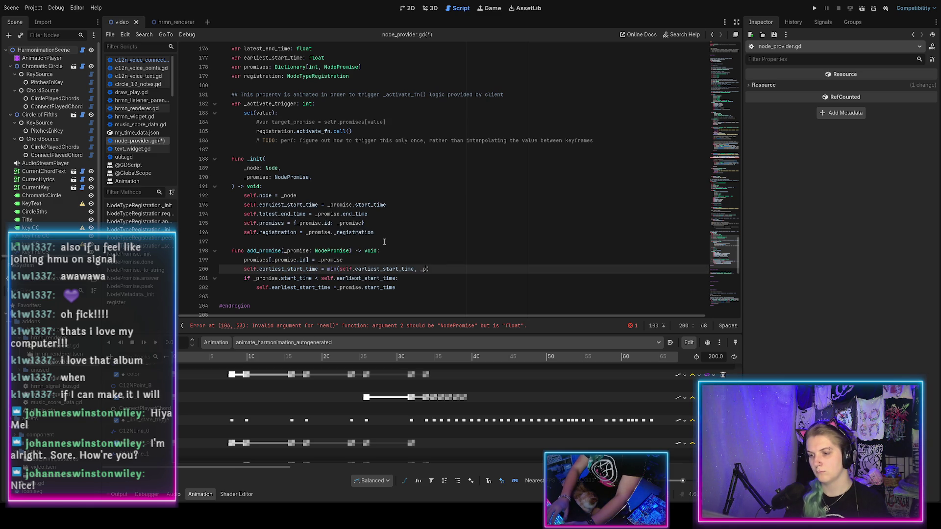
text(ro)
key(ctrl+s)
text(mise.)
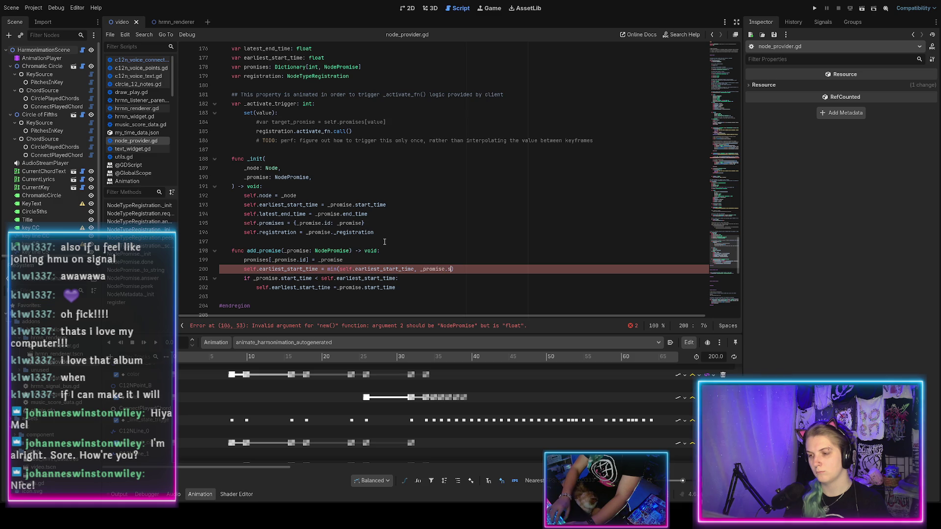
text(start_time)
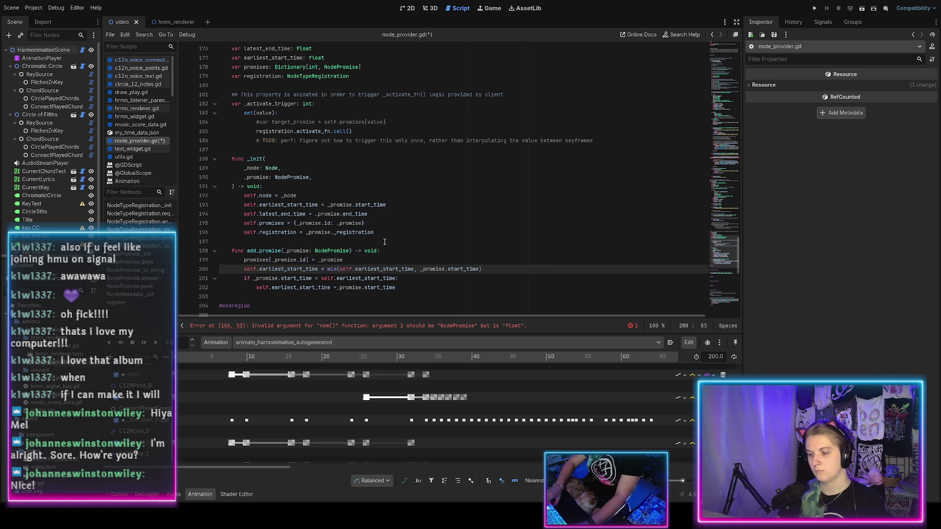
key(Right)
key(ctrl+s)
Add 'self.latest_end_time = max(self.latest_end_time, _promise.end_time)' and delete the old if block
scroll(413, 272, down, 1)
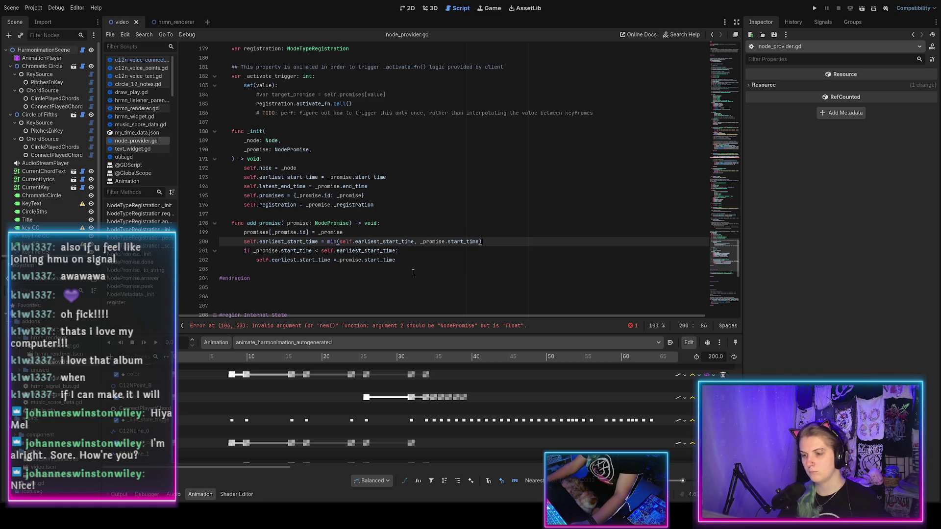
key(Return)
text(self.latest_end_time )
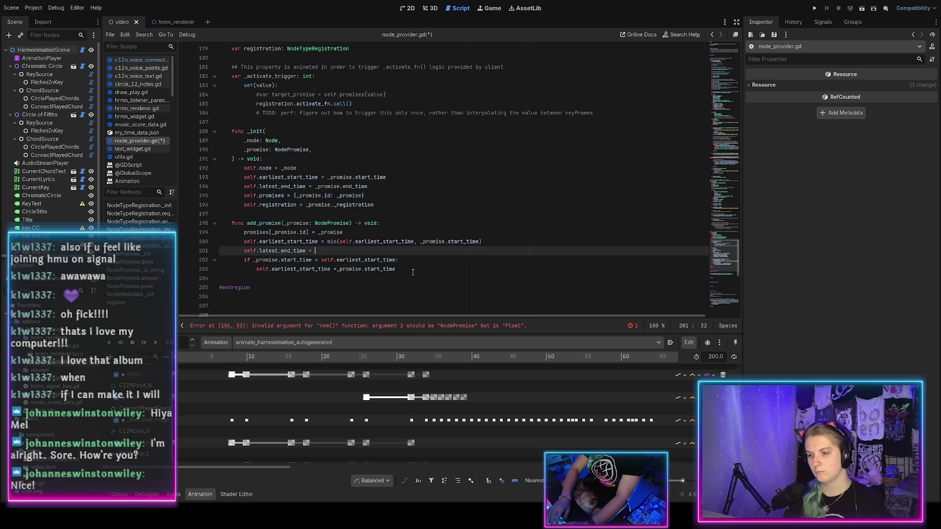
text(=max()
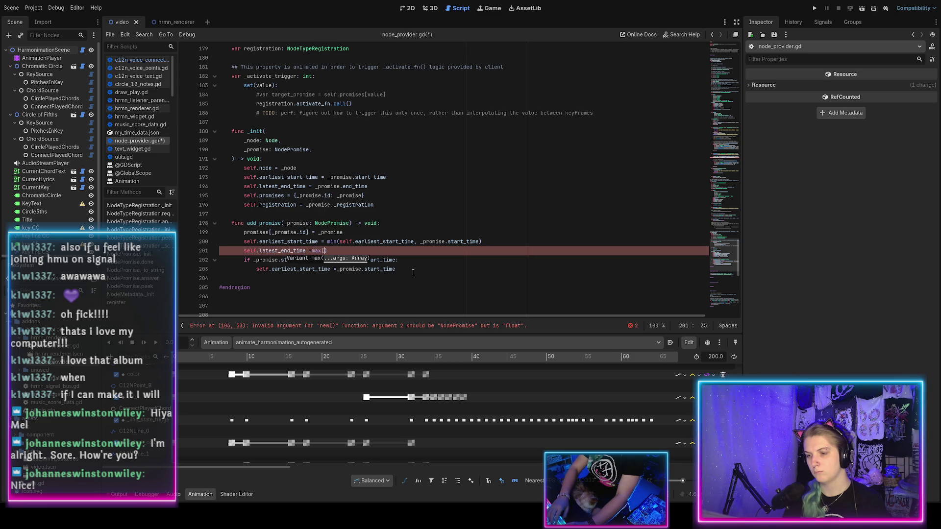
key(Left)
key(Left)
key(Right)
key(Right)
key(Right)
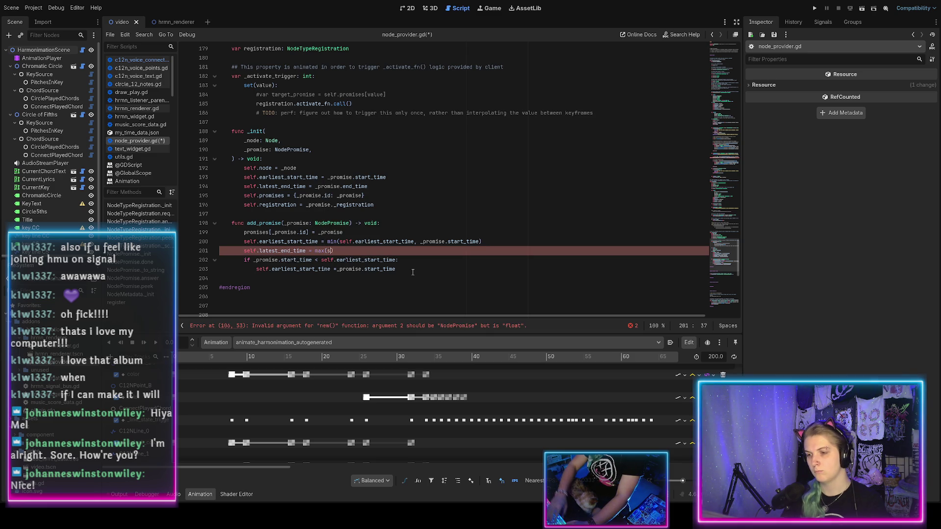
text(elf.latest_end_time)
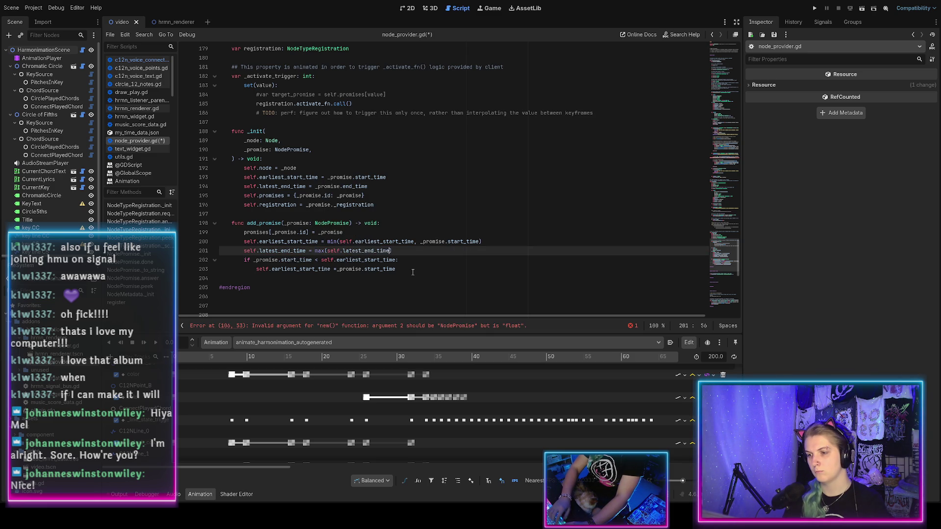
text(, _pro)
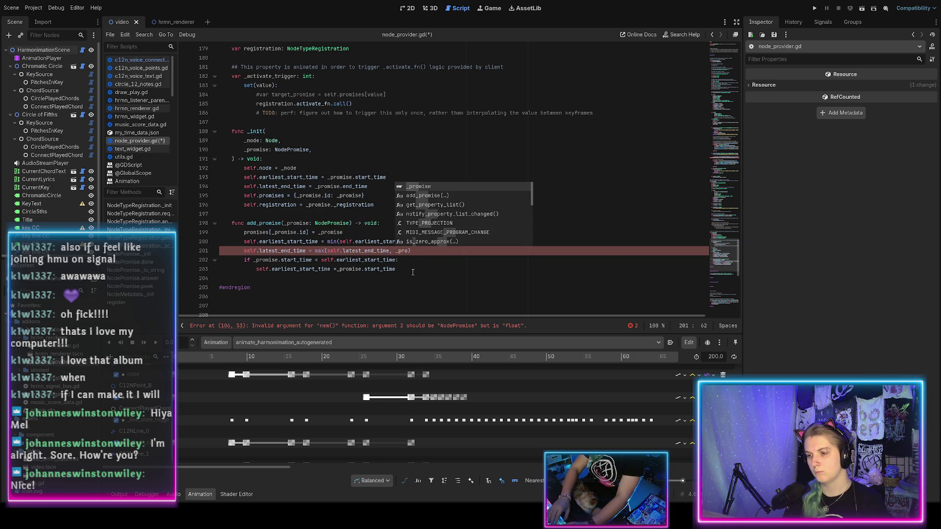
text(mise.end_time)
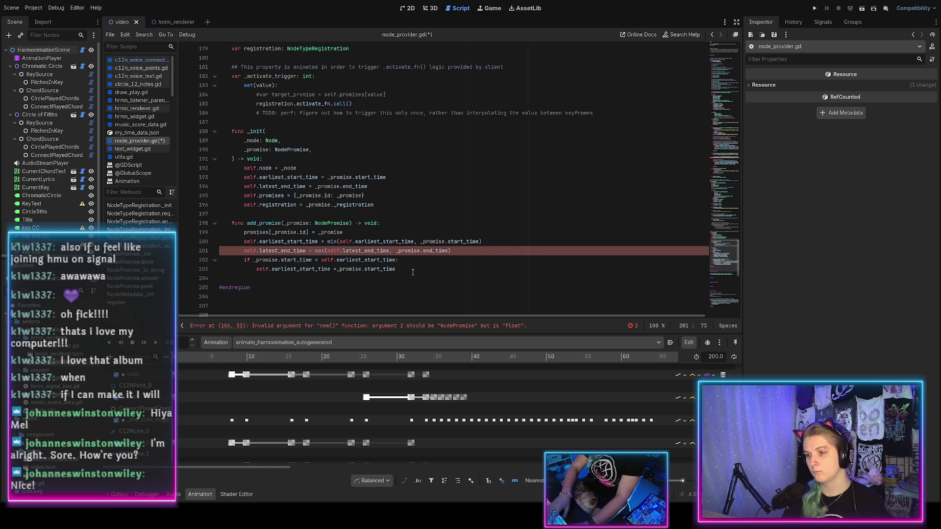
key(ctrl+s)
drag(413, 273, 454, 251)
key(BackSpace)
scroll(403, 254, up, 2)
Start a '# current approach:' comment line after 'var node: Node'
scroll(403, 254, up, 1)
click(303, 99)
key(Return)
text(# )
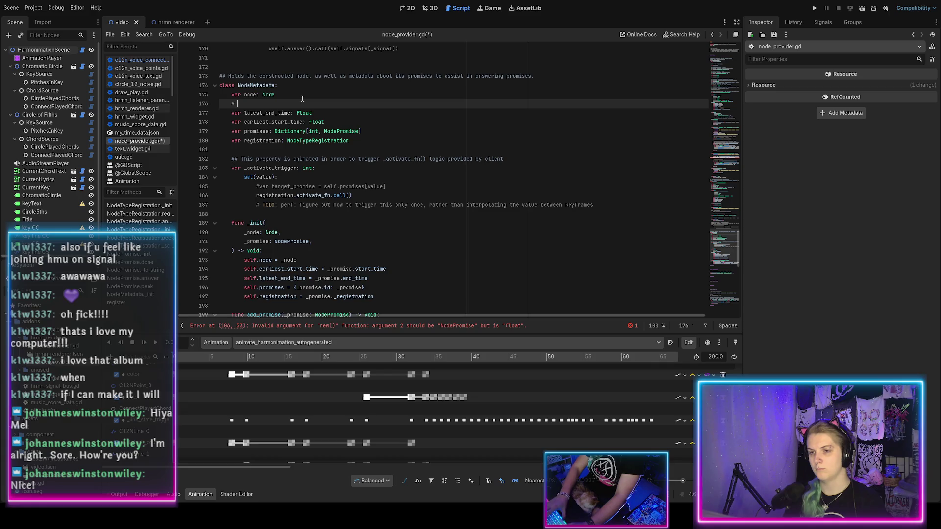
text(current approach:)
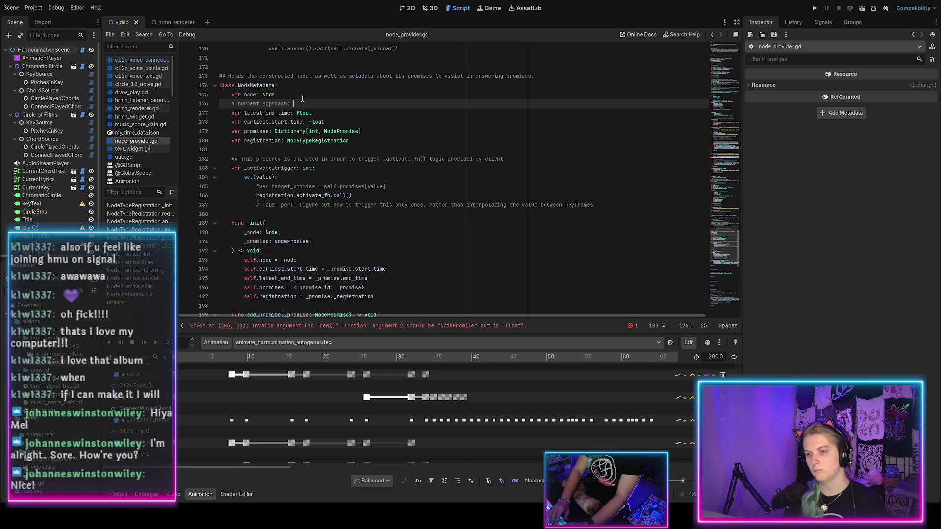
Move the time fields and their _init assignments below the promises and registration lines
scroll(303, 99, up, 1)
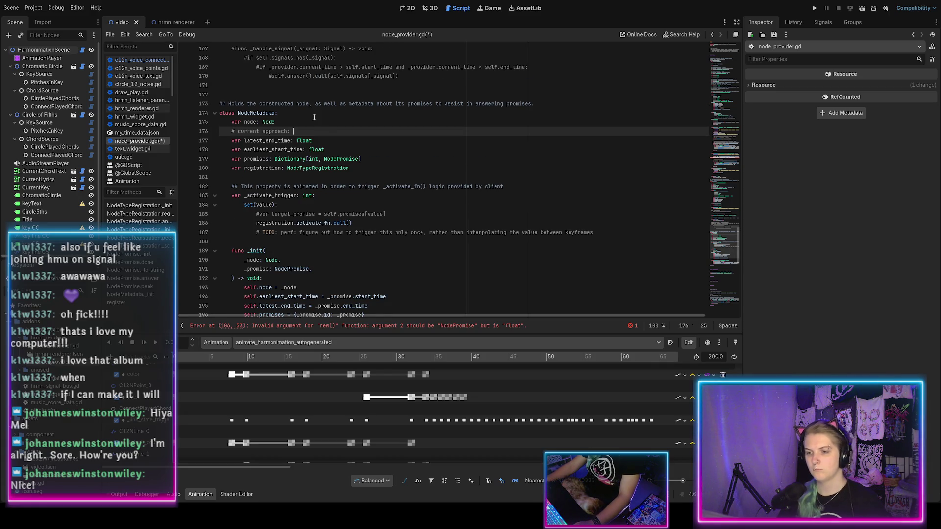
drag(329, 150, 329, 128)
key(alt+Down)
key(alt+Down)
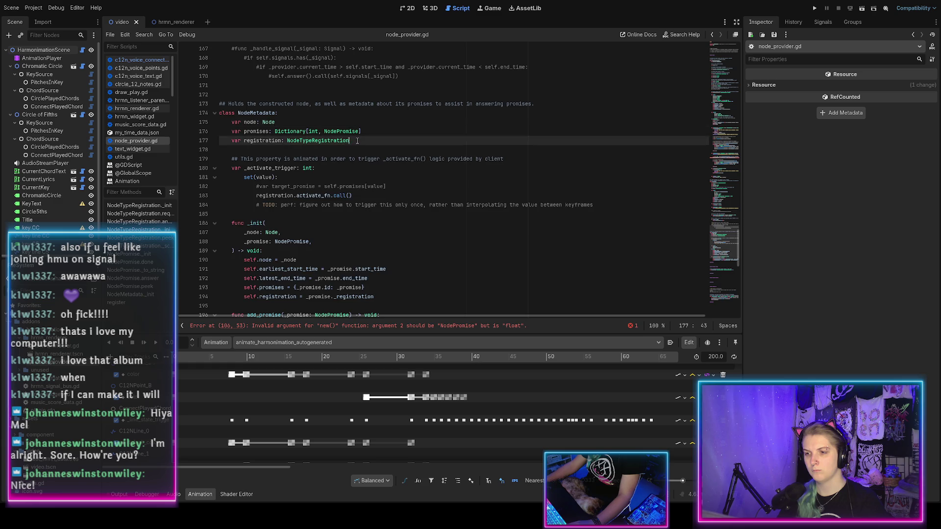
scroll(354, 223, down, 2)
drag(244, 242, 368, 250)
key(alt+Down)
key(alt+Down)
scroll(301, 159, up, 2)
Finish the comment on tracking start_time and end_time, and add a TODO about promises in empty gaps where a node isn't used
click(300, 150)
text(t)
text(lates)
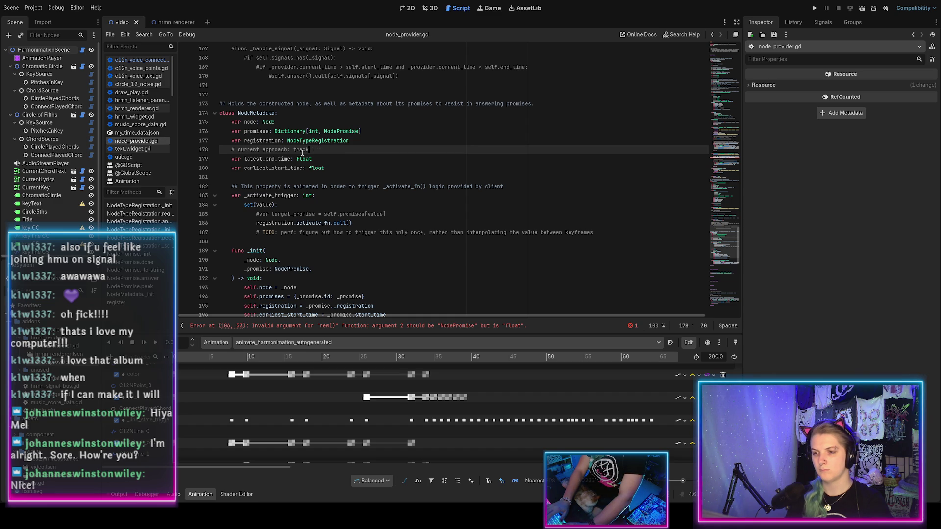
text(thest start_)
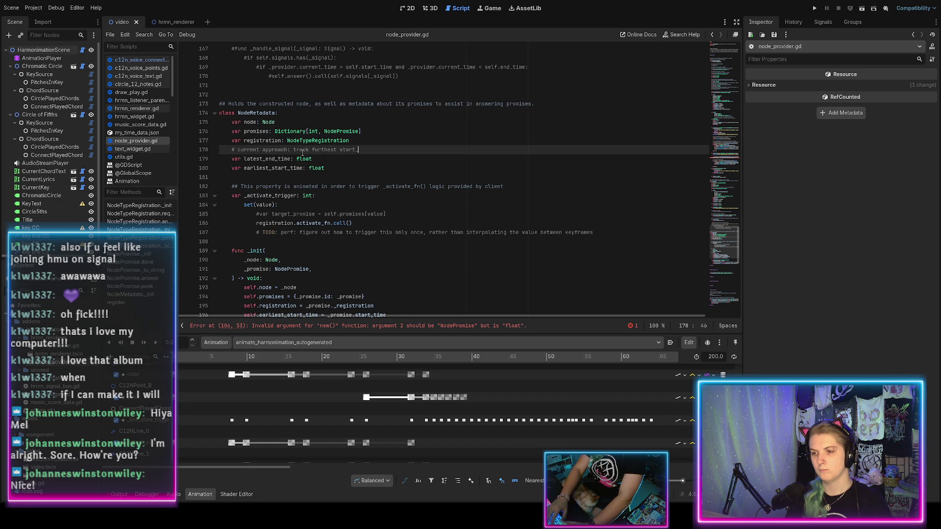
text(time & end)
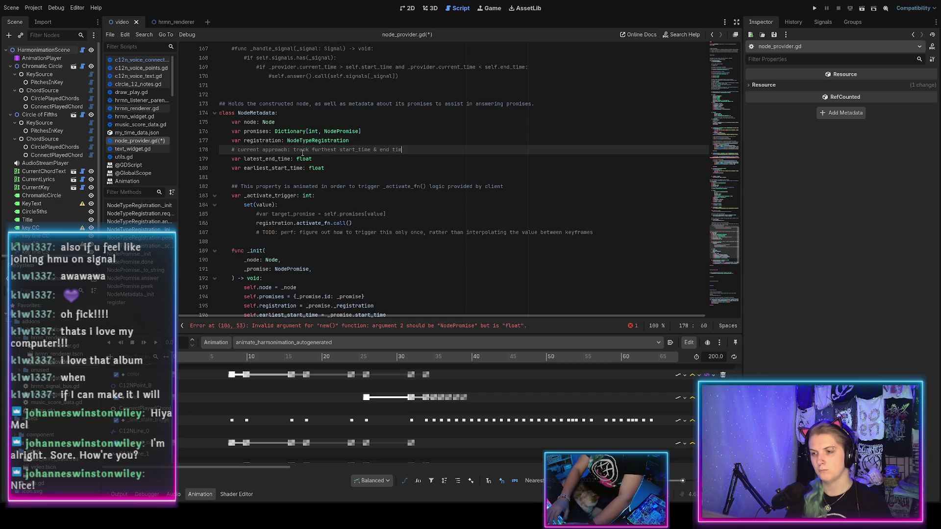
text(time)
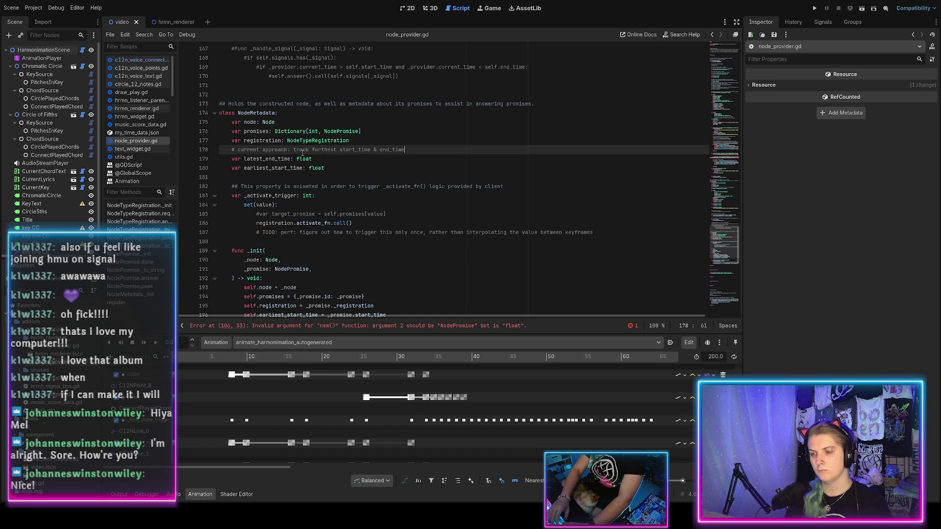
text(w promises outside of)
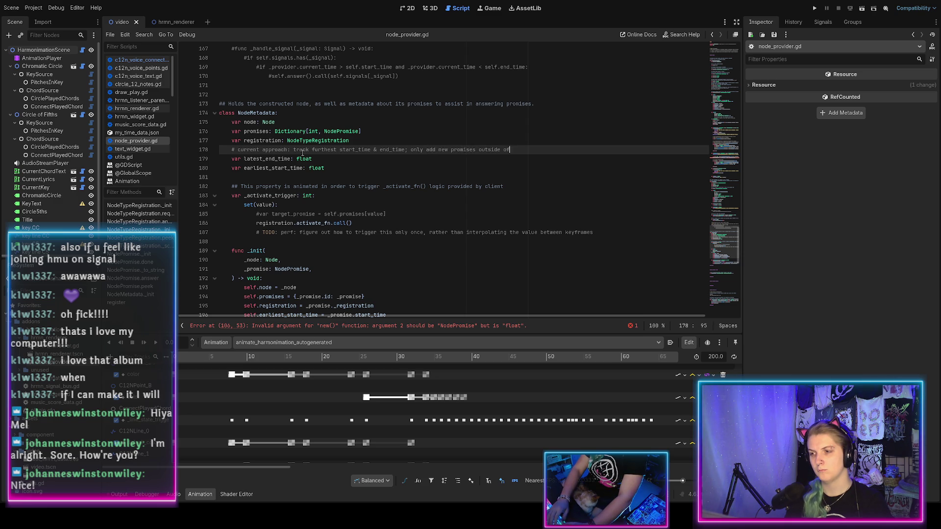
text( the spanned)
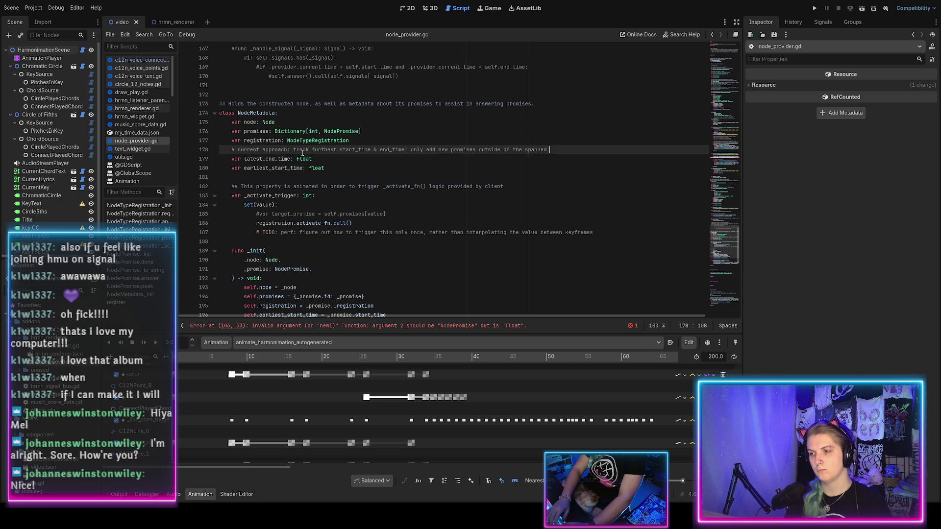
text(nge)
key(Return)
text(# T)
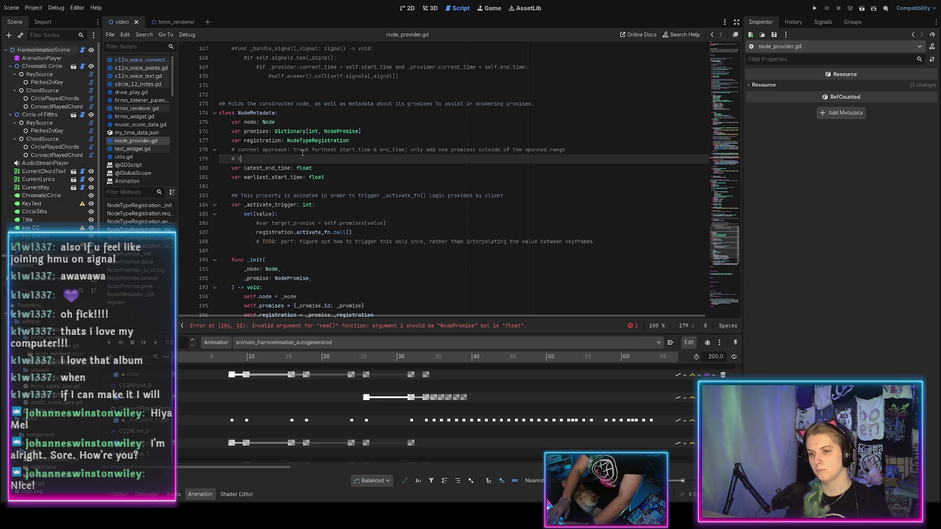
key(BackSpace)
key(BackSpace)
text(optimiz)
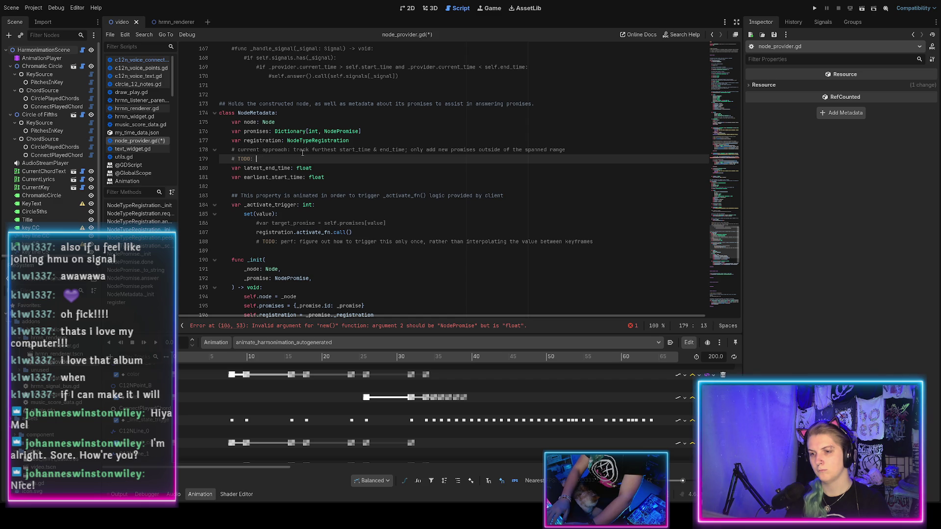
text(ation: allow)
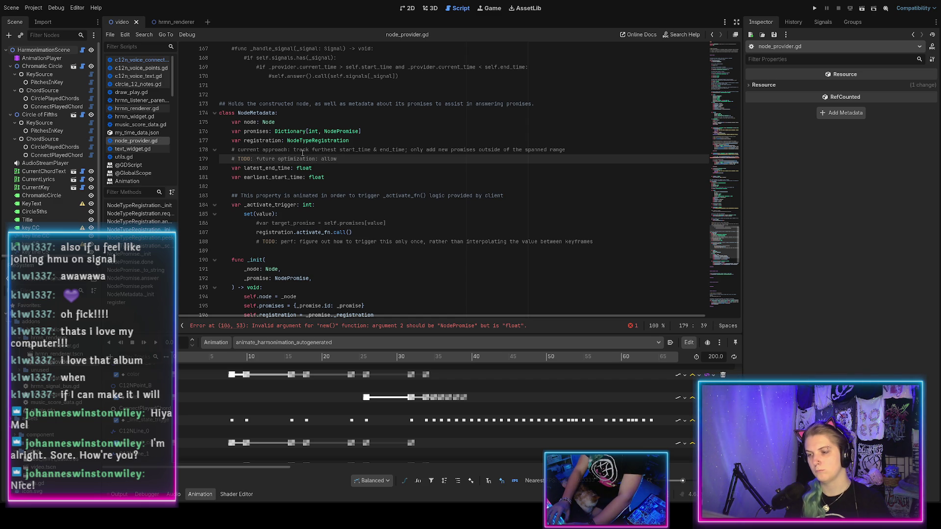
text( picking nod)
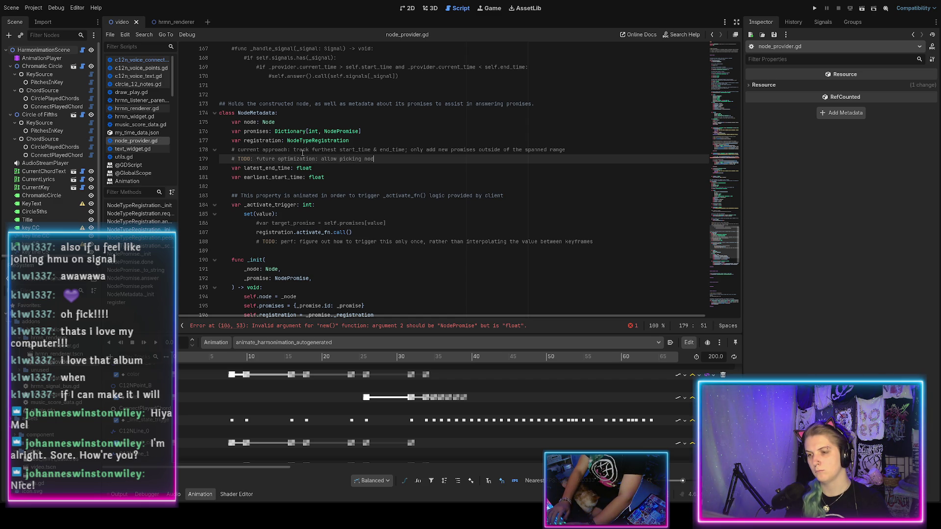
key(BackSpace)
key(BackSpace)
key(BackSpace)
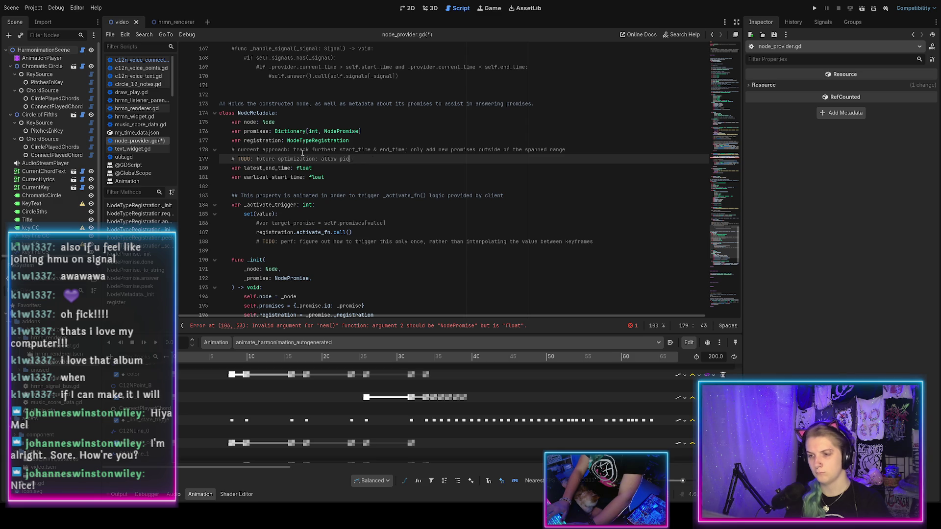
key(BackSpace)
key(BackSpace)
key(BackSpace)
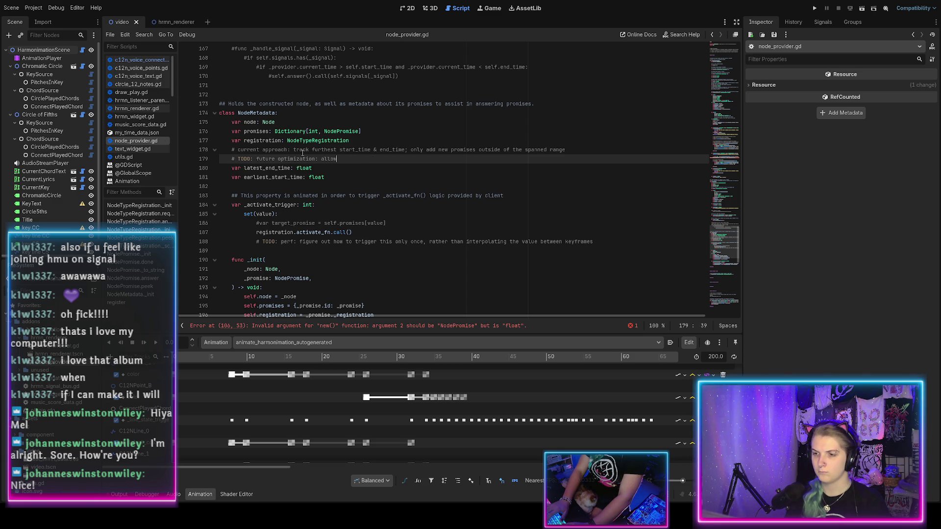
text(placing promises in emp)
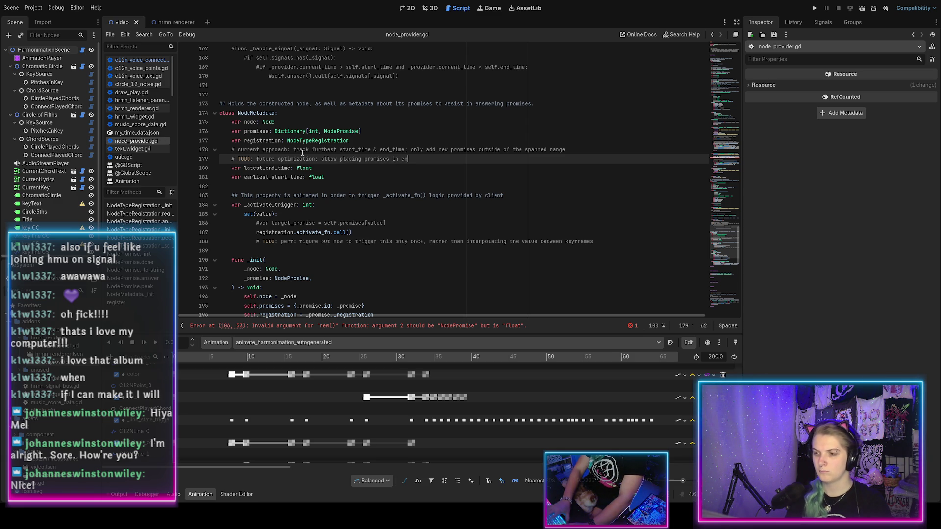
text(ty gaps wher)
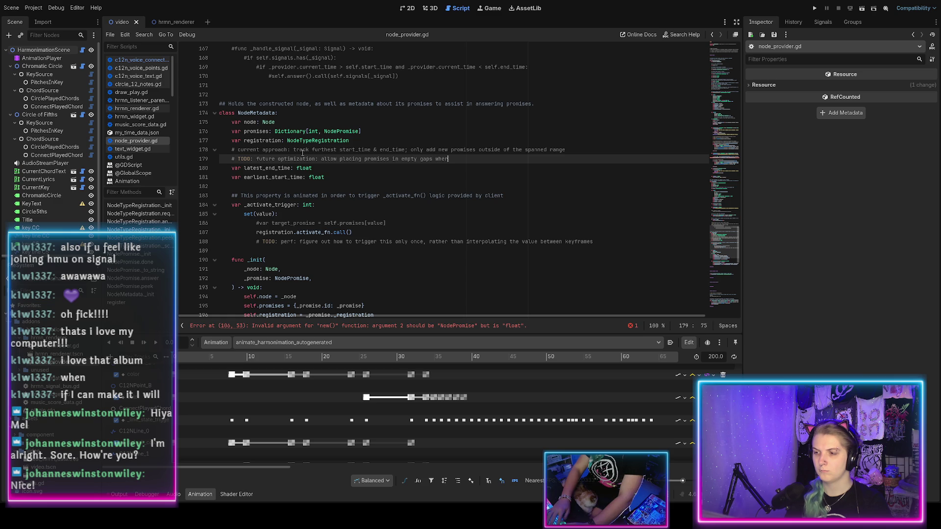
text(e a node isn't used)
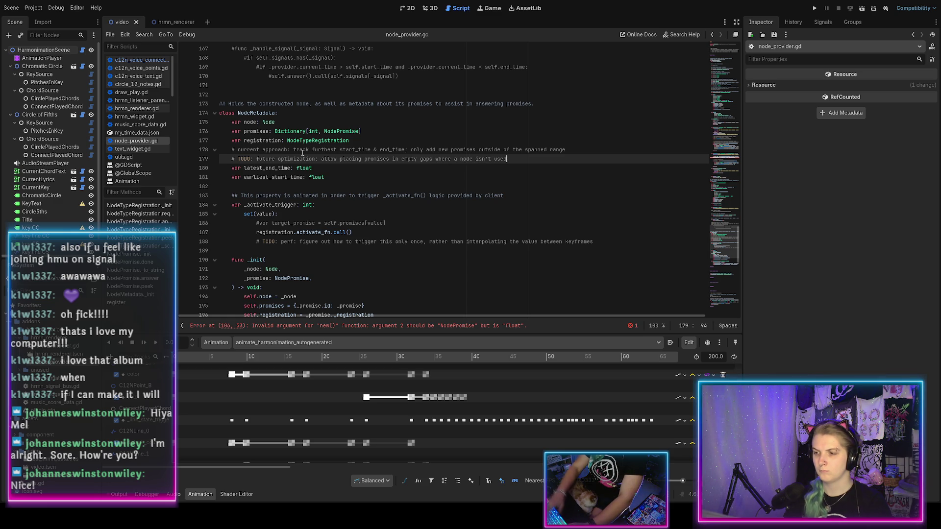
scroll(386, 214, down, 1)
scroll(387, 214, down, 5)
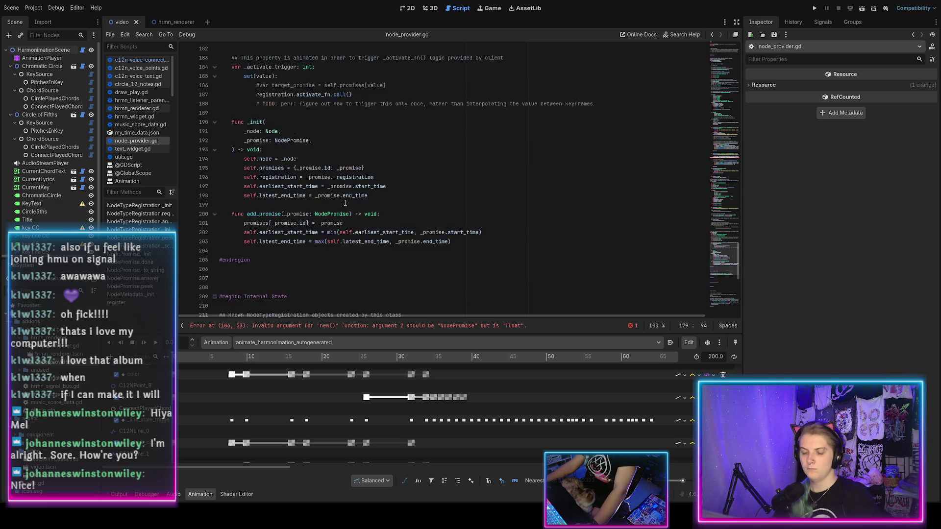
scroll(345, 203, up, 3)
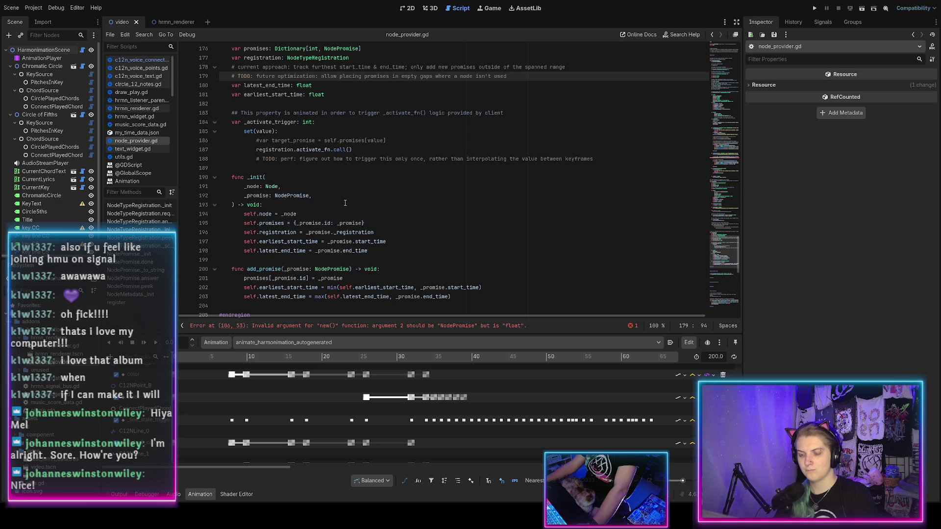
scroll(307, 201, up, 1)
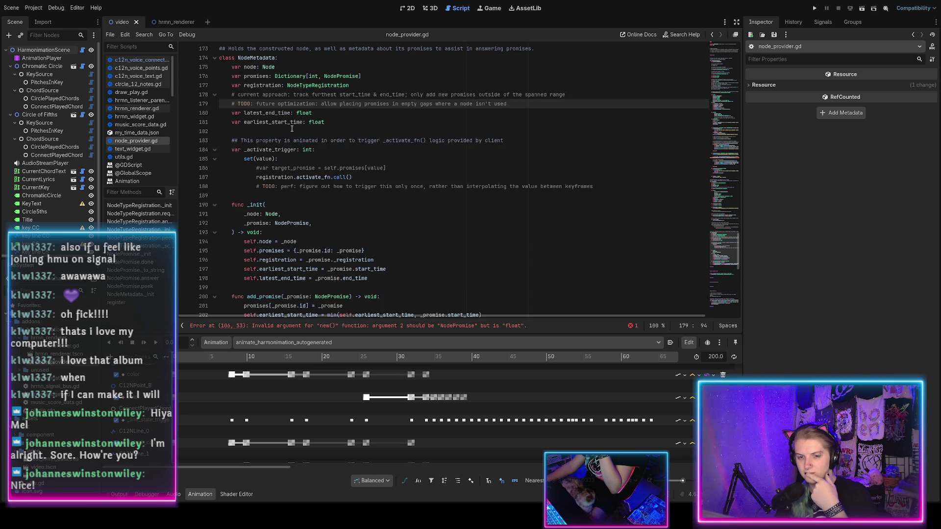
scroll(318, 146, down, 1)
scroll(319, 146, down, 2)
scroll(319, 147, up, 2)
scroll(320, 147, down, 2)
scroll(320, 146, up, 2)
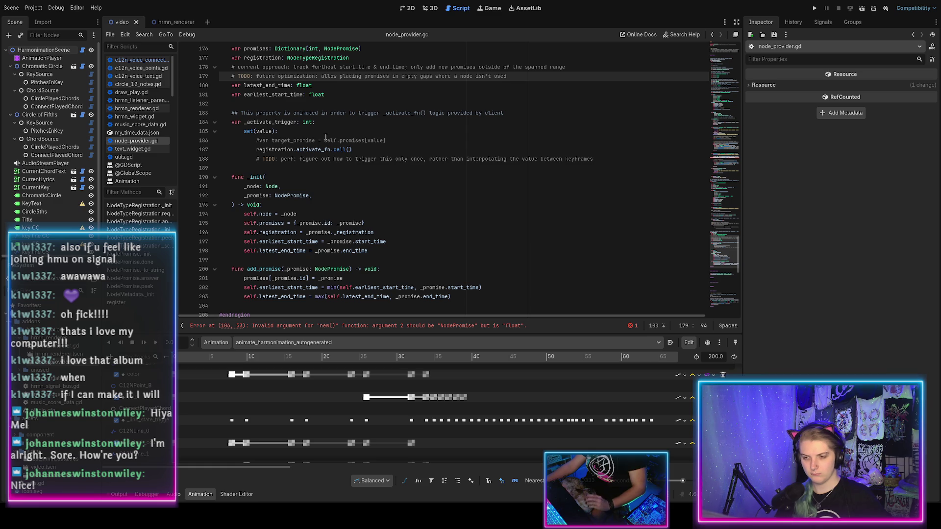
scroll(342, 141, up, 13)
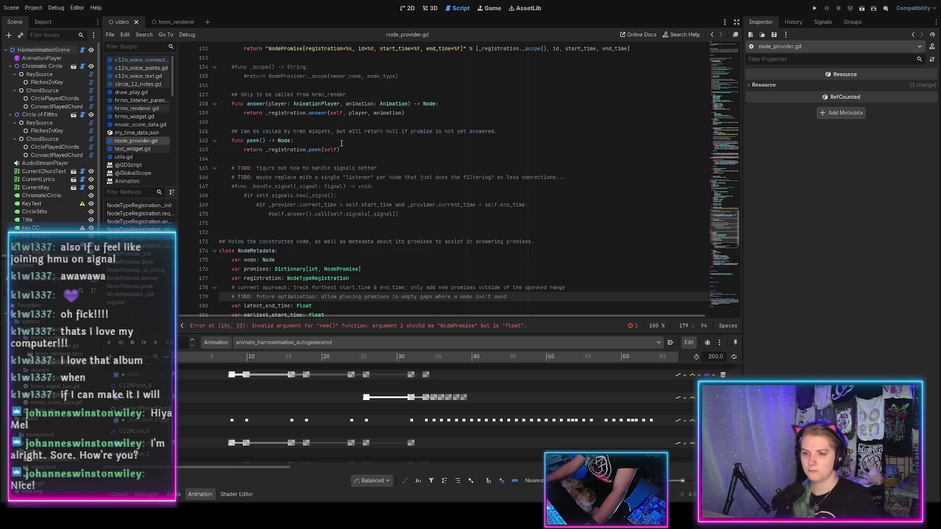
scroll(342, 143, up, 14)
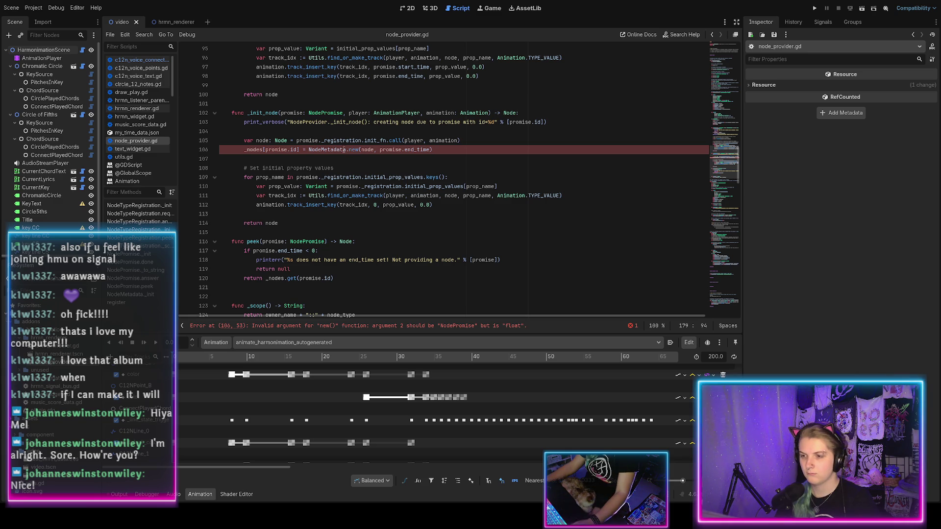
Change the call on line 106 to NodeMetadata.new(node, promise) and save
drag(431, 150, 403, 151)
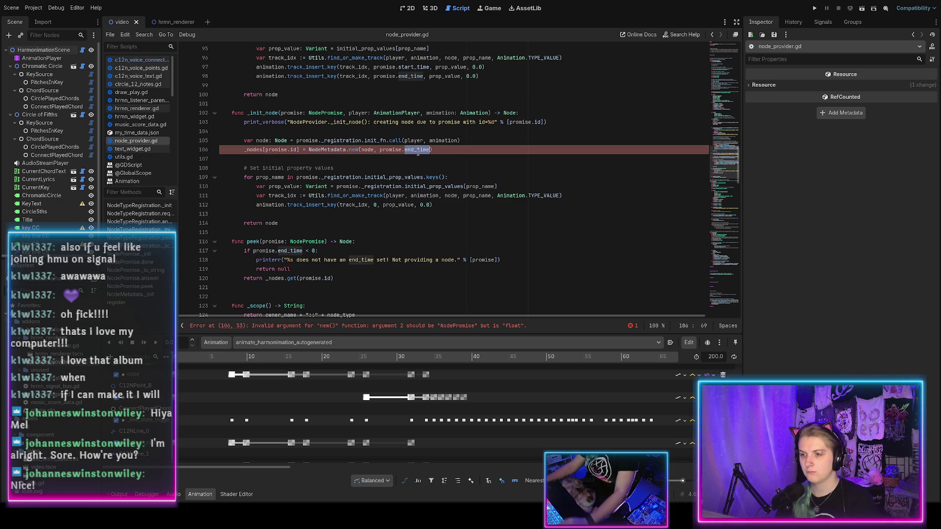
key(BackSpace)
key(Right)
key(ctrl+s)
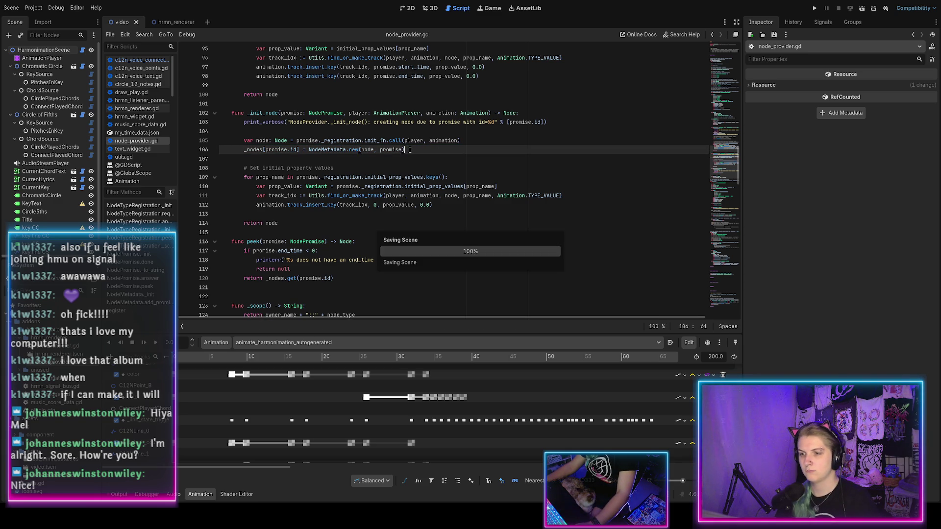
scroll(388, 151, down, 2)
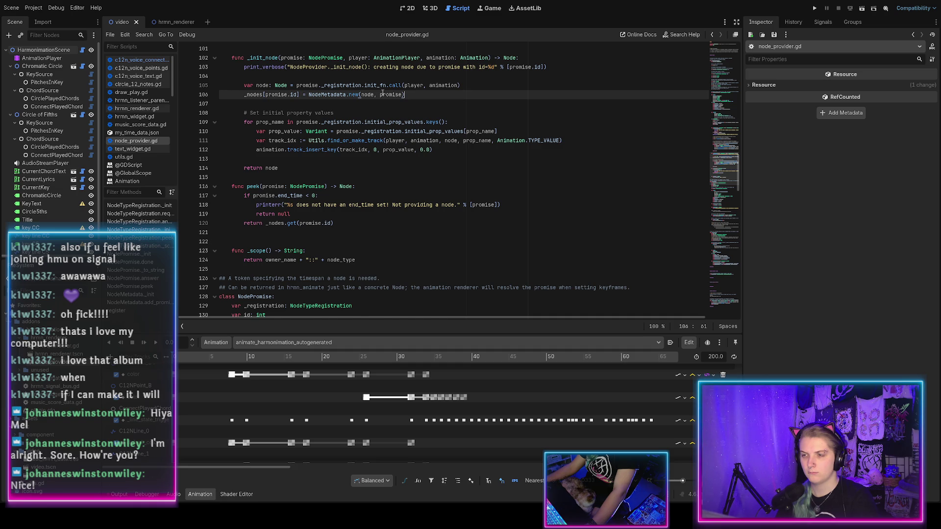
scroll(366, 133, up, 8)
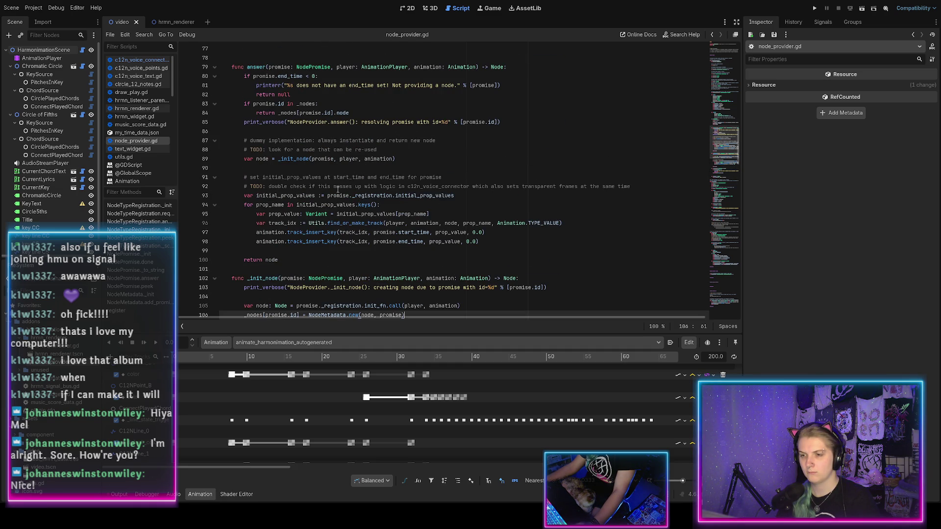
Delete the '# TODO: double check…' comment about the c12n_voice_connector transparent-frame logic
key(BackSpace)
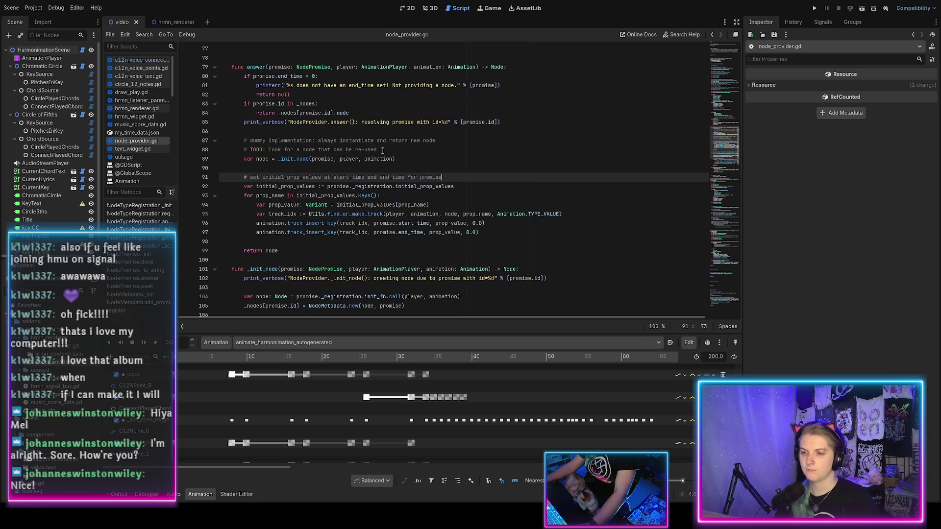
click(383, 150)
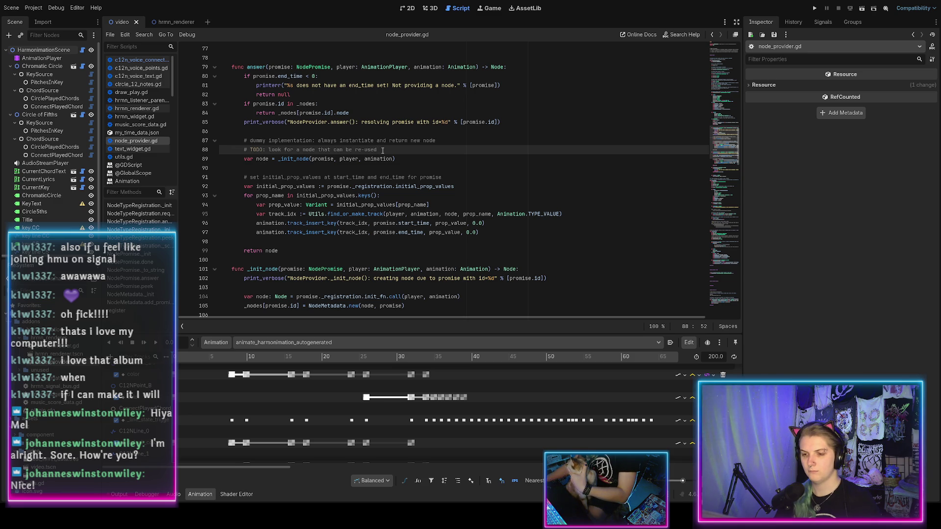
scroll(387, 151, down, 8)
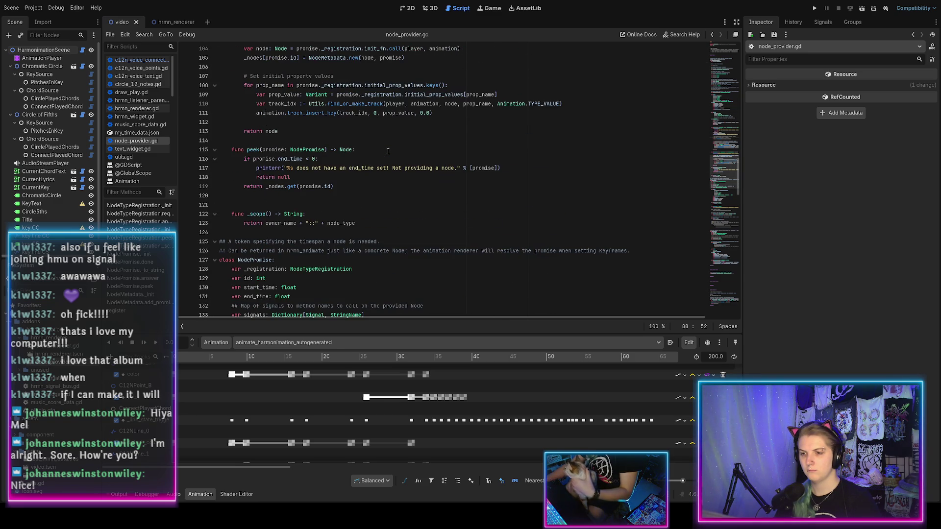
scroll(380, 153, up, 17)
scroll(372, 155, up, 10)
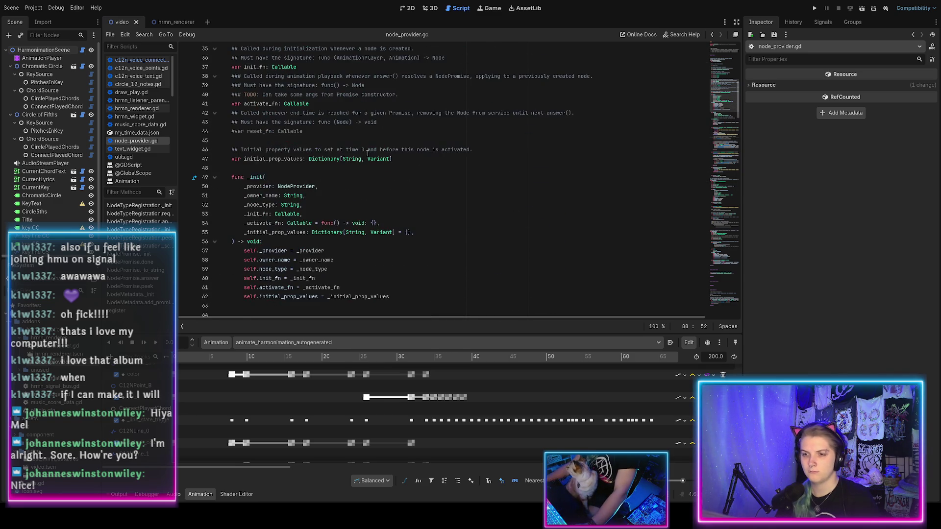
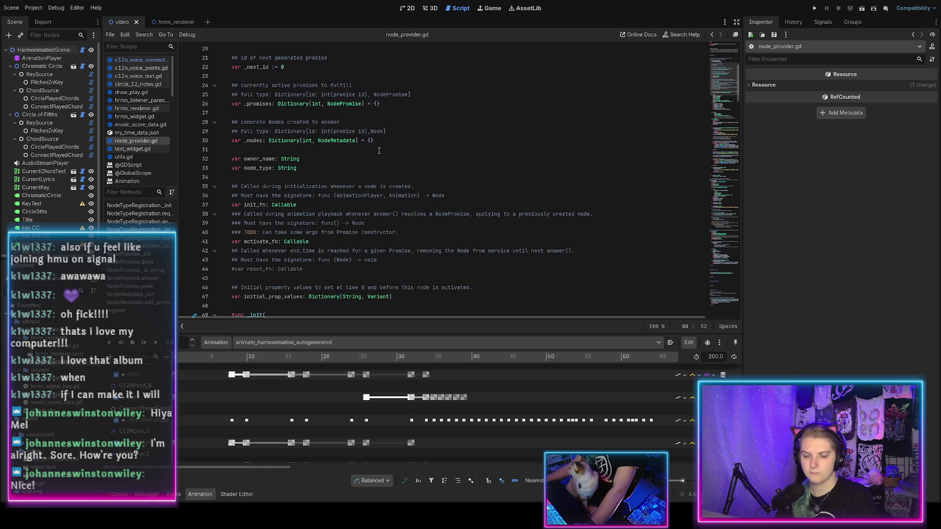
Add a new line under the re-use TODO in answer() and start typing the for loop
scroll(379, 151, down, 10)
scroll(379, 151, down, 3)
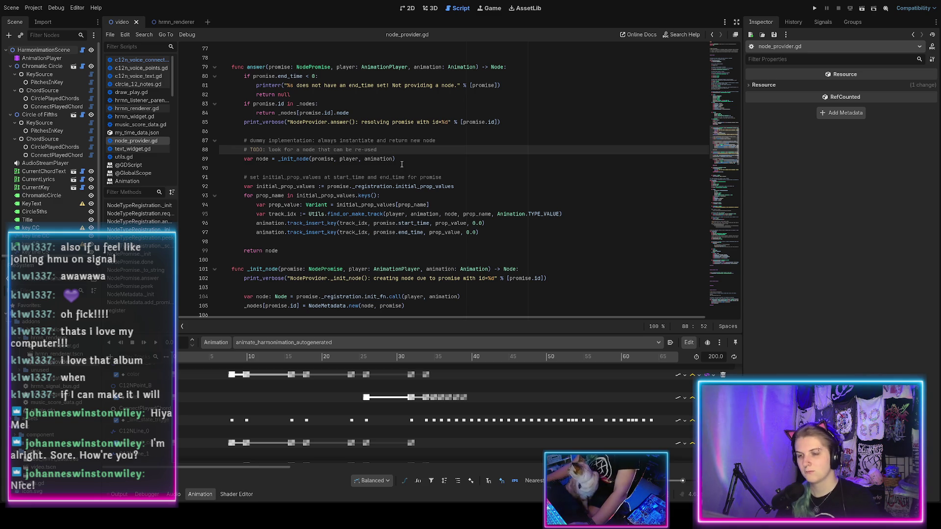
key(Return)
text(fo)
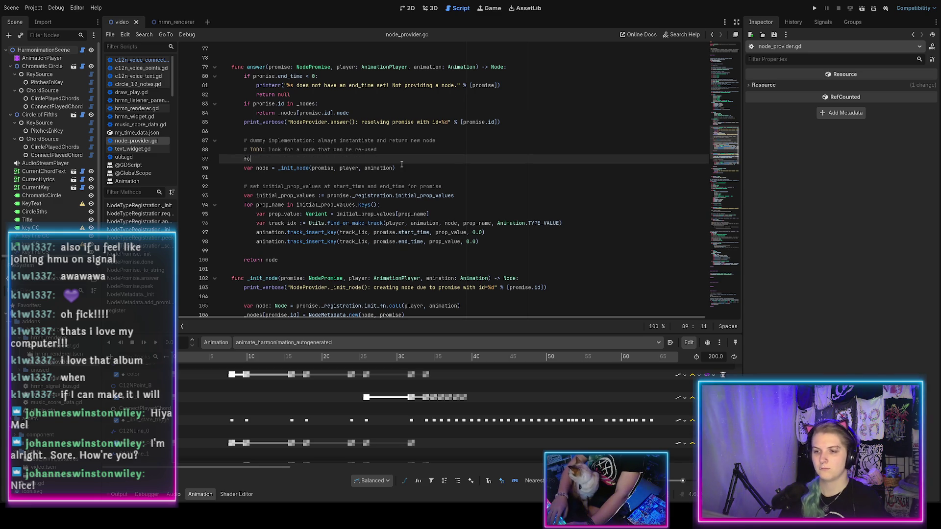
text(r nod)
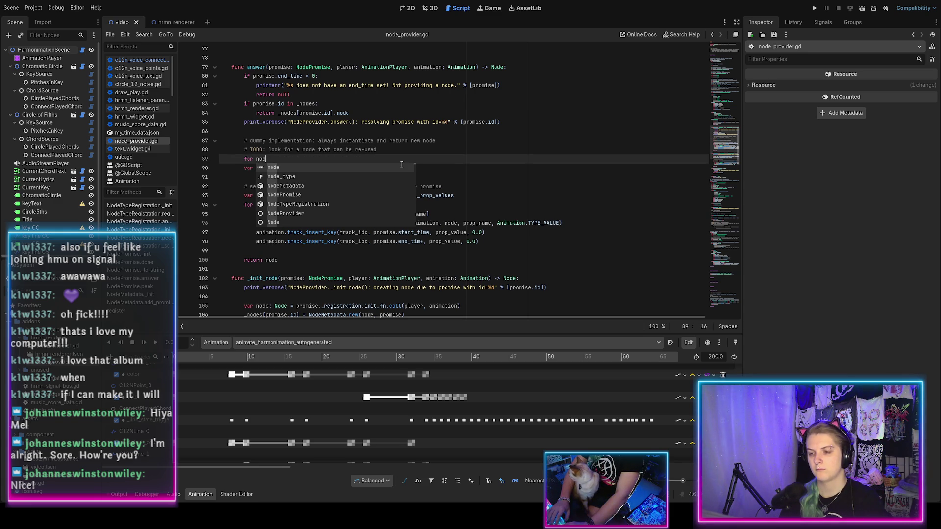
text(e_info)
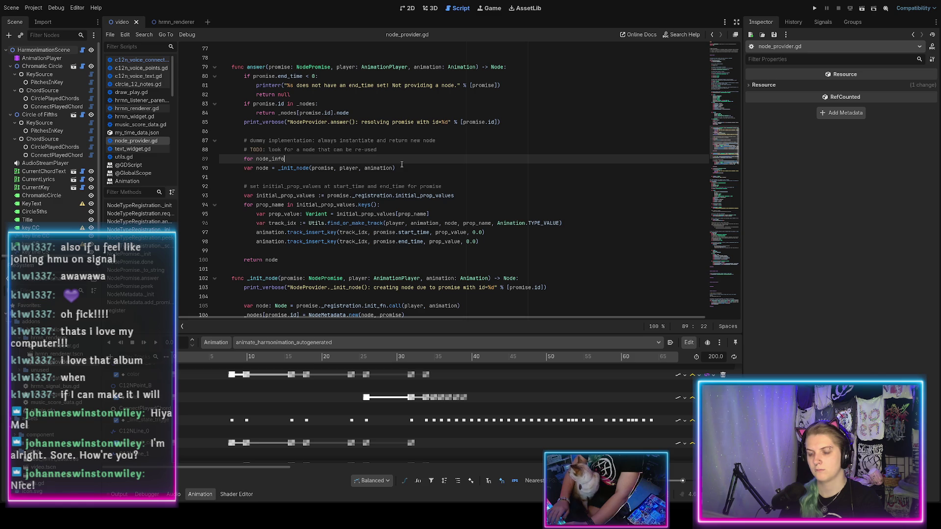
text( in)
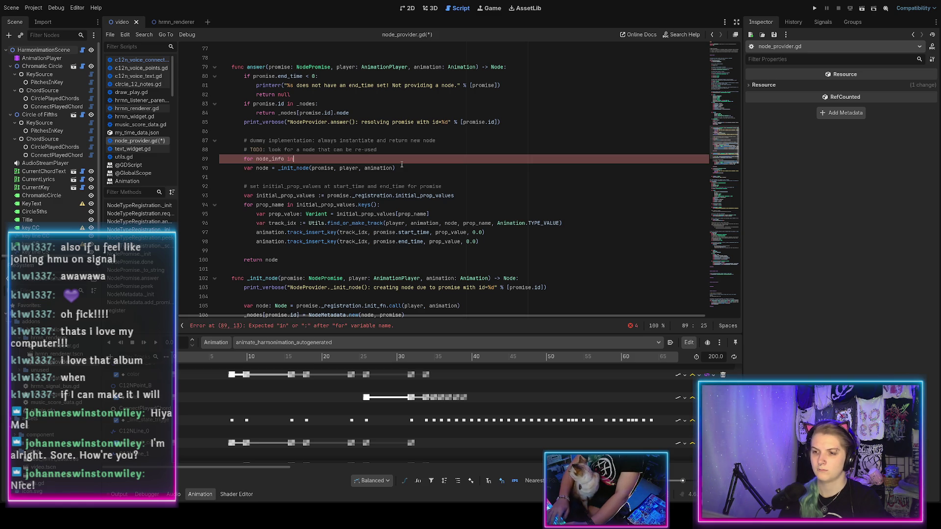
text(self.)
Write the loop header 'for node_info in self._nodes.values():' in answer()
key(ctrl+s)
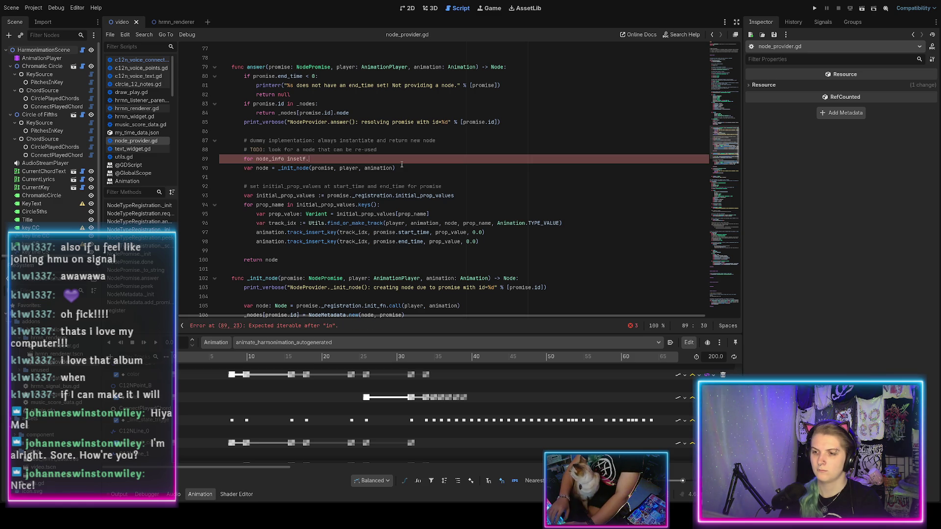
text(n self.)
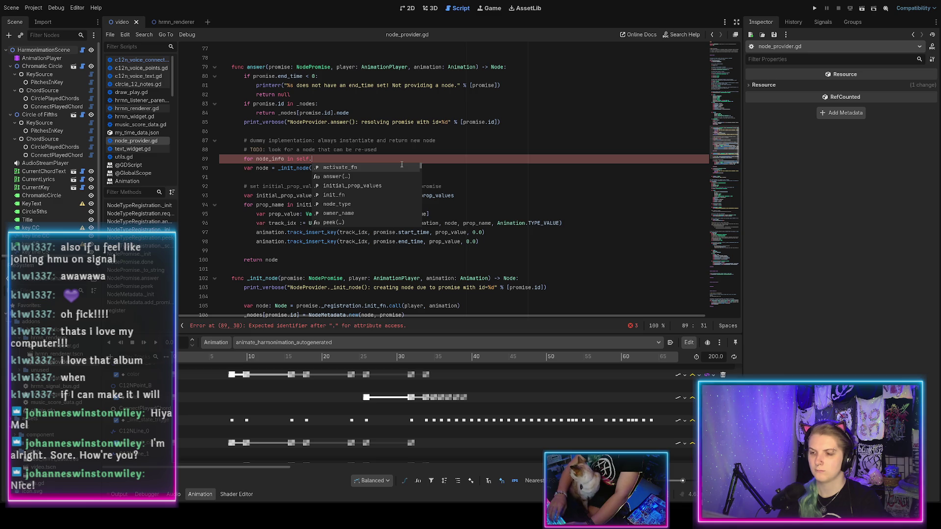
text(_nodes)
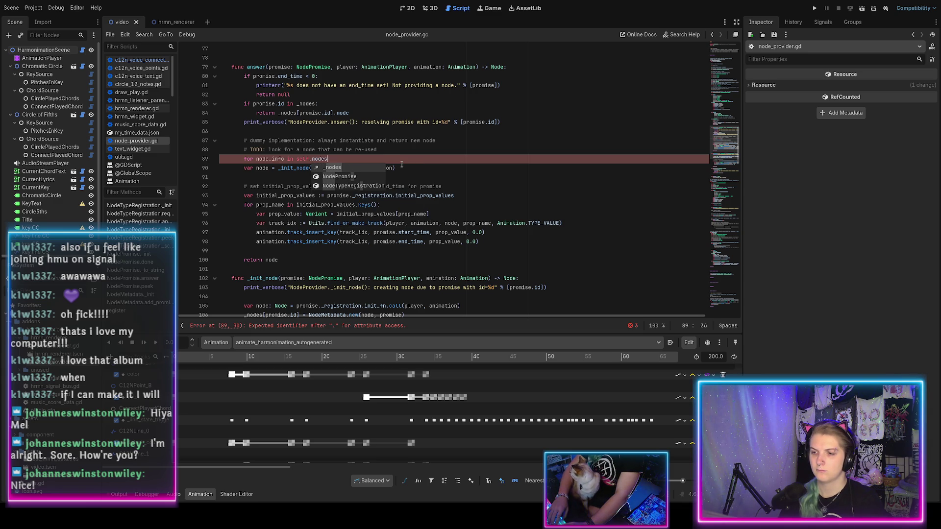
key(Return)
text(.values())
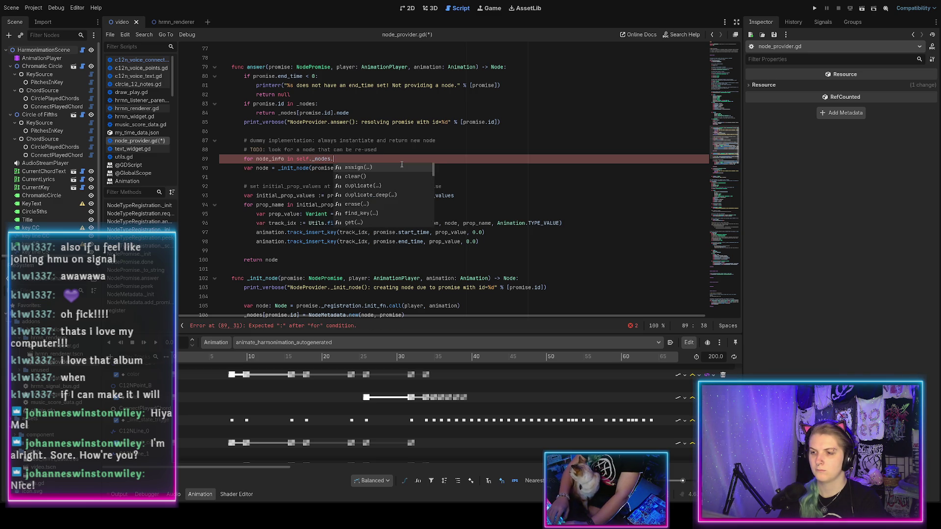
key(ctrl+s)
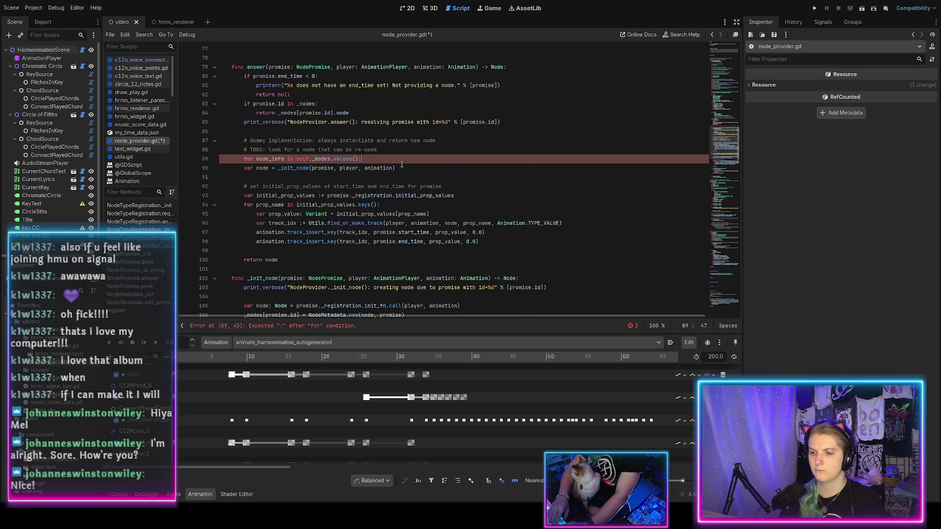
text(:)
key(Return)
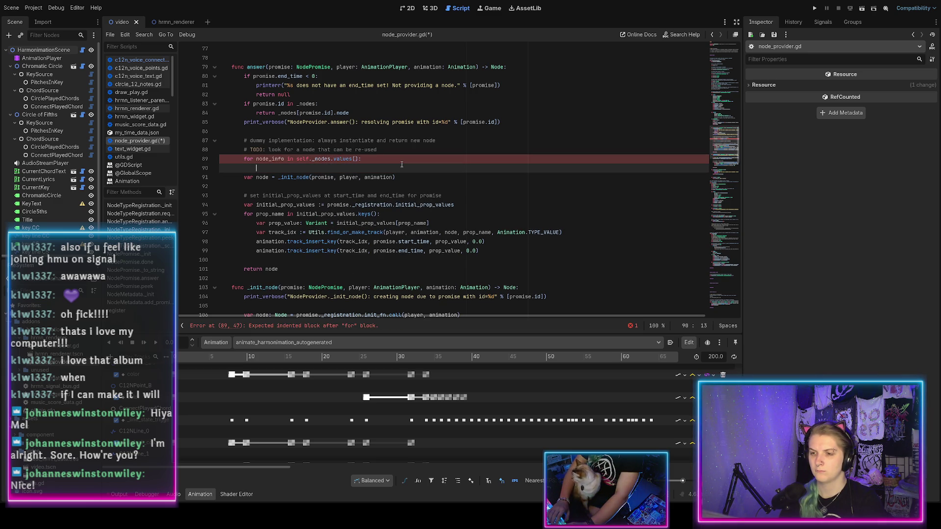
text(if)
Begin the loop body with 'if node_info' and save node_provider.gd
key(BackSpace)
key(ctrl+s)
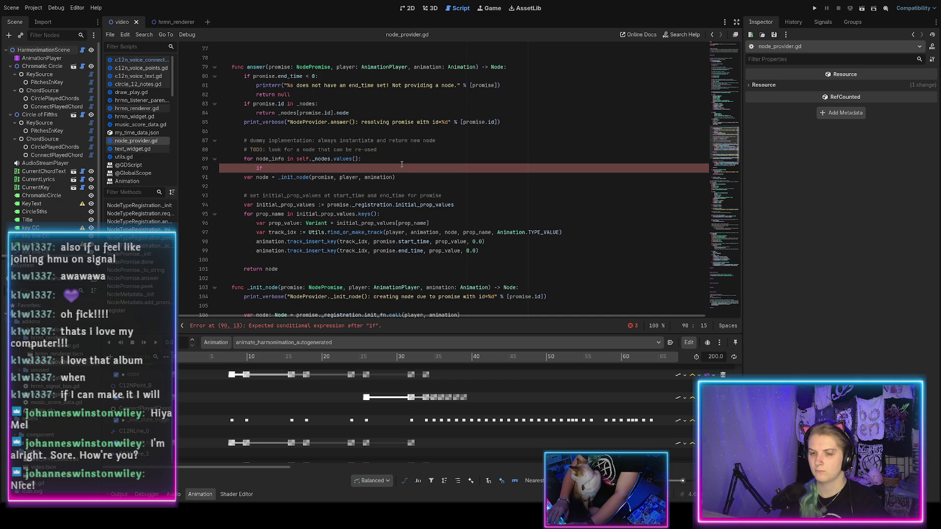
scroll(401, 167, up, 14)
scroll(401, 172, down, 16)
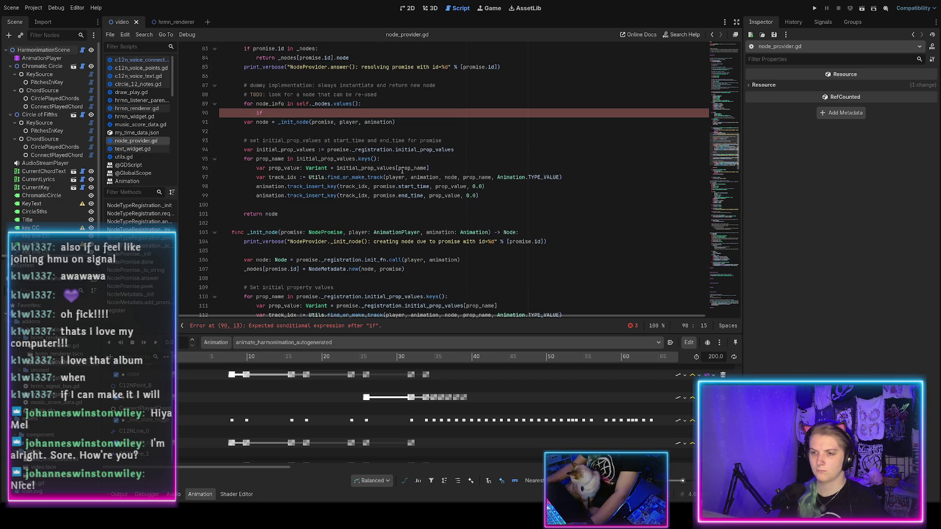
text(node_)
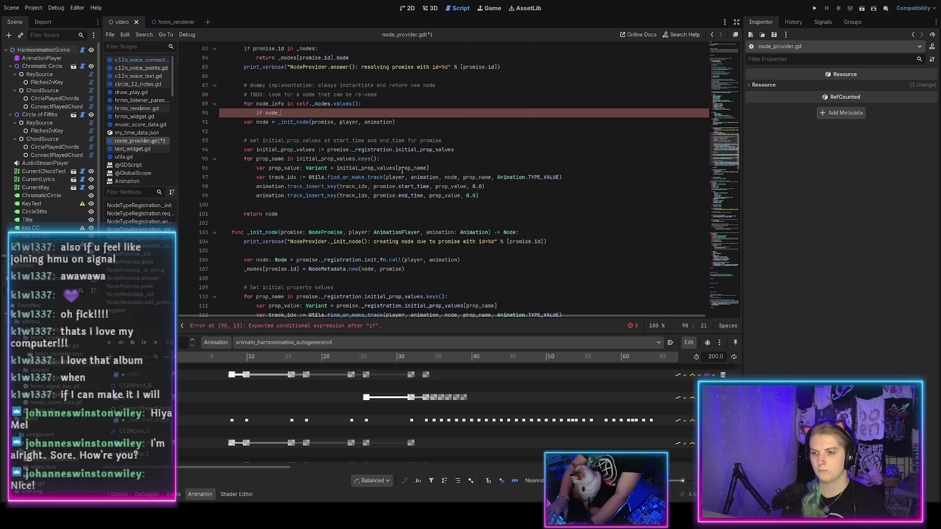
text(info.)
key(ctrl+s)
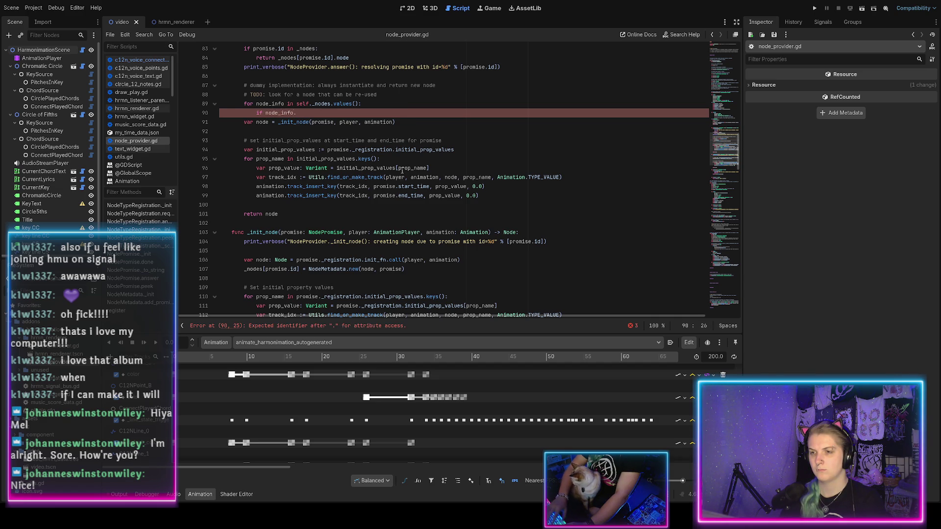
key(BackSpace)
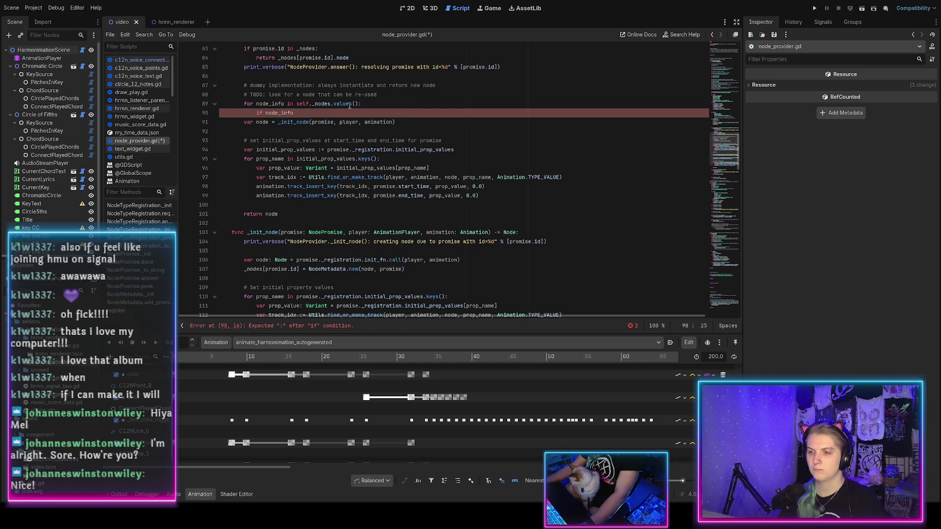
key(ctrl+s)
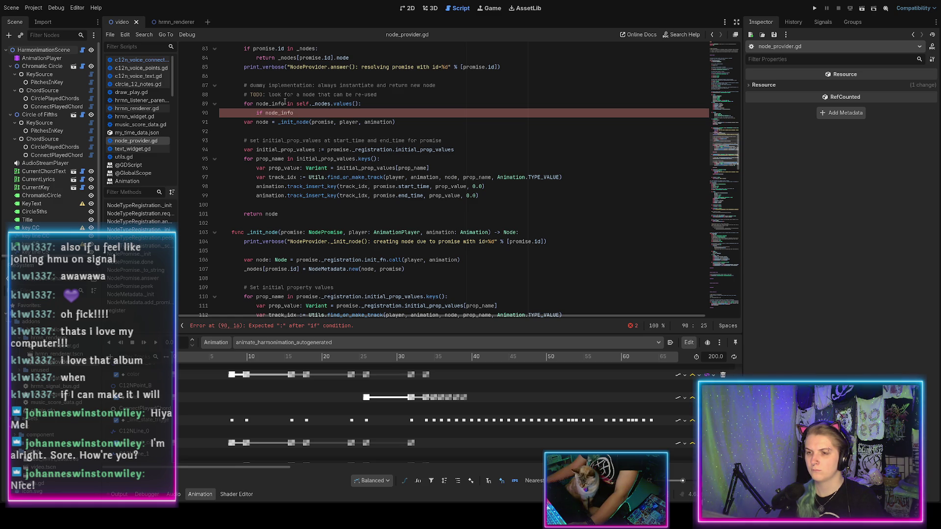
Annotate the loop variable as node_info: NodeMetadata
click(285, 104)
text(: A)
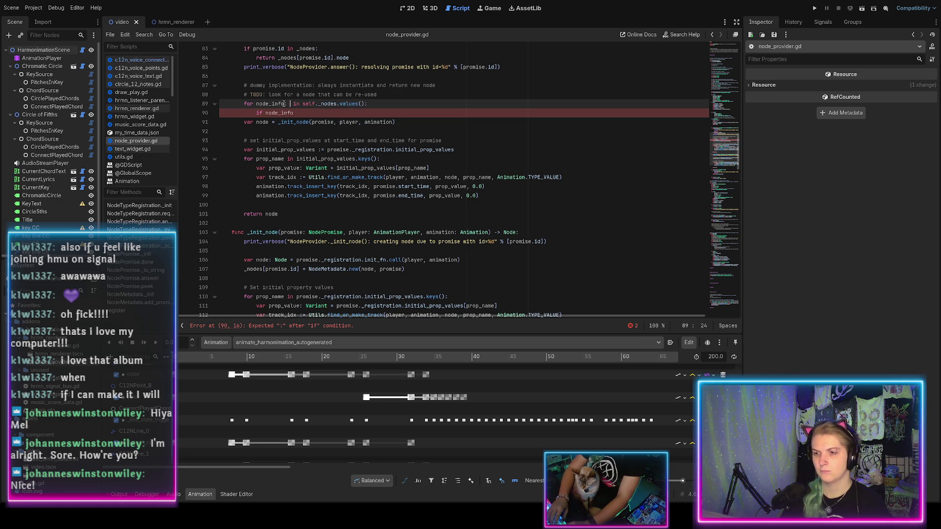
key(BackSpace)
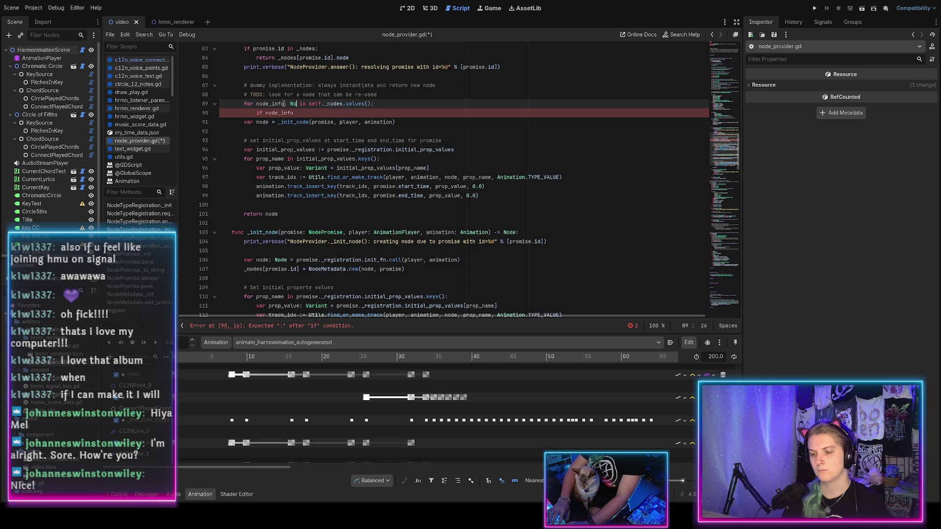
text(NodeM)
key(ctrl+s)
key(Return)
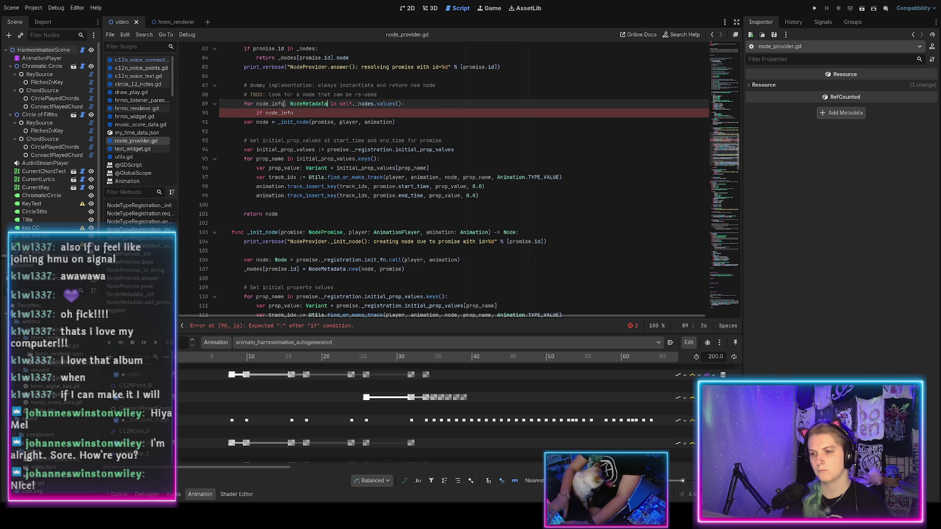
Complete the if condition comparing node_info's earliest_start_time and latest_end_time with the promise's times
click(297, 113)
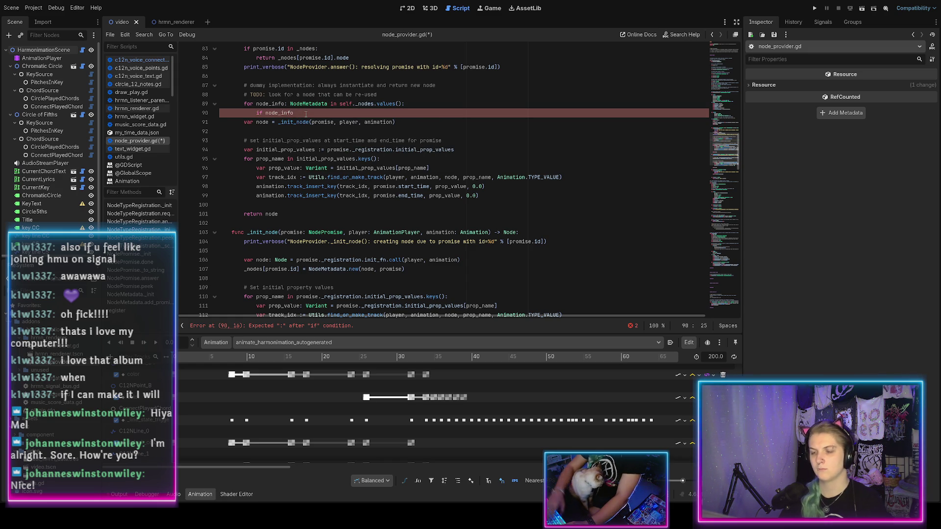
text(.)
key(ctrl+s)
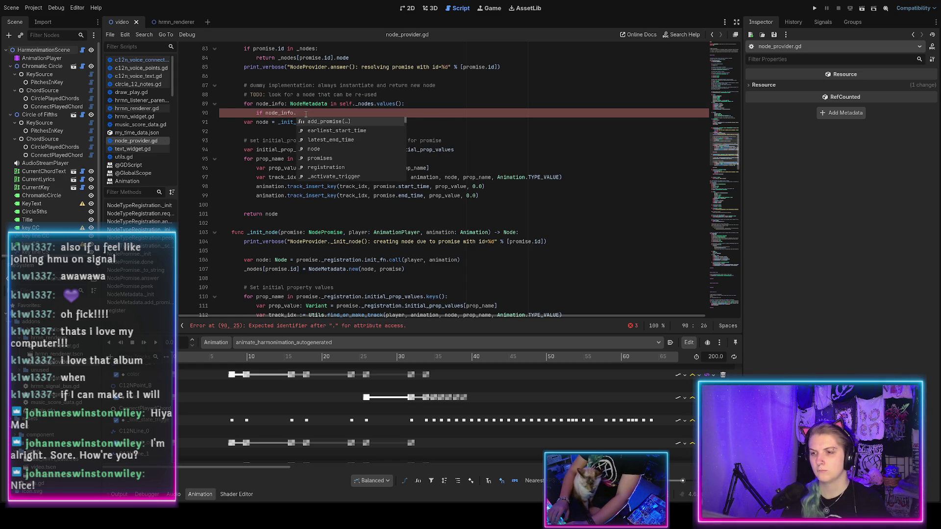
text(ea)
key(Return)
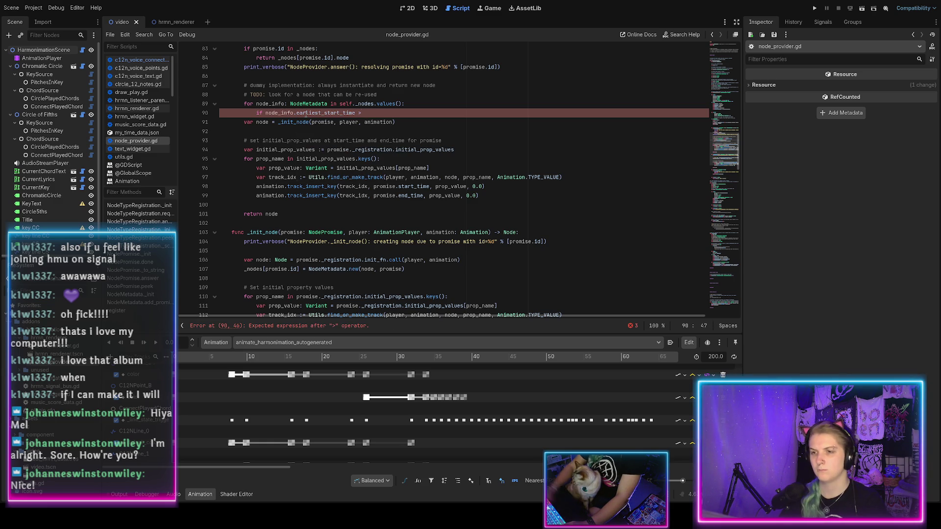
key(ctrl+s)
scroll(305, 114, up, 4)
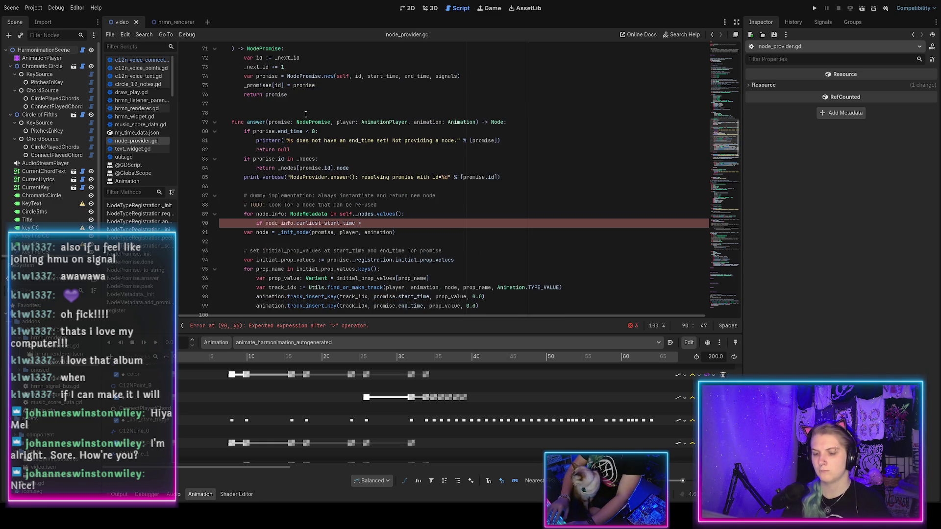
text(.end)
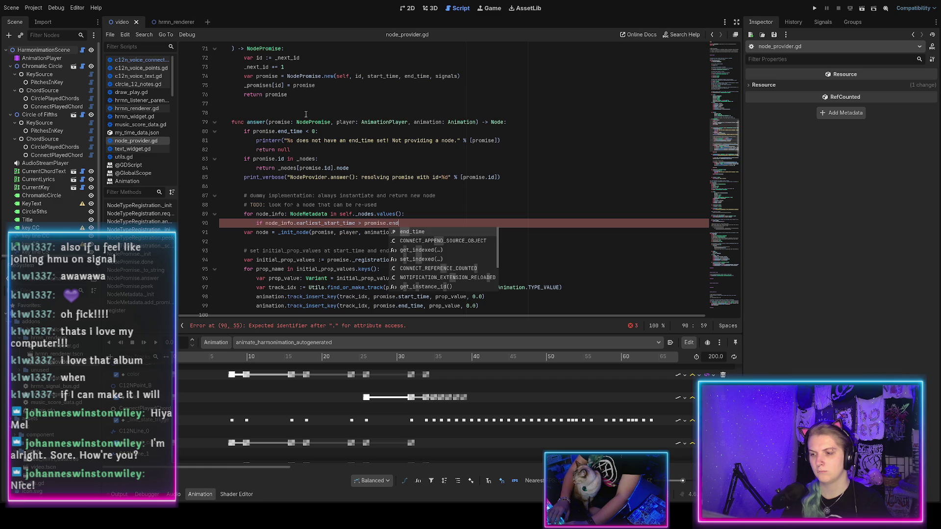
text(_time or )
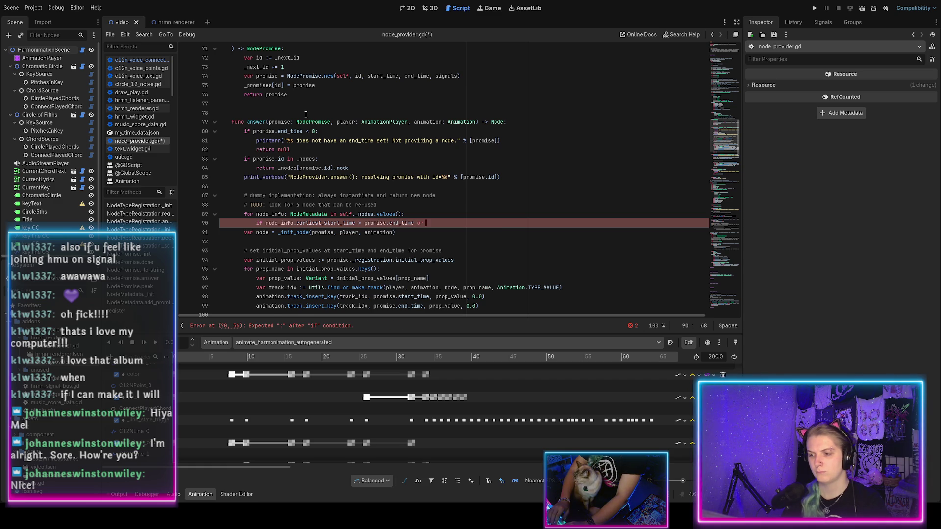
text(node_info.)
key(ctrl+s)
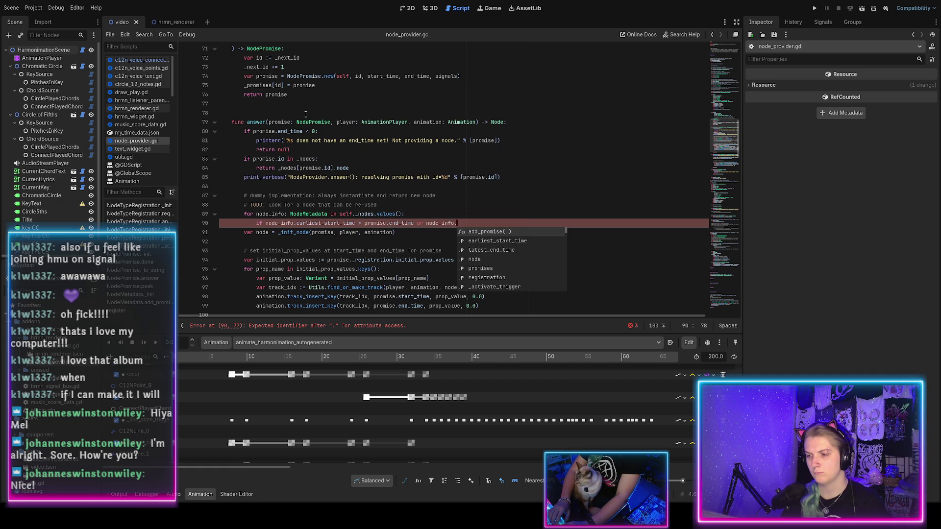
text(latest_end_time <pro)
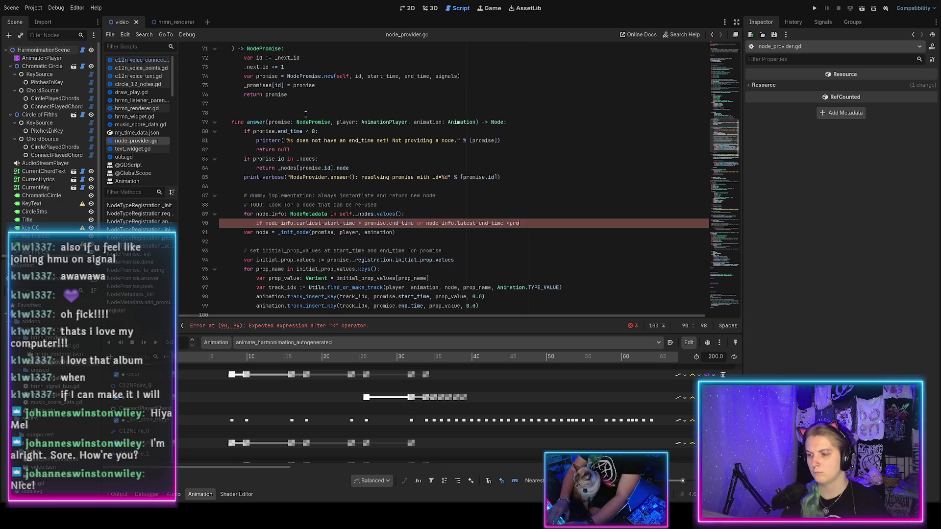
key(ctrl+s)
text(mise.start_time:)
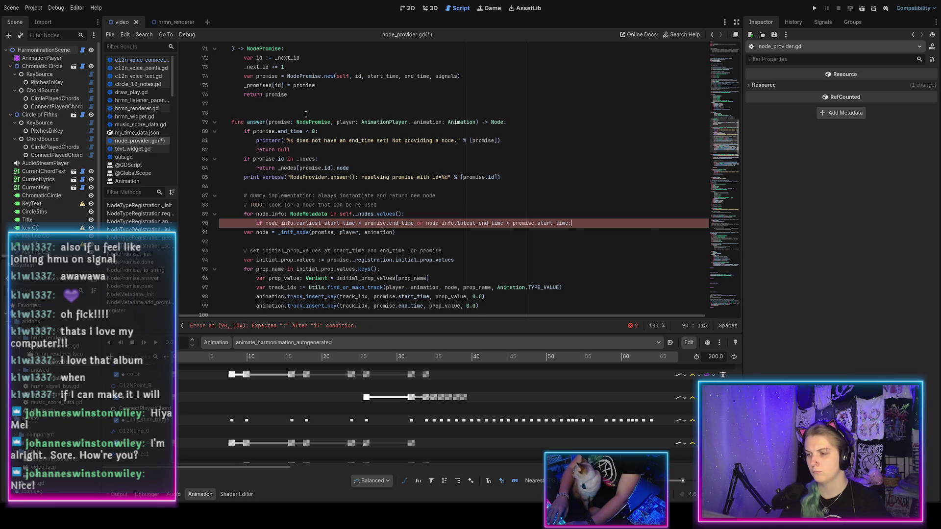
key(Return)
key(ctrl+s)
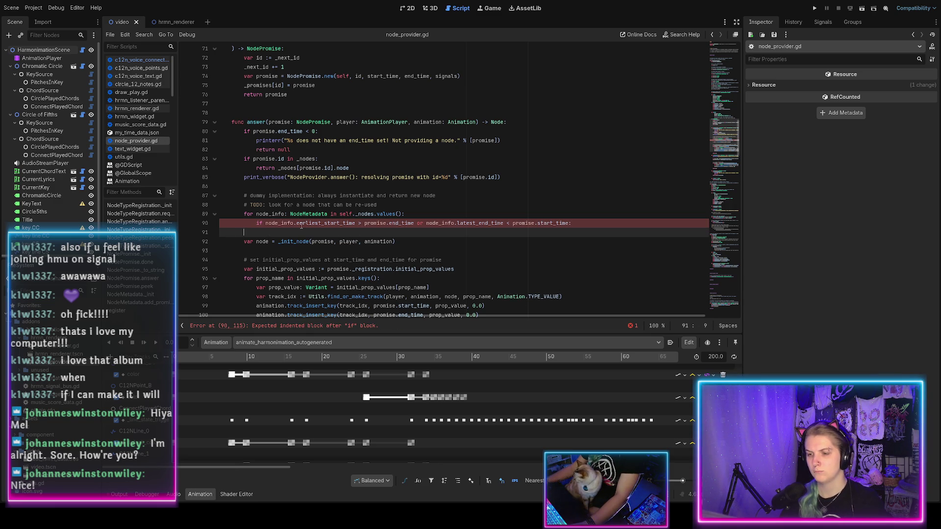
Add a '# re-use this node' comment and 'pass # TODO' in the if block, then save
text(# use this)
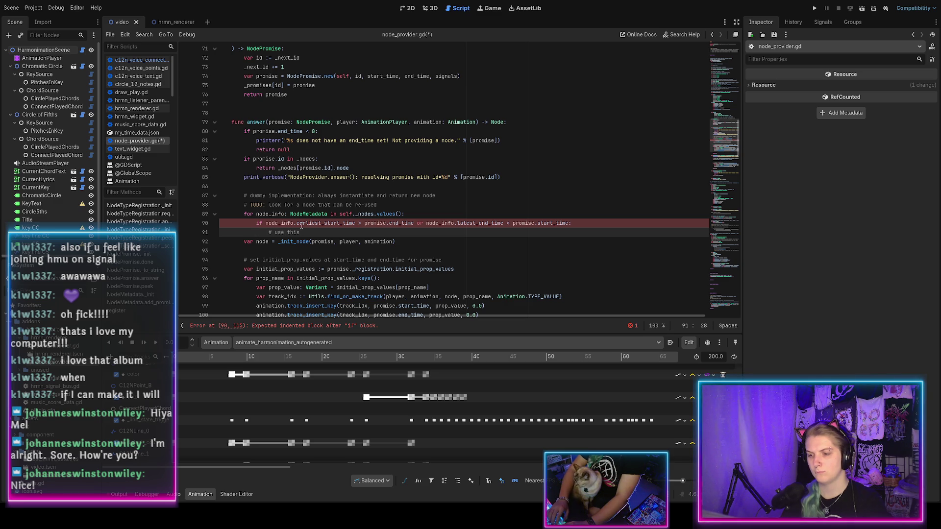
key(BackSpace)
key(ctrl+s)
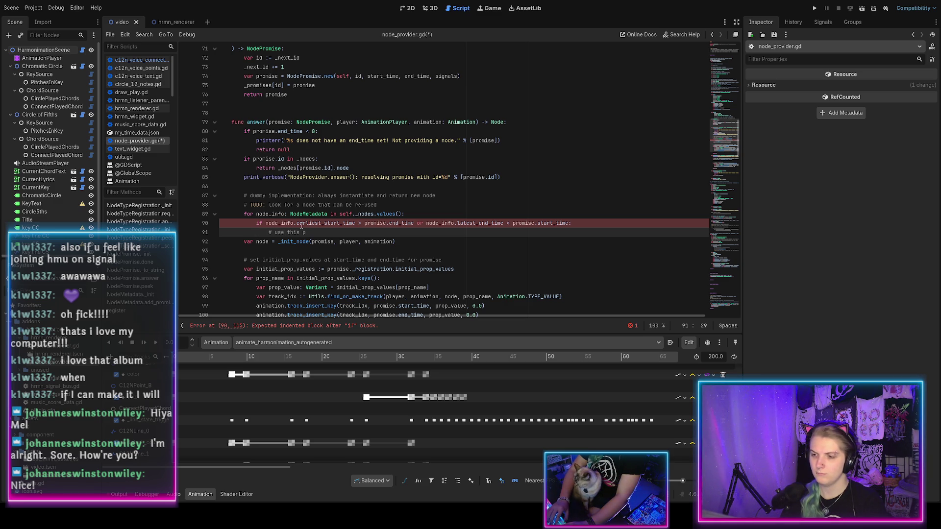
text(de)
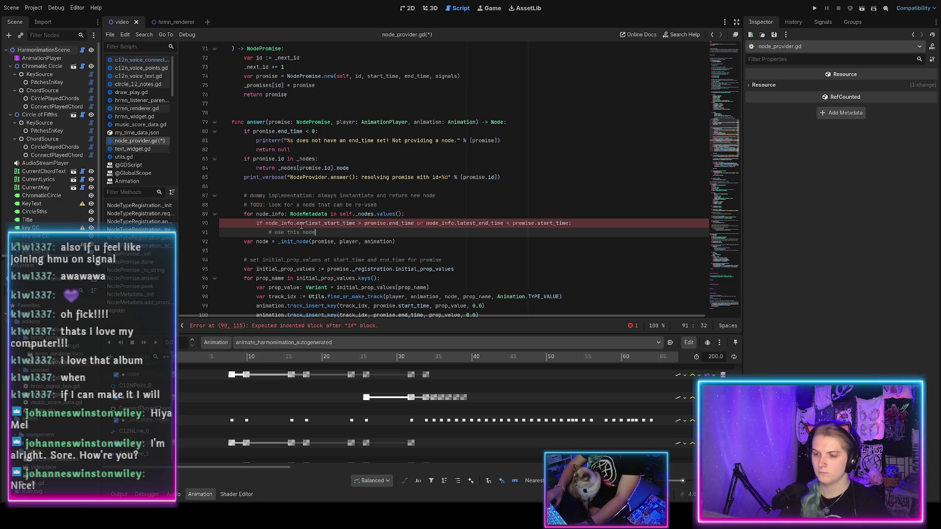
key(ctrl+Left)
text(re-)
key(Return)
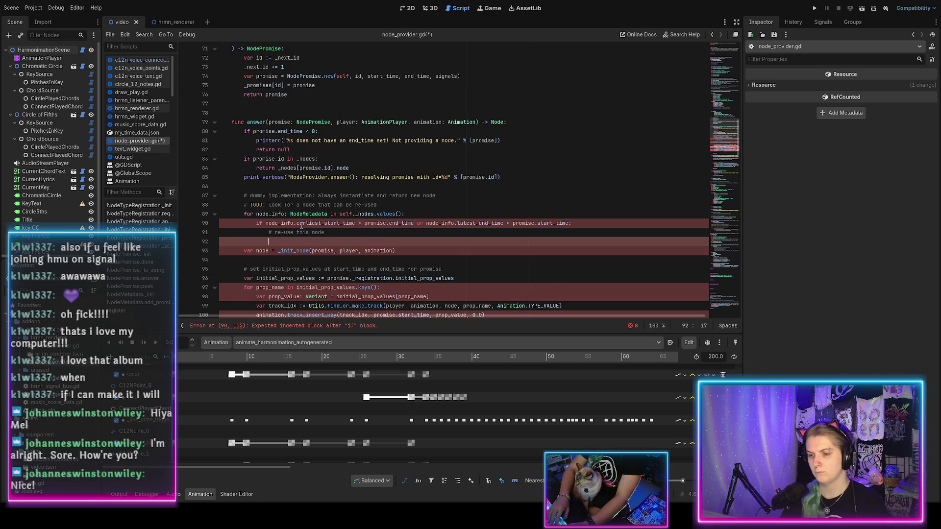
text(pass # TODO)
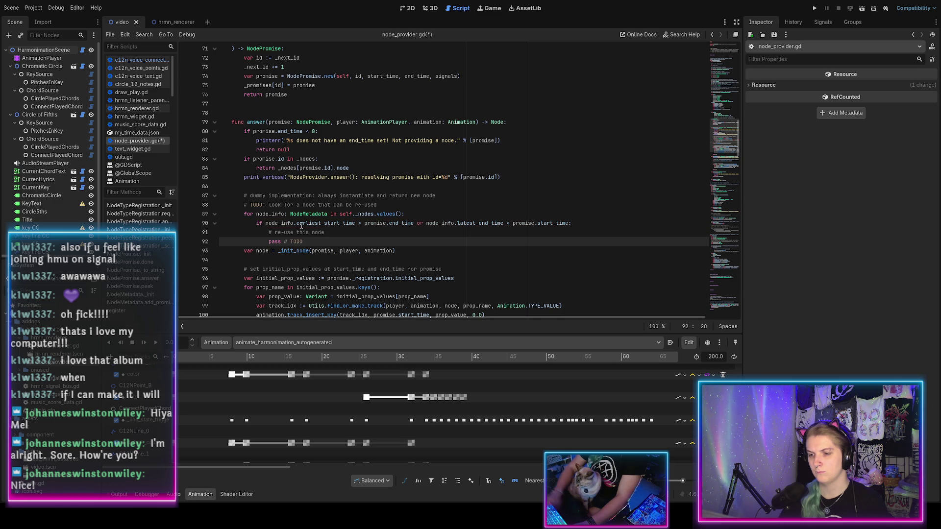
key(Return)
key(ctrl+s)
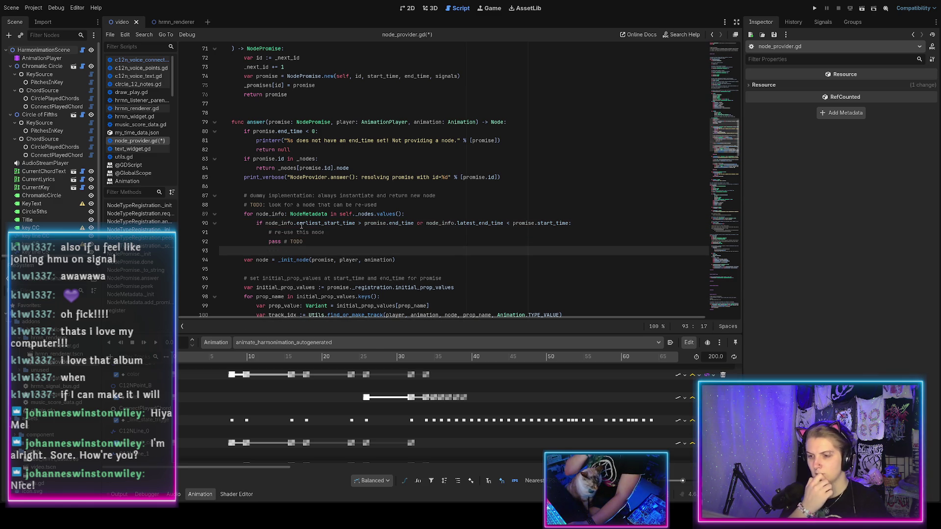
Delete the dummy-implementation comment and reword the TODO to 'Look for a node that can be re-used'
key(ctrl+s)
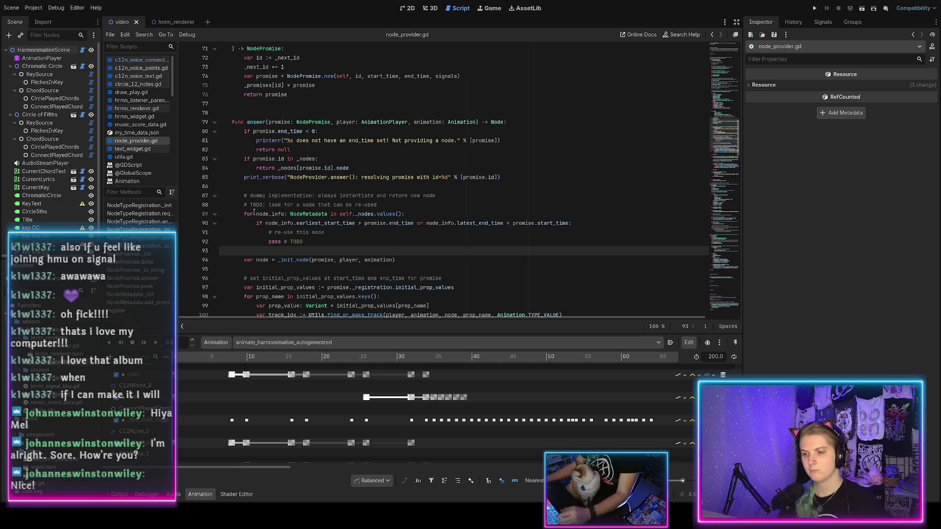
click(439, 198)
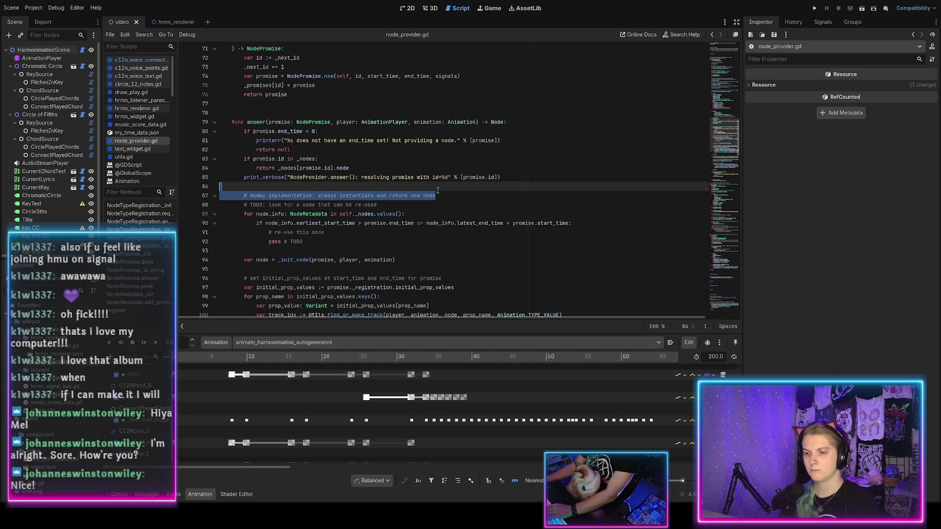
key(ctrl+shift+k)
text(L)
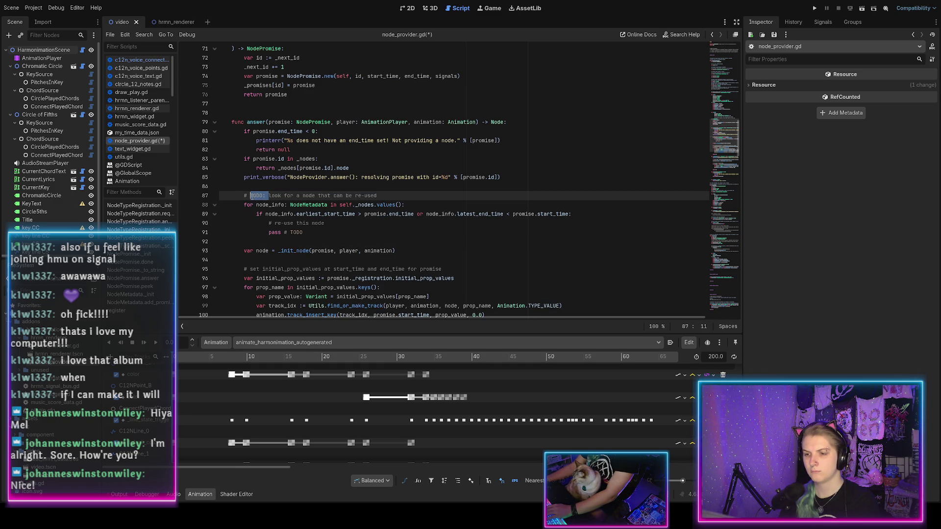
key(ctrl+s)
Add an unindented line after 'return node' for a new top-level function
scroll(317, 220, down, 3)
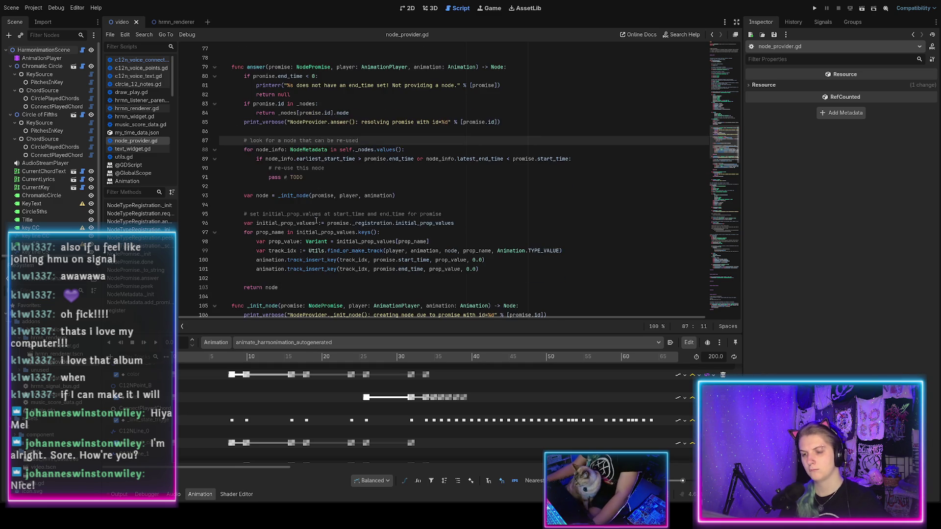
click(290, 262)
key(Return)
key(Return)
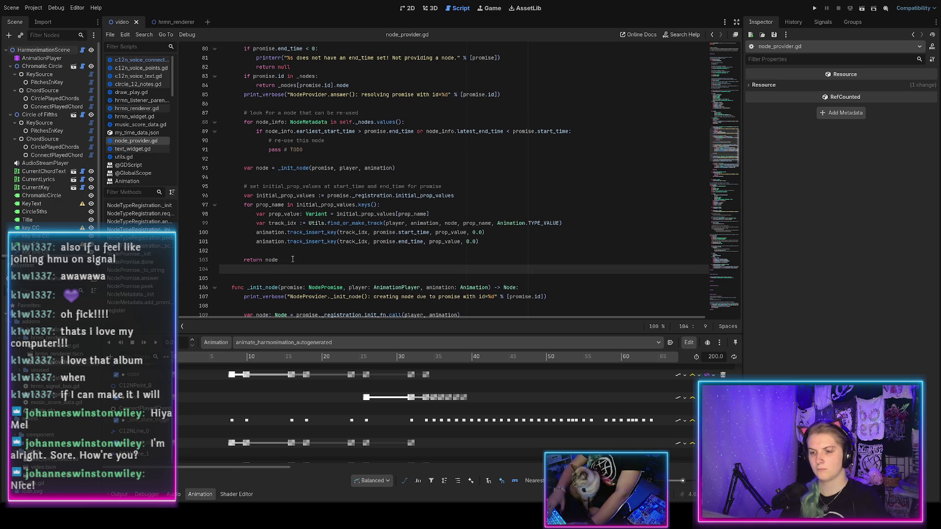
key(BackSpace)
Declare func _find_available_node(promise: NodePromise) -> NodeMetadata
text(func _s)
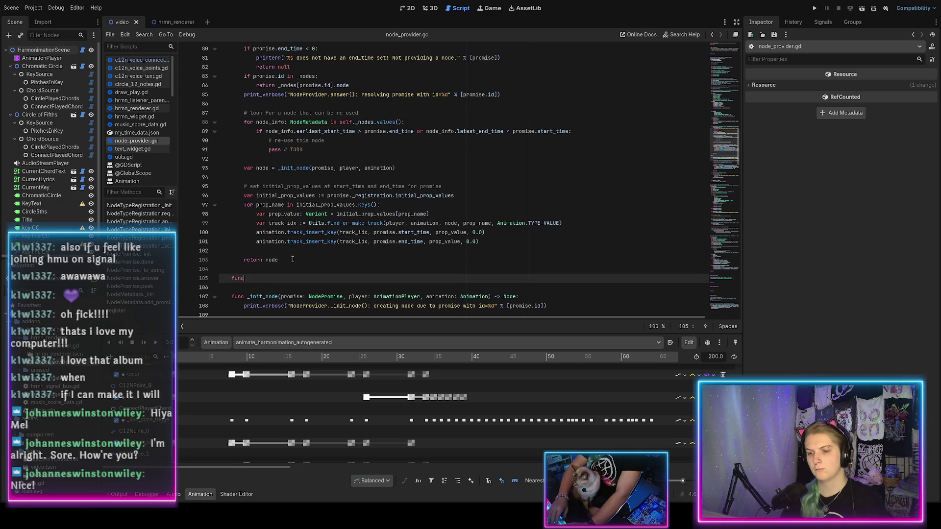
key(BackSpace)
text(find_node)
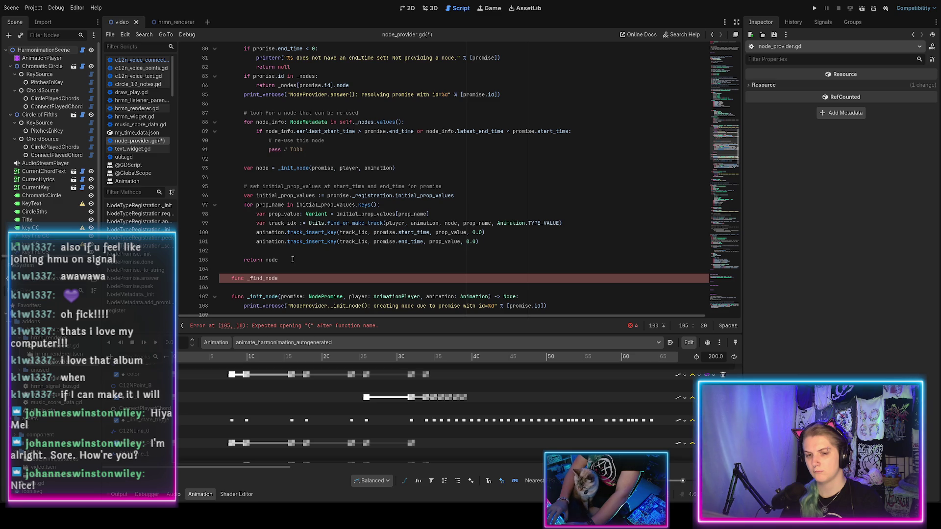
key(BackSpace)
key(BackSpace)
key(BackSpace)
key(BackSpace)
text(avail)
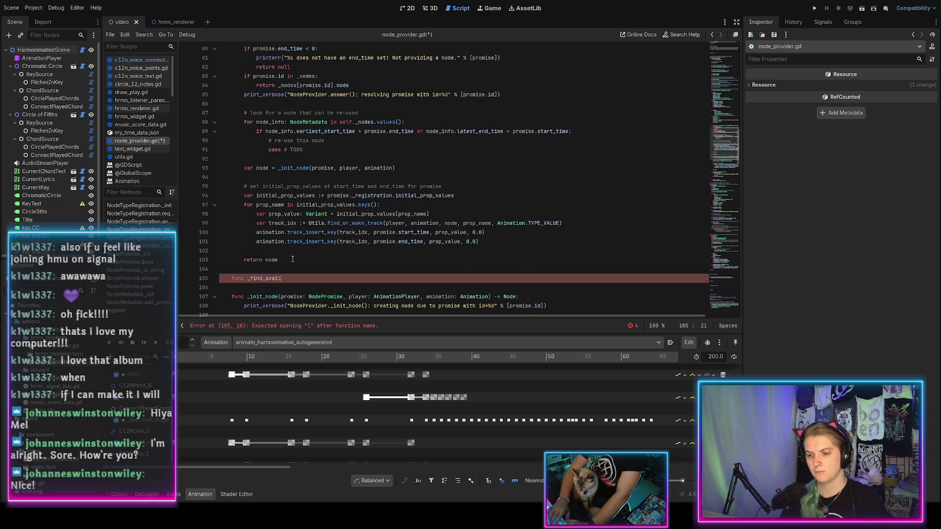
text(able_node)
text((promise: NodeP)
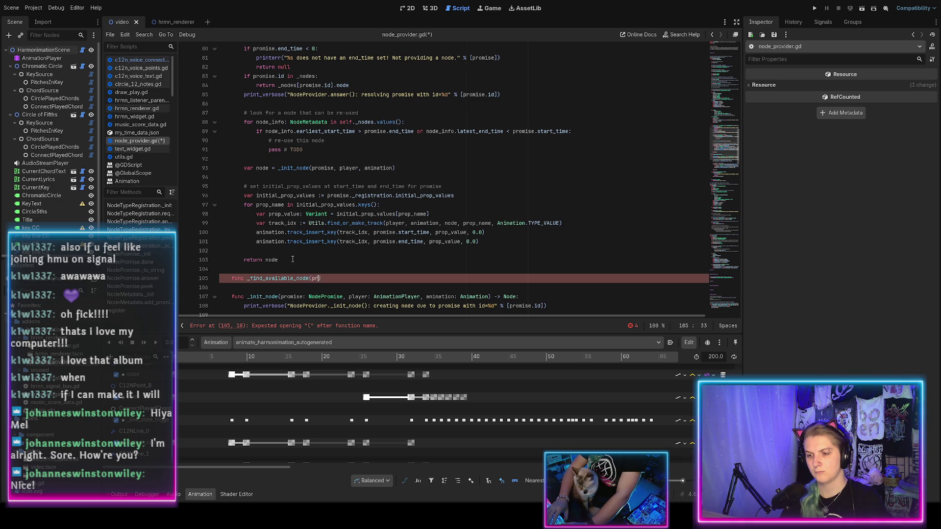
text(romise) ->)
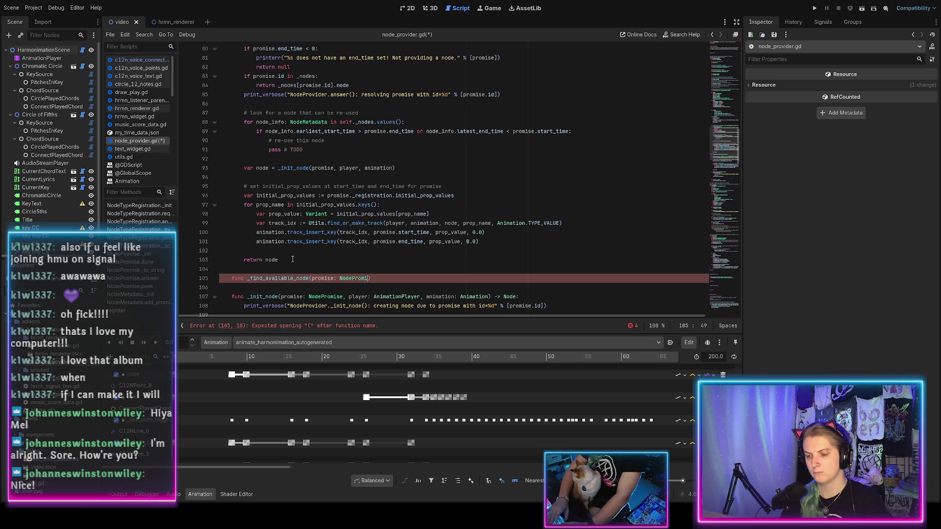
text( NodeM)
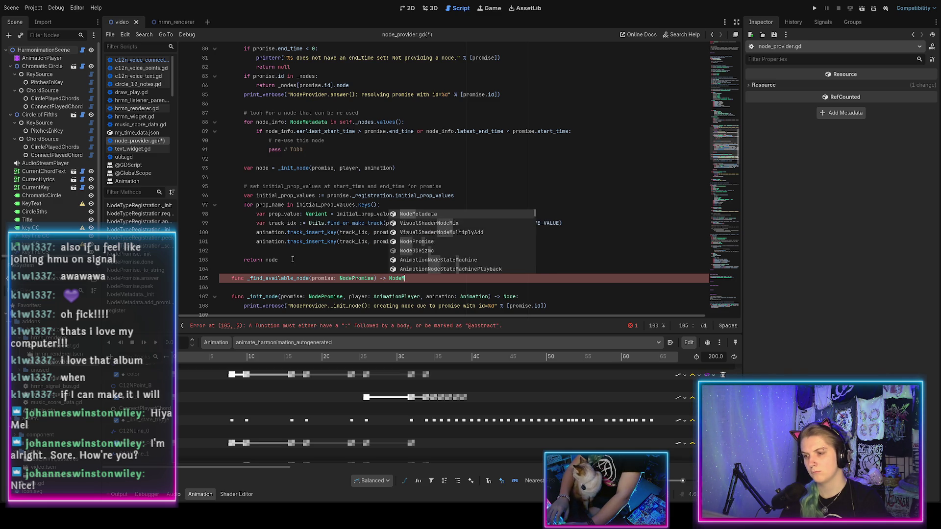
key(Return)
text(:)
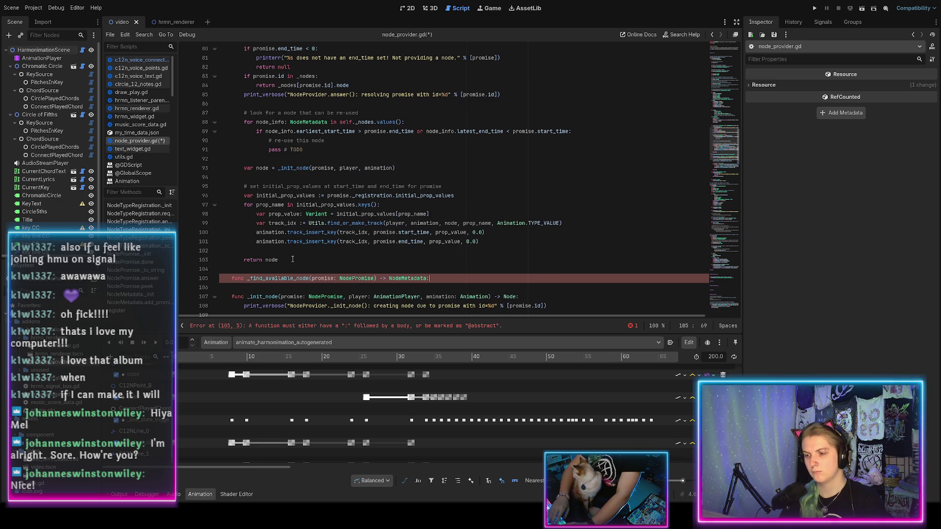
Add ## doc comments: a node is available if no other promise uses it during the specified promise's span; save
text(## Look for)
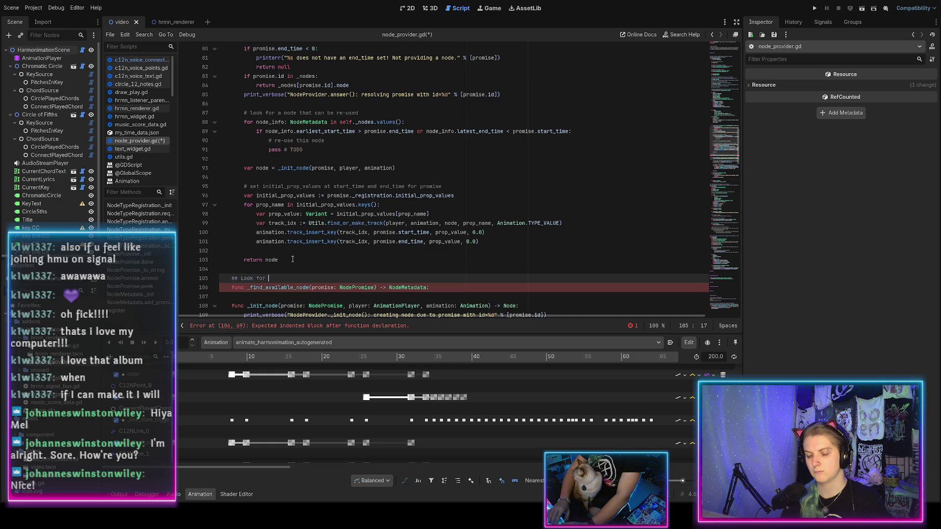
text(a node which )
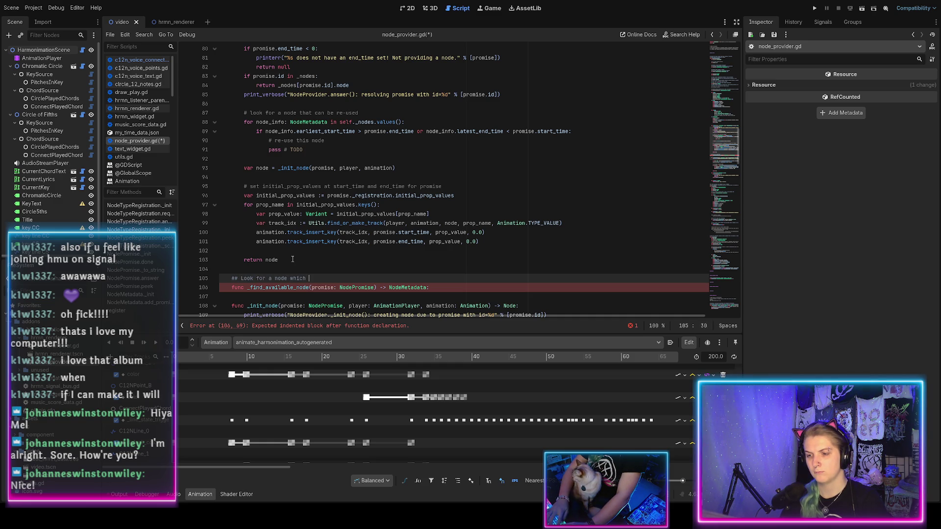
text(is avaluab)
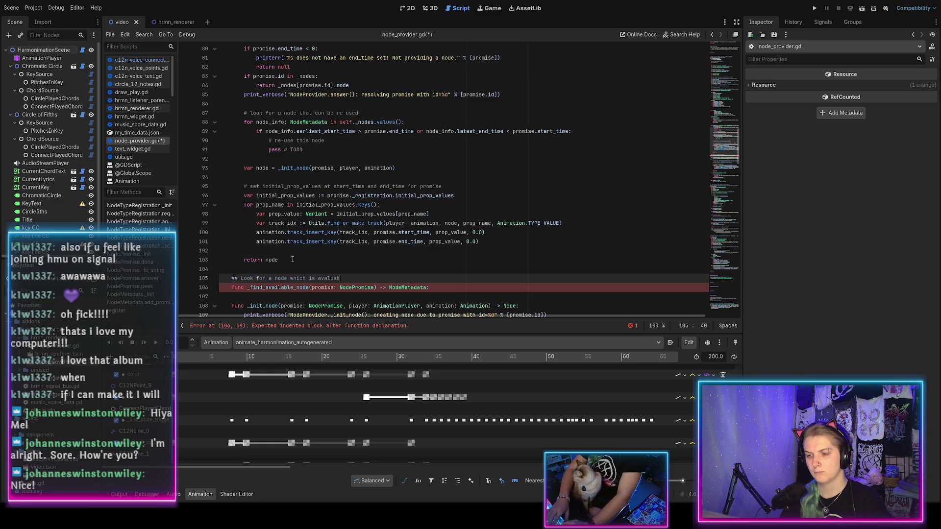
key(BackSpace)
key(BackSpace)
key(BackSpace)
key(BackSpace)
text(ila)
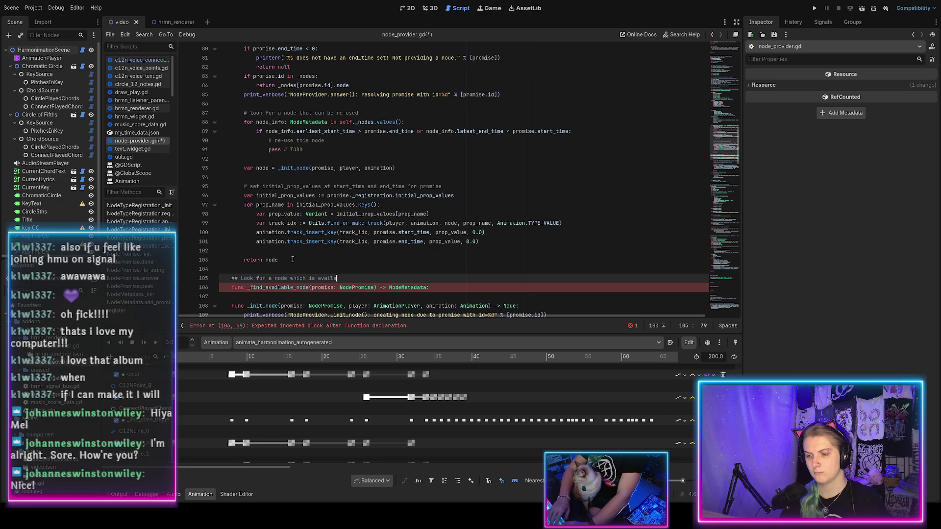
text(th)
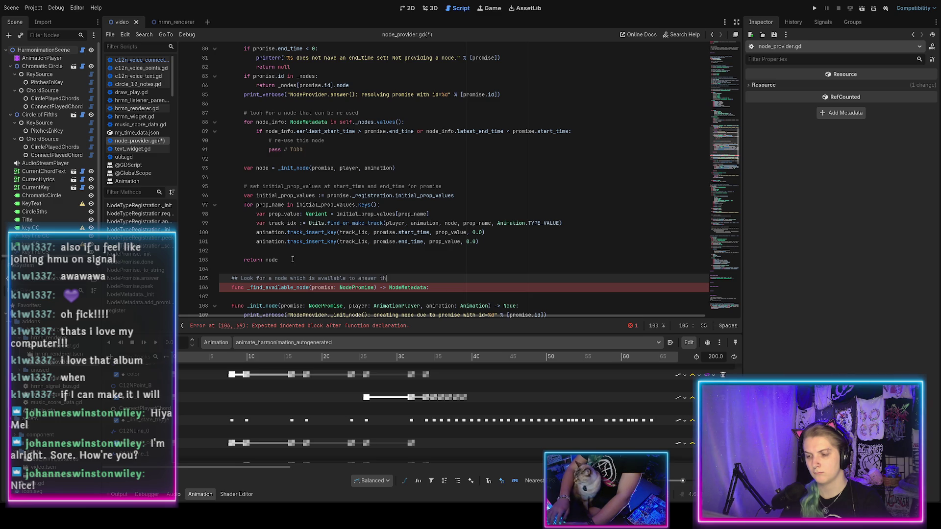
text(e specified promise)
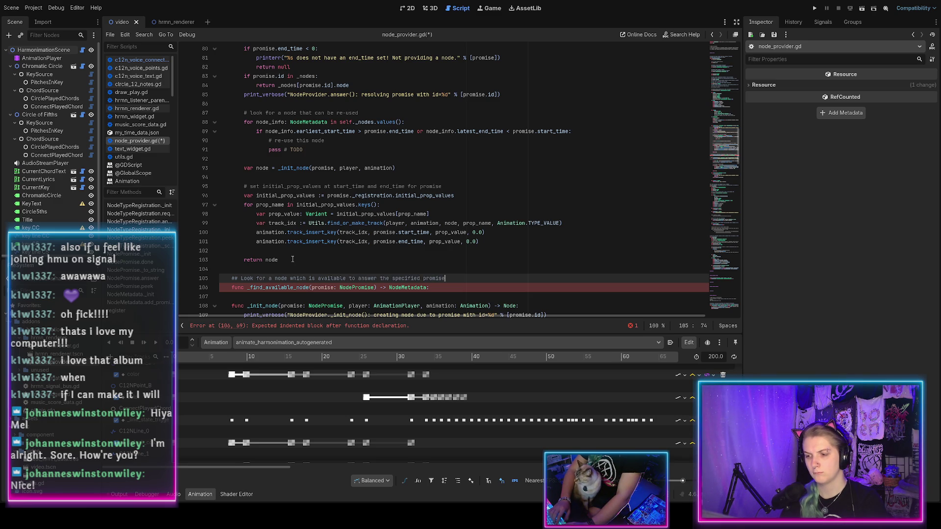
key(Return)
text(# A node i)
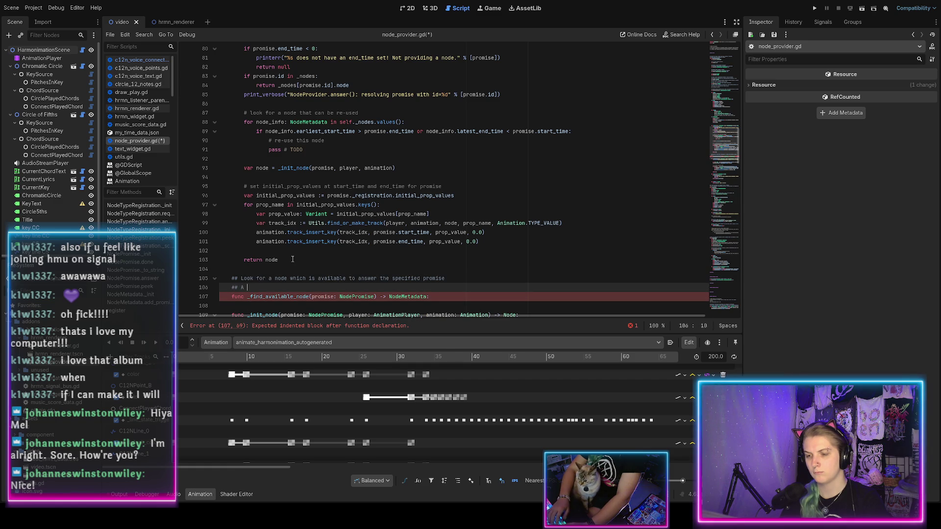
key(BackSpace)
key(BackSpace)
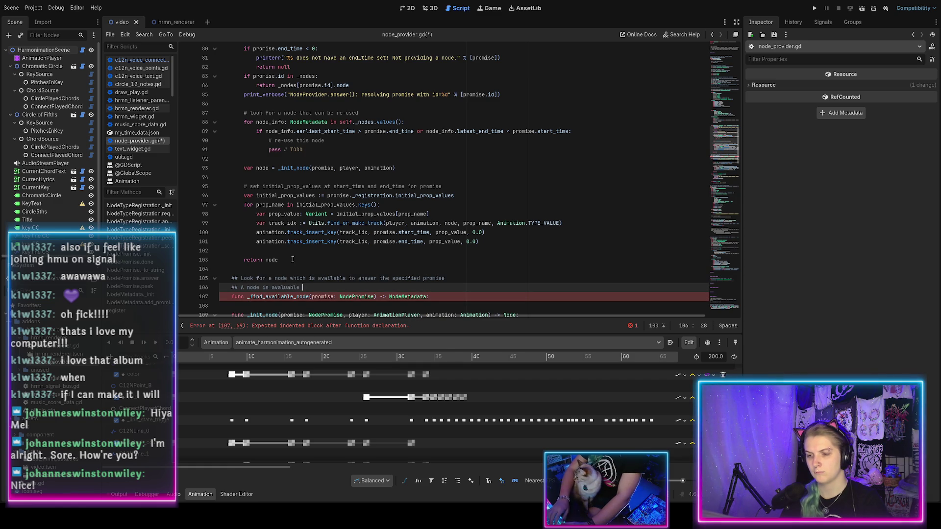
text(if it )
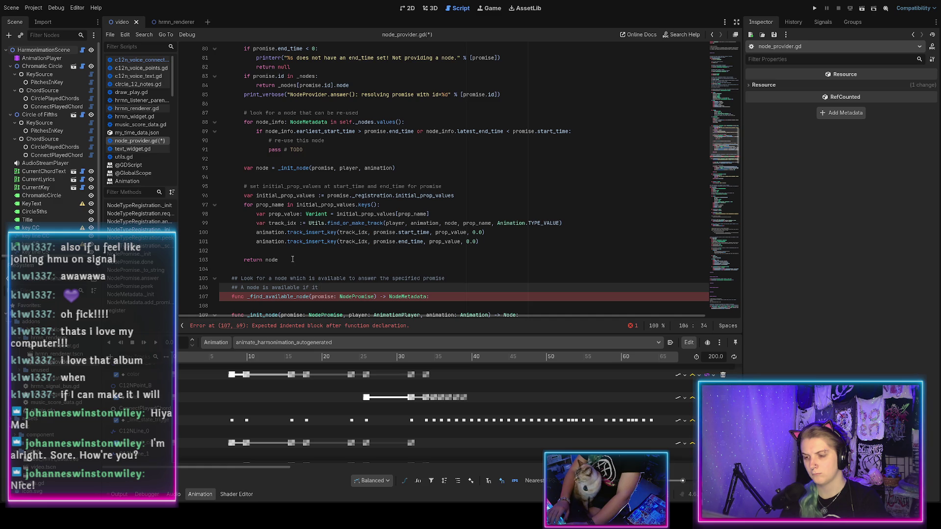
text(is not used by ano)
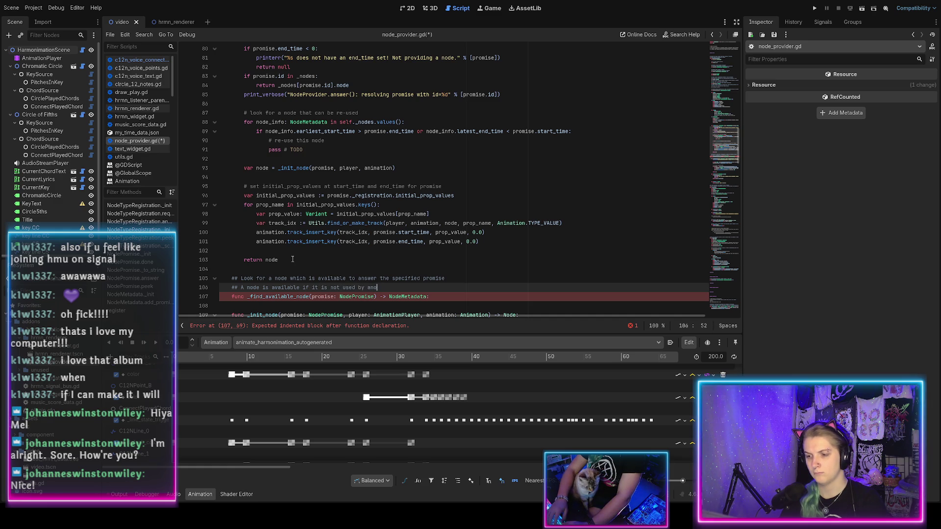
text(ther promise for t)
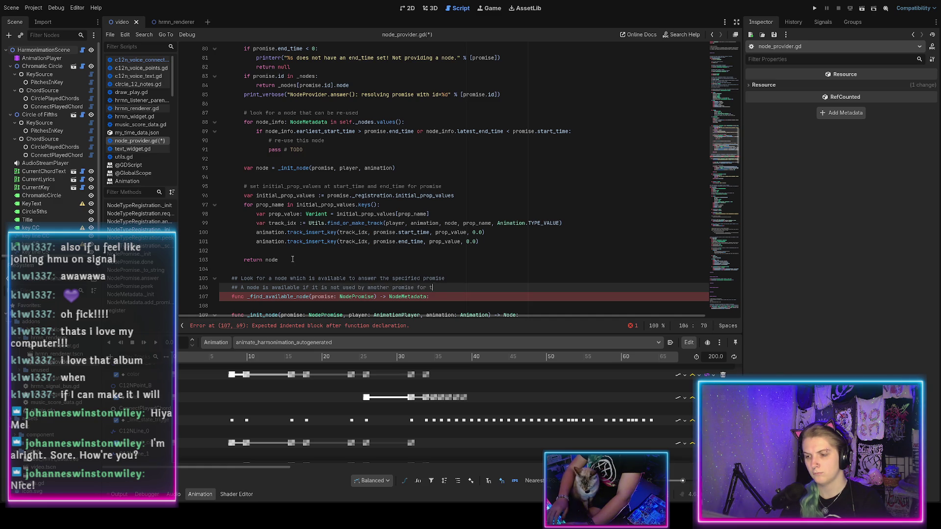
text(he entire span of the specifie)
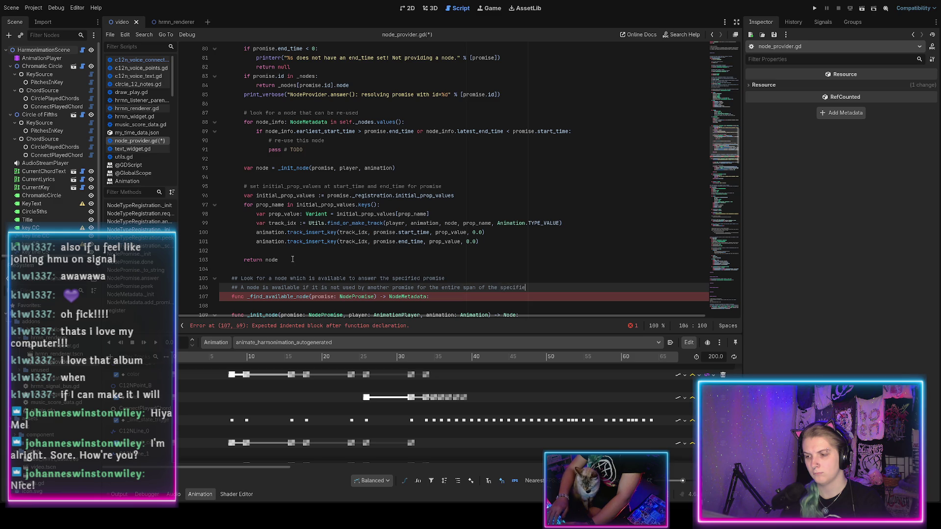
text(d promise)
key(ctrl+s)
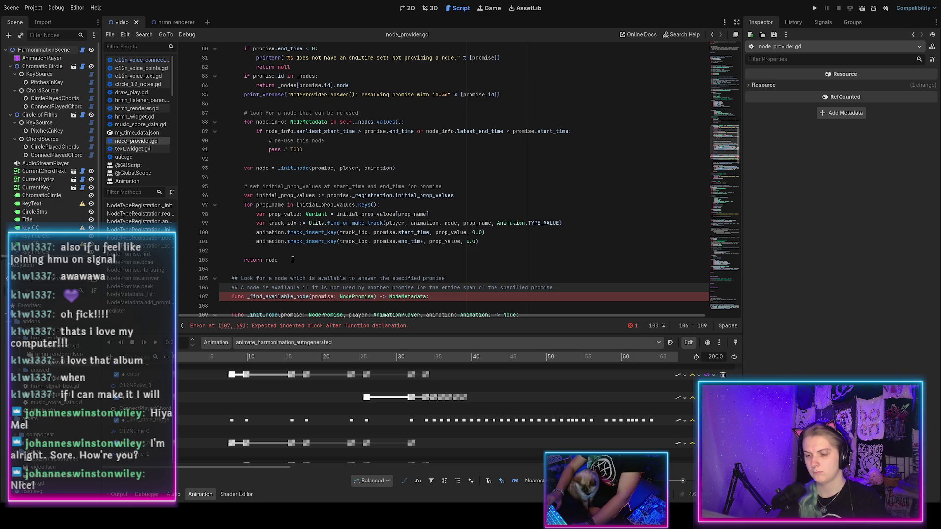
key(Down)
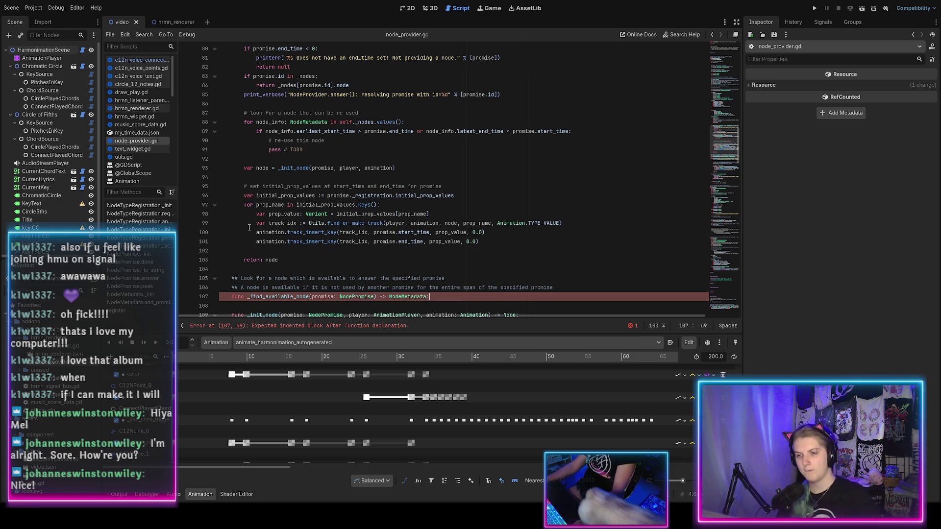
Add a _find_available_node(promise) lookup assignment inside answer()
click(368, 114)
key(Return)
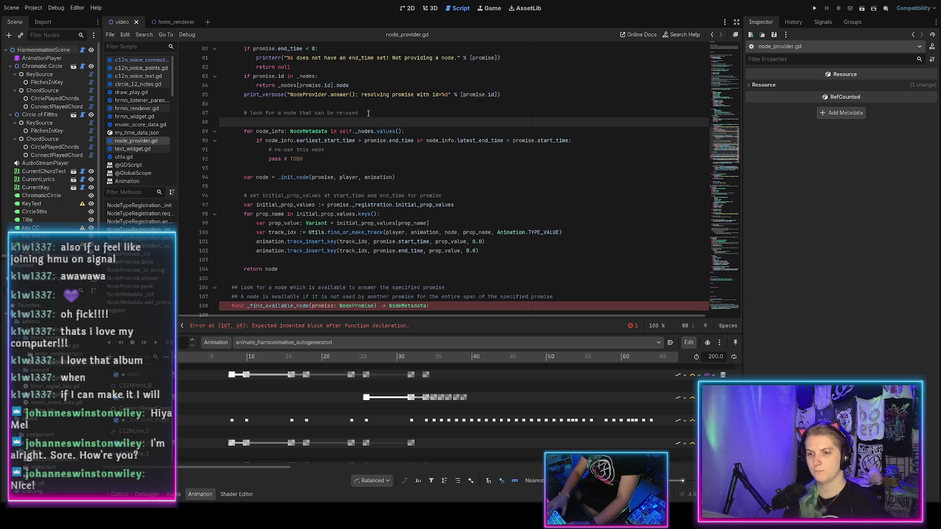
text(var exis)
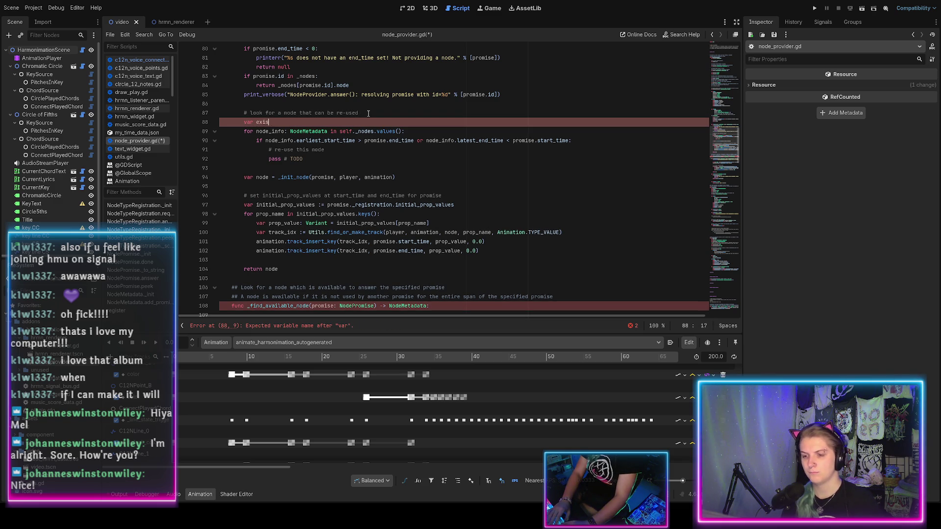
text(ting_node = _)
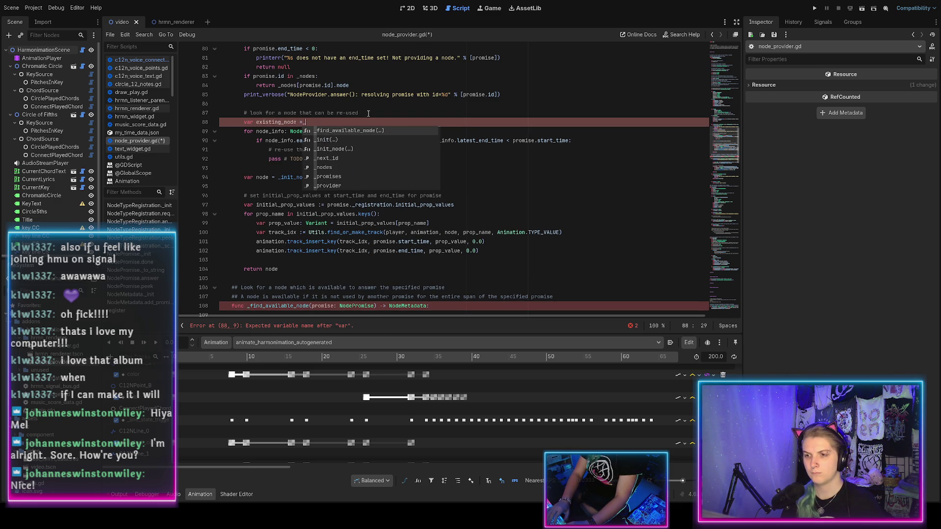
key(Return)
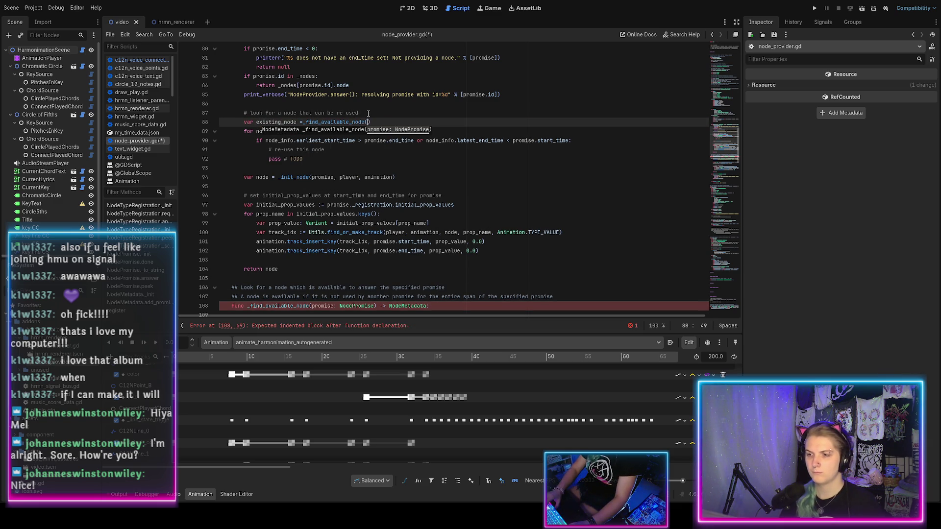
key(End)
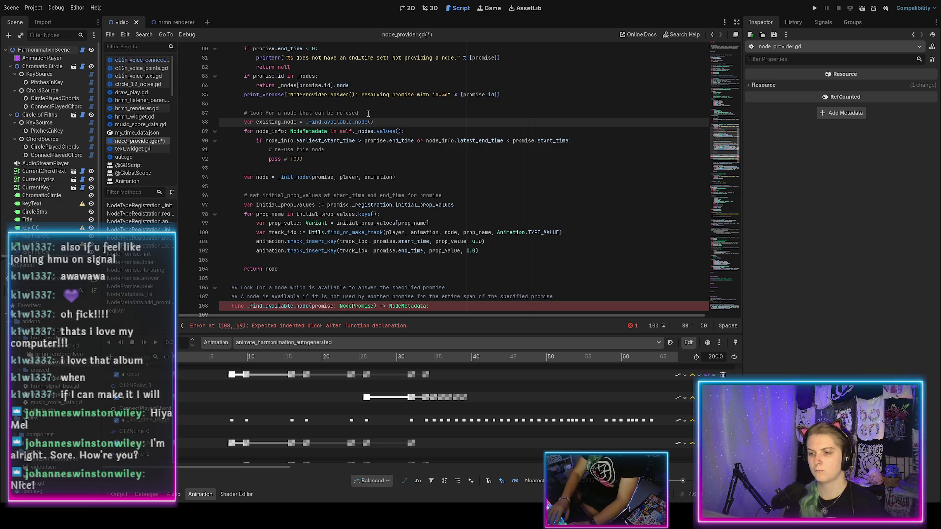
text(promise)
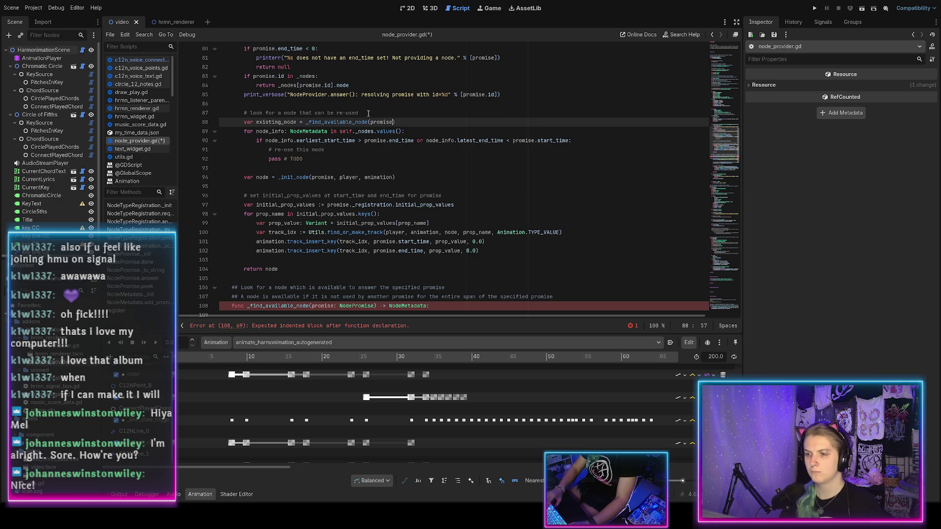
key(End)
key(Return)
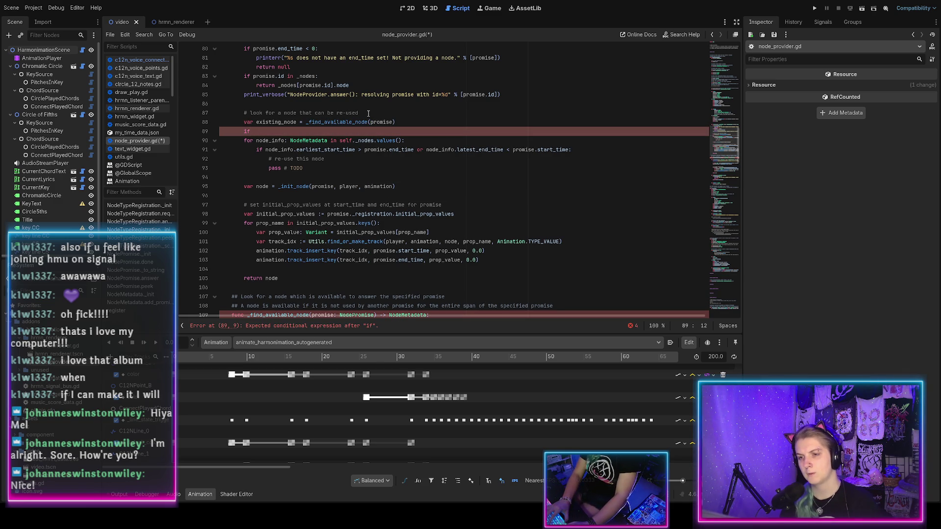
Add 'if node == null:' and move the _init_node assignment under it
double_click(270, 121)
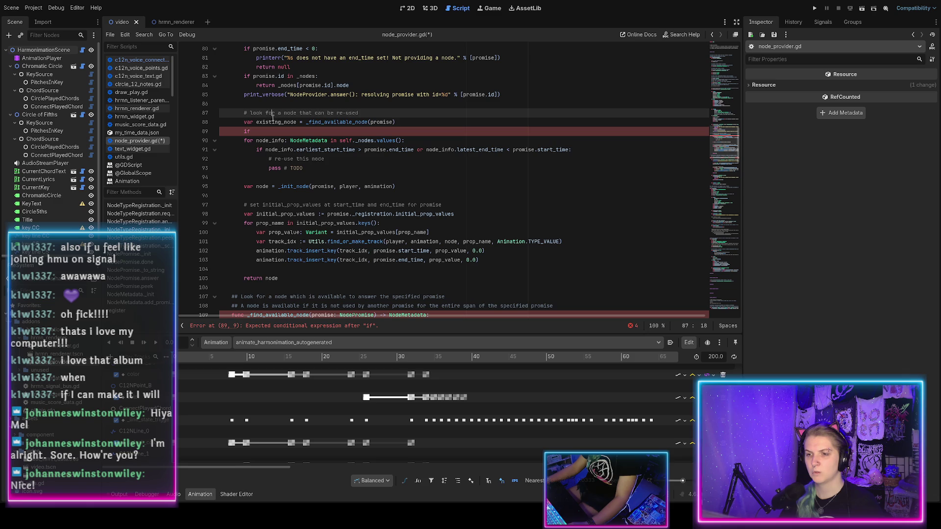
text(node)
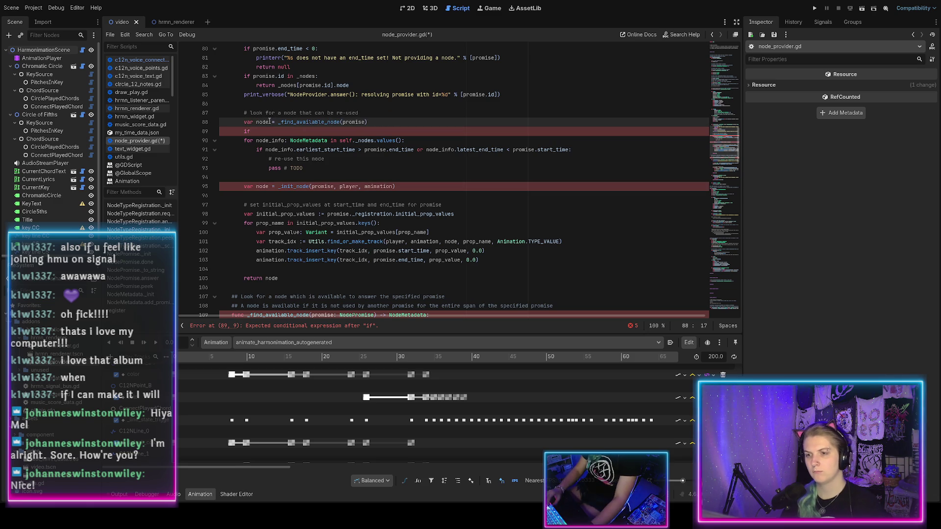
text(e == nul)
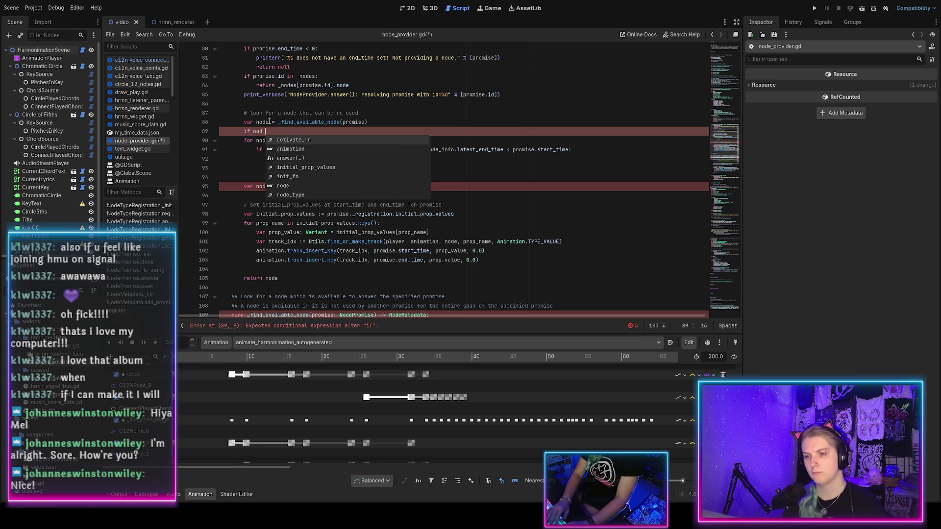
text(l:)
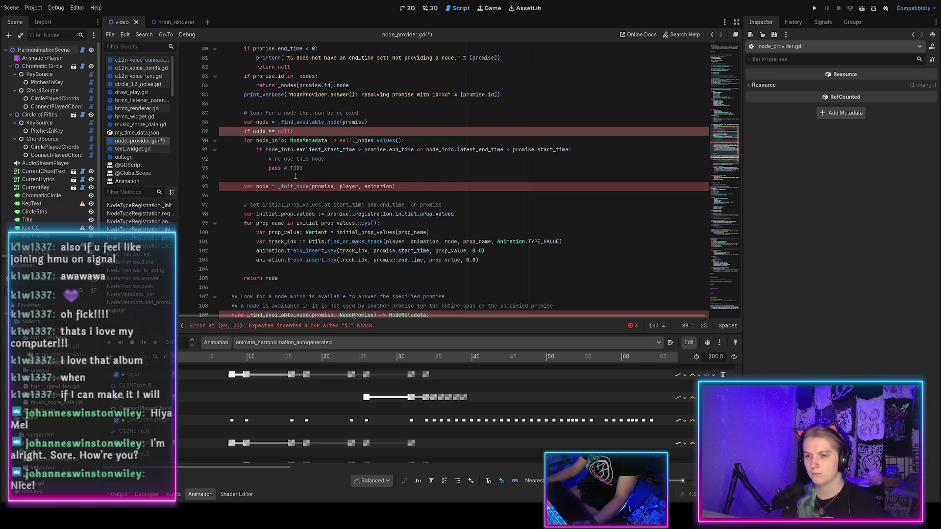
drag(404, 187, 222, 177)
key(ctrl+c)
key(BackSpace)
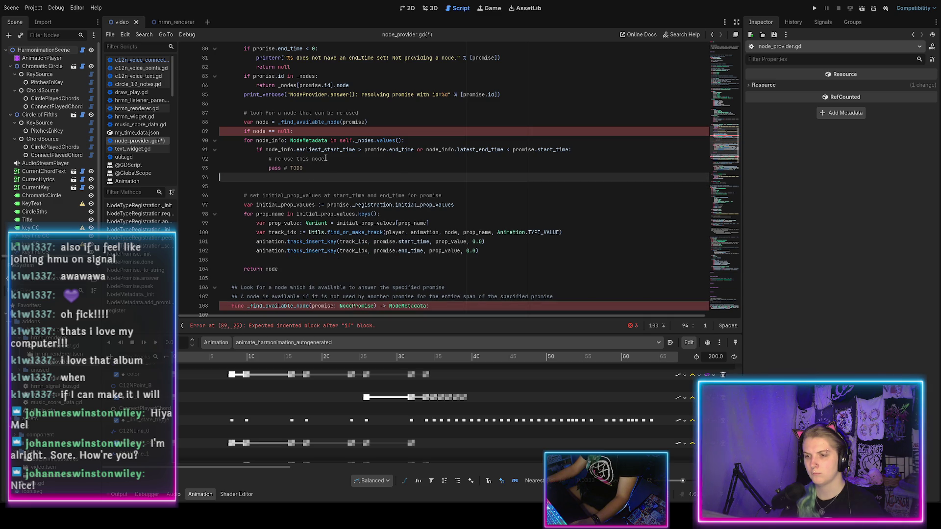
click(303, 132)
key(Return)
key(ctrl+v)
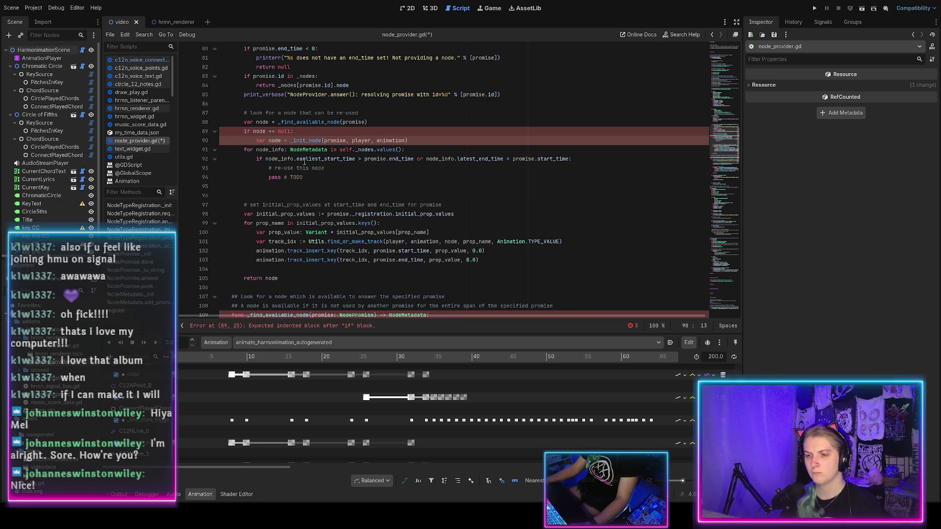
Cut the old for-loop out of answer(), drop 'var' so node is reassigned, and save
click(314, 177)
shift+click(417, 140)
key(BackSpace)
double_click(261, 141)
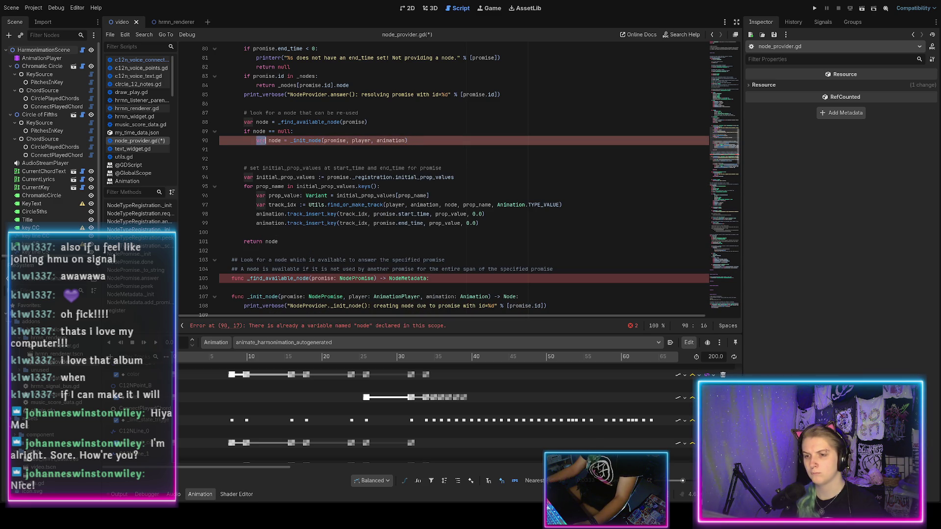
key(BackSpace)
key(Delete)
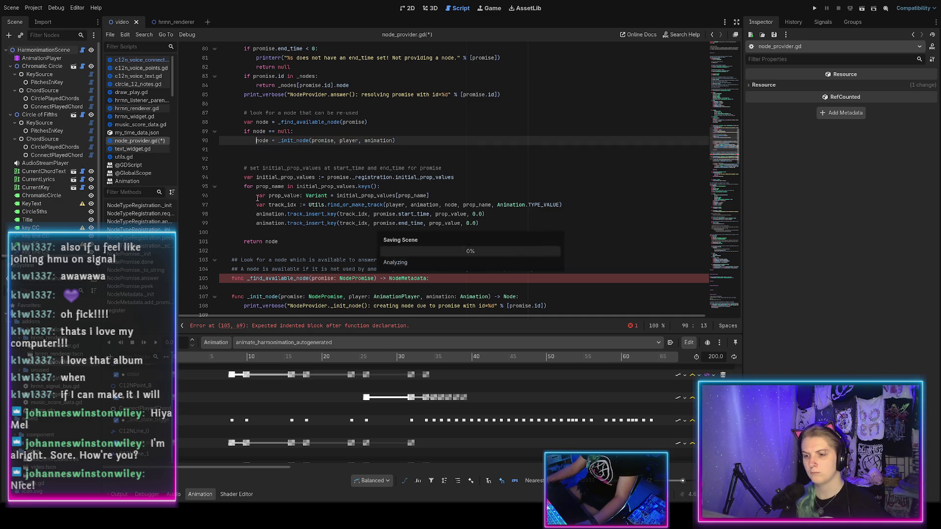
key(ctrl+s)
scroll(269, 216, down, 2)
Paste the for-loop into _find_available_node, returning node_info when available and null otherwise
click(454, 223)
text(for node_info: NodeMetadata in self._nodes.values(): 		if node_info.earliest_start_time > promise.end_time or node_info.latest_end_time < promise.start_time: 			# re-use this node 			pass # TODO)
scroll(299, 234, down, 1)
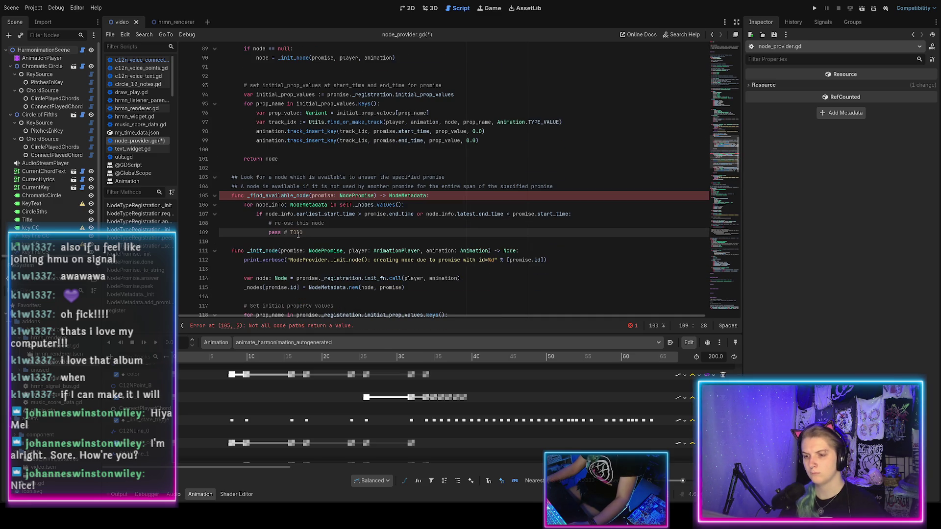
click(244, 205)
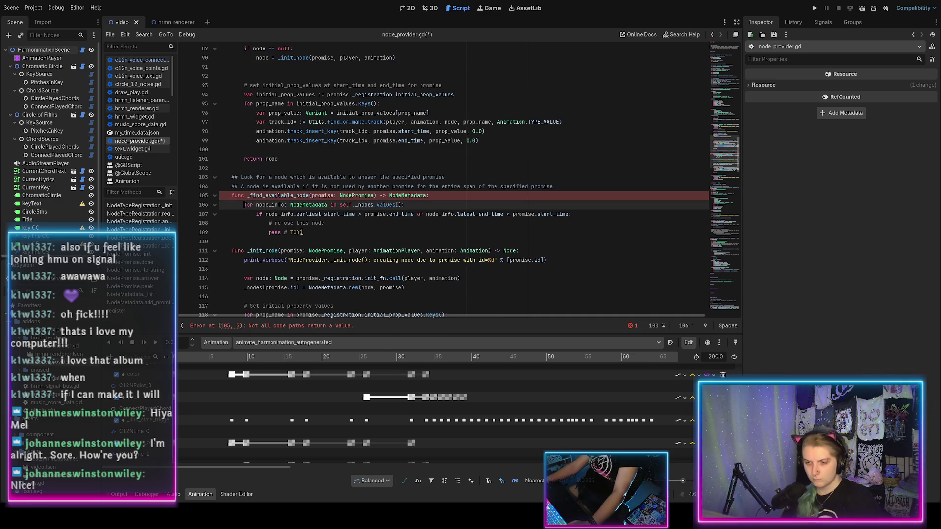
drag(303, 233, 268, 225)
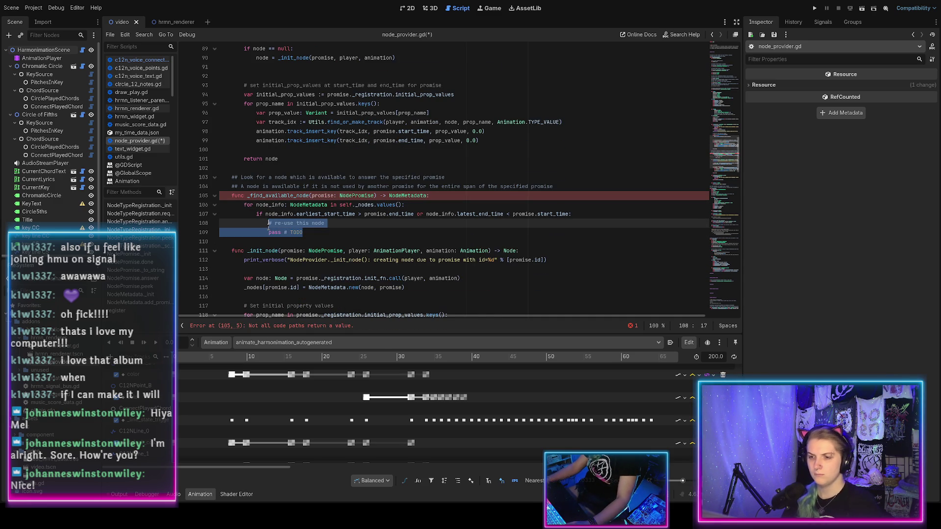
text(return node_info)
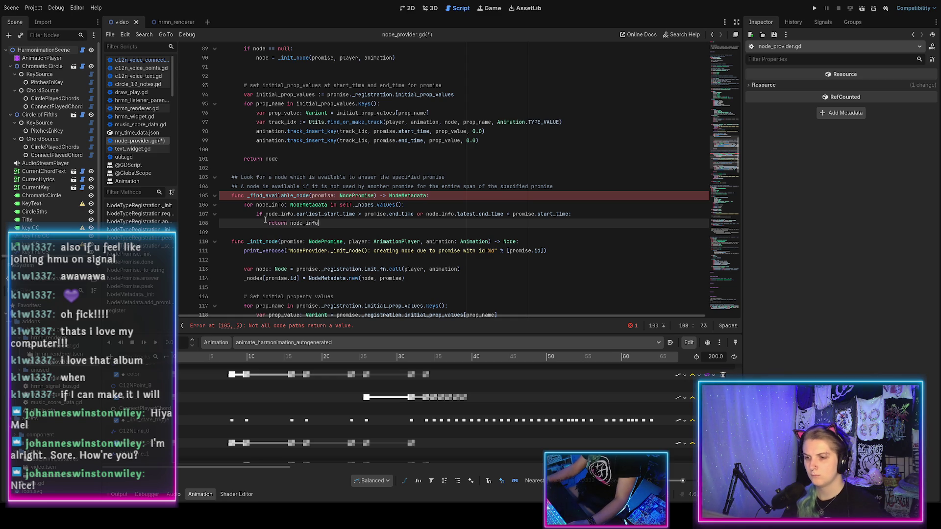
key(Return)
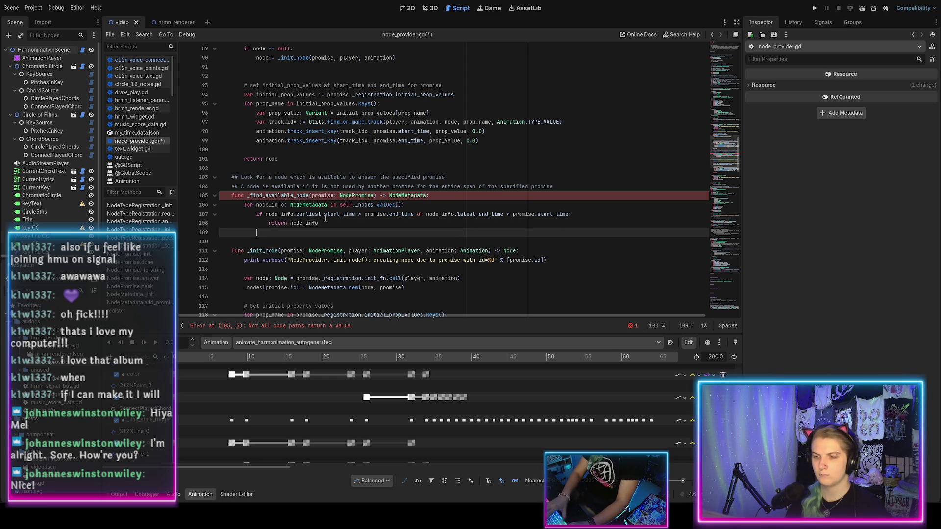
text(return null)
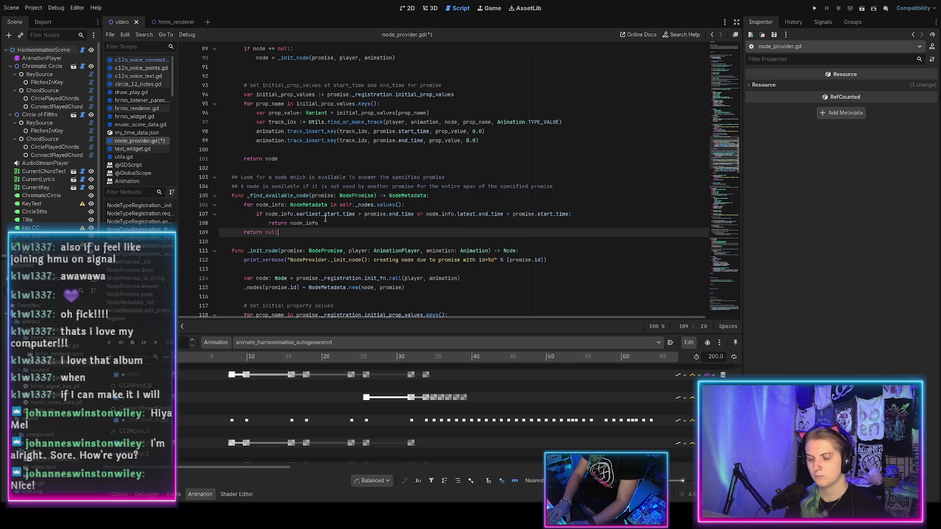
key(ctrl+s)
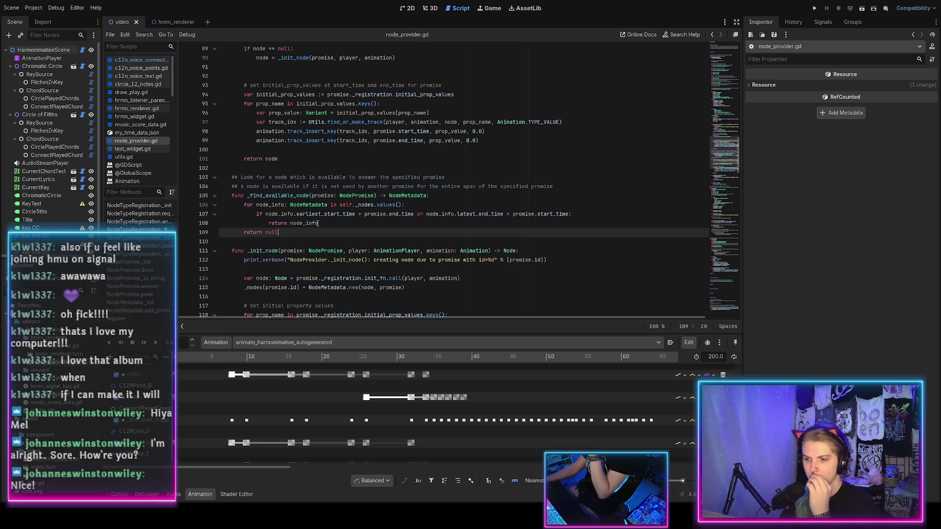
Remove the leftover blank line after the null check in answer()
scroll(314, 218, up, 3)
scroll(309, 213, up, 1)
click(265, 179)
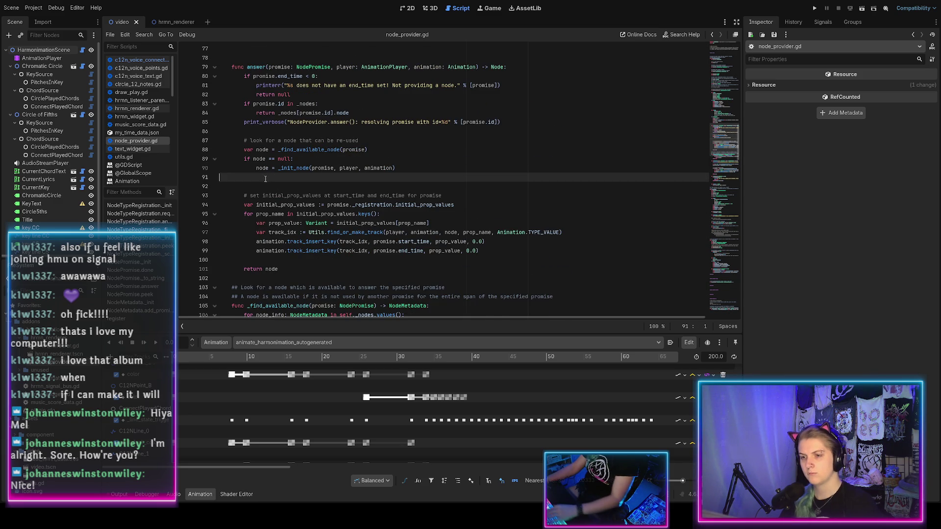
key(BackSpace)
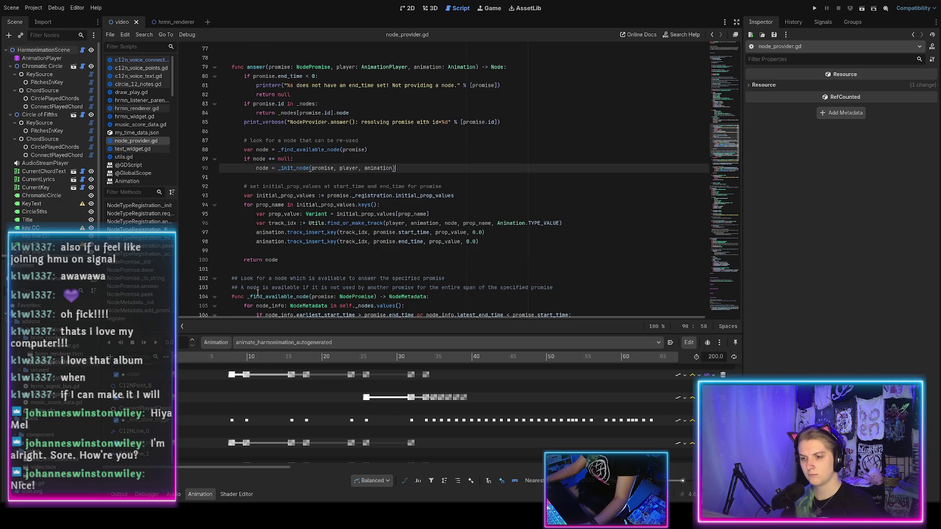
scroll(372, 403, down, 5)
scroll(368, 386, down, 3)
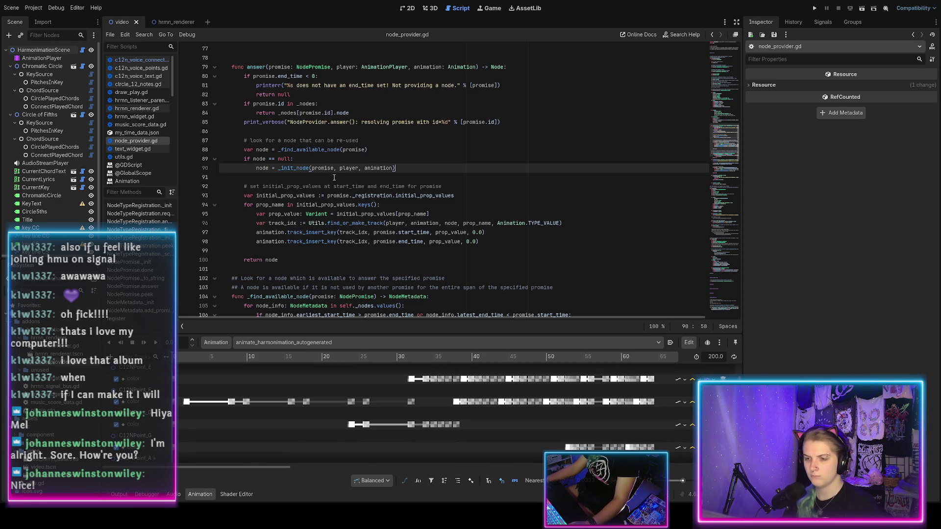
scroll(334, 178, down, 5)
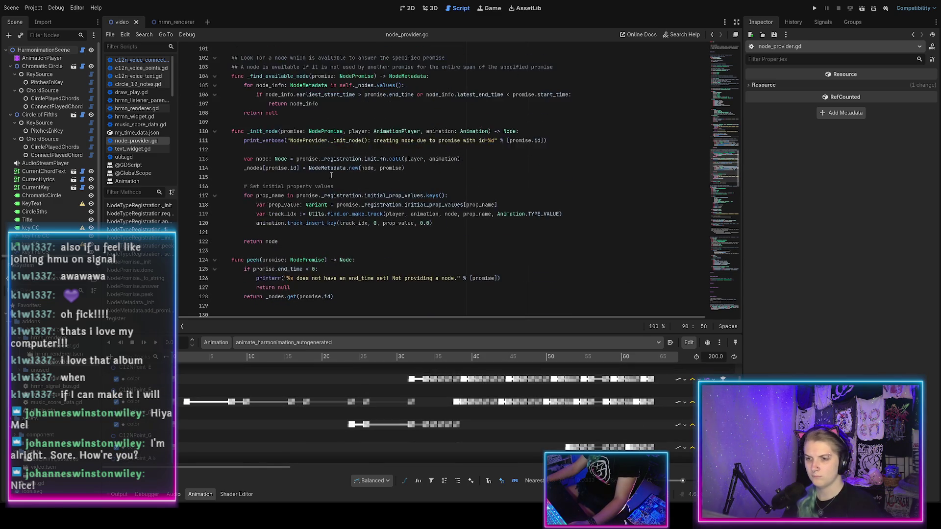
scroll(324, 178, up, 2)
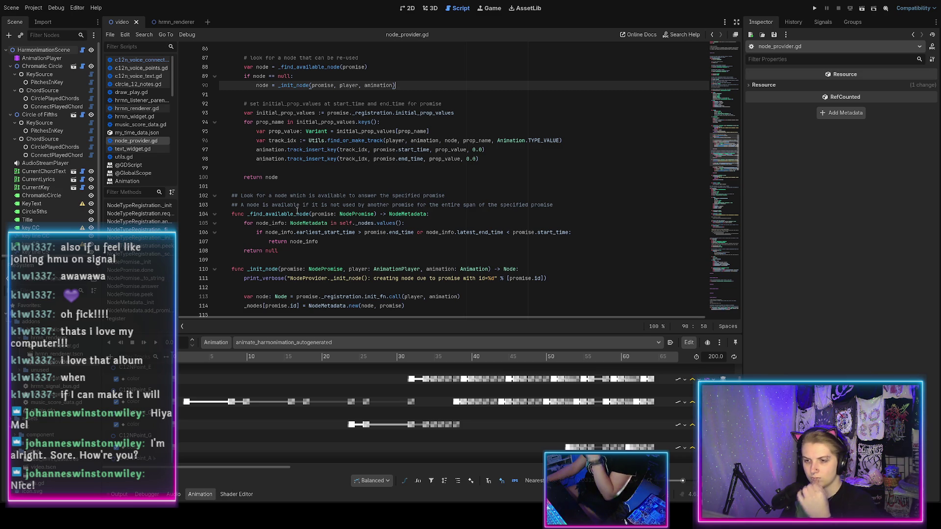
Print "Re-using node %s to answer promise %s" with [node_info, promise] before returning, and save
click(326, 232)
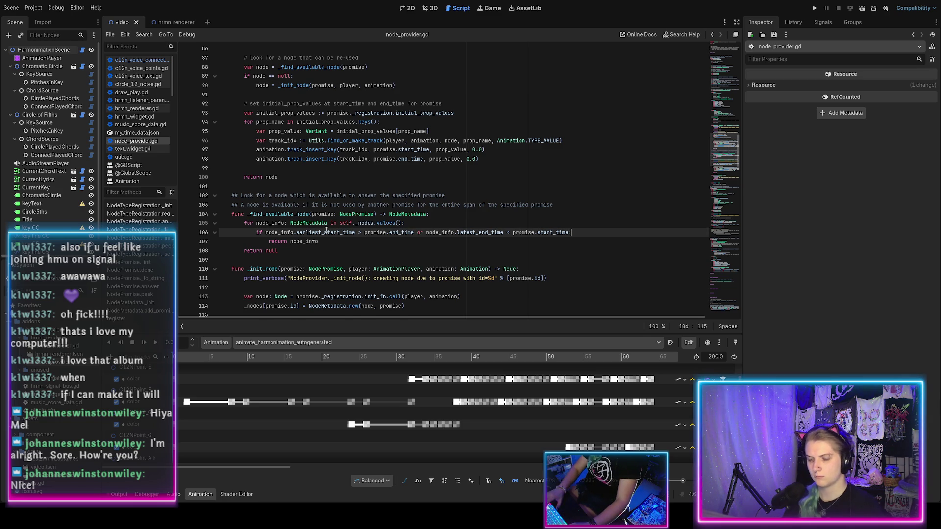
key(End)
key(Return)
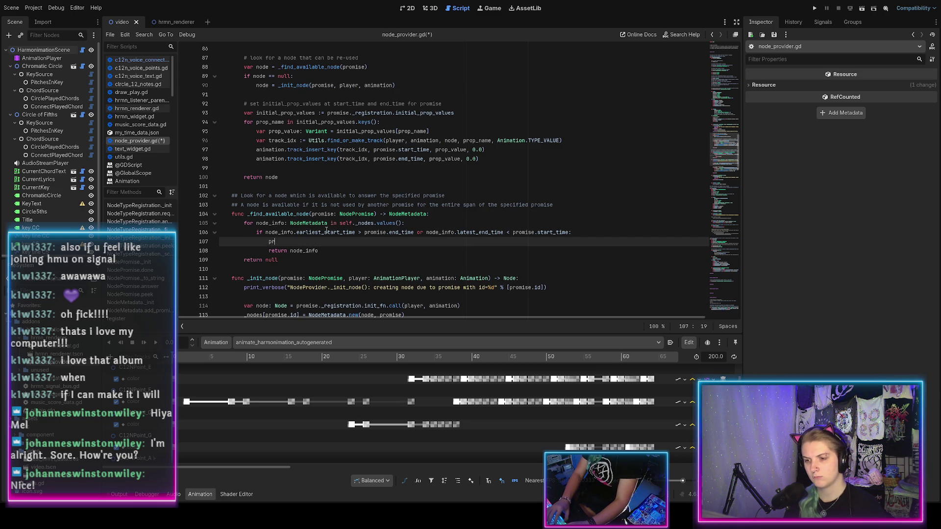
text(("Re-u)
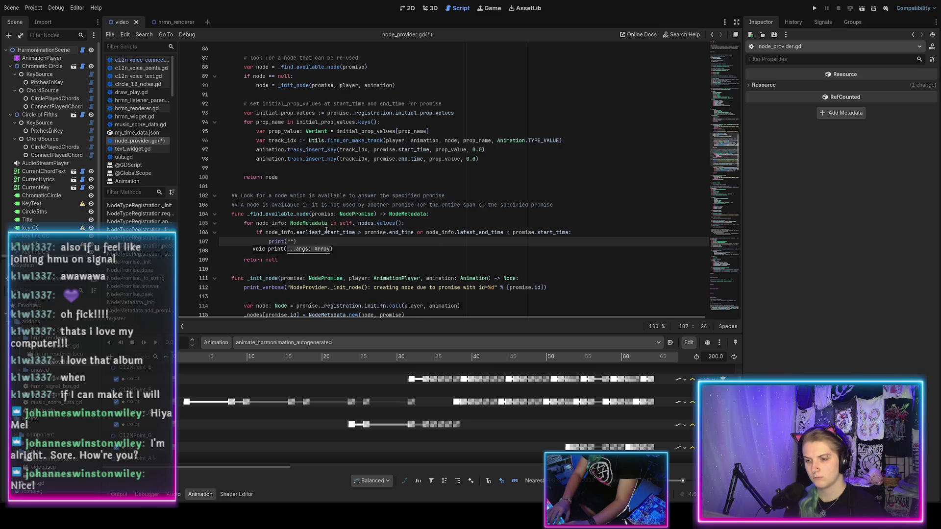
text(sing node %s)
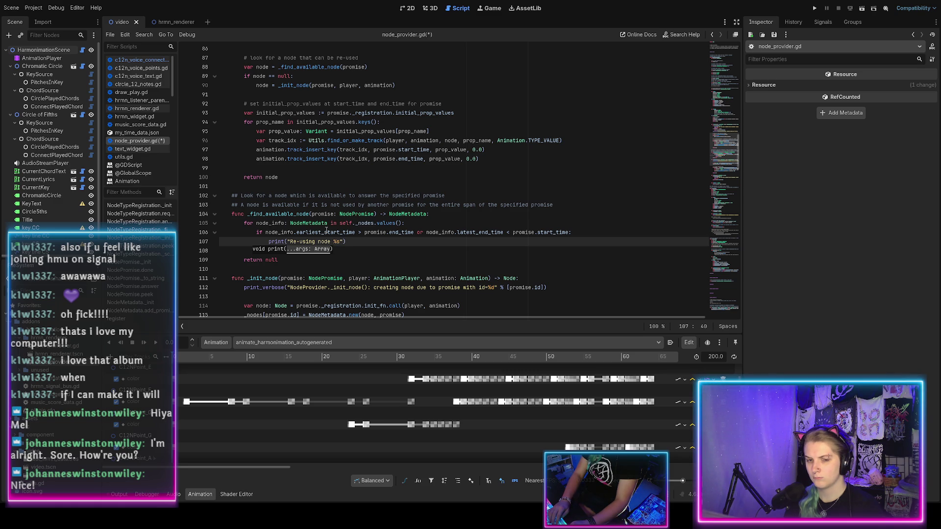
text(pro)
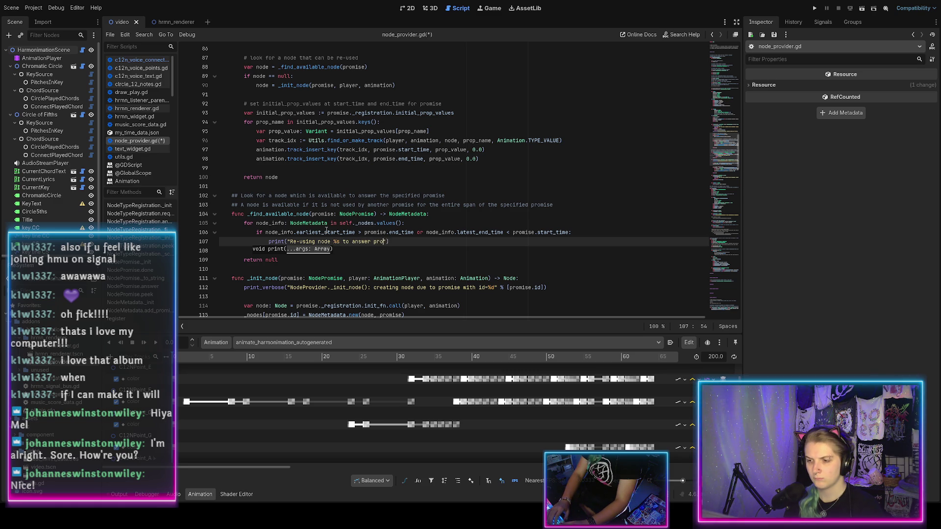
text(mise %s")
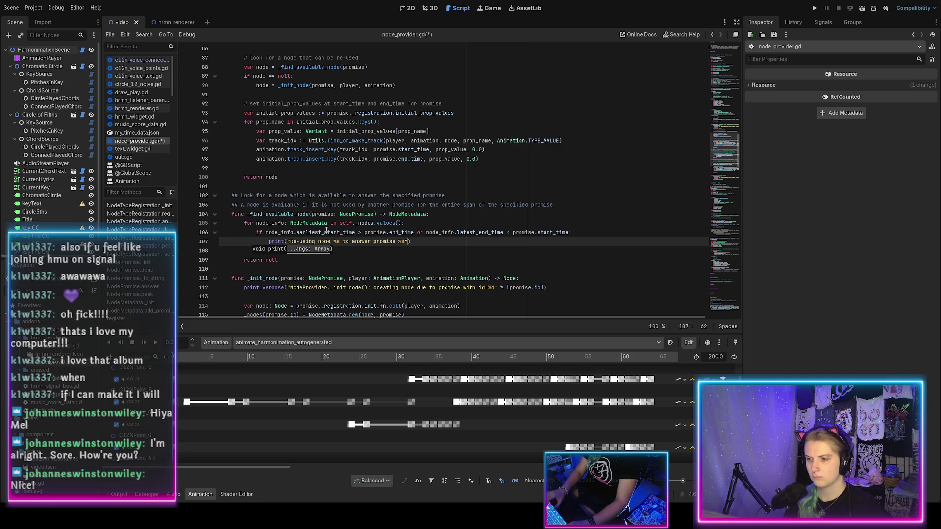
text( % [)
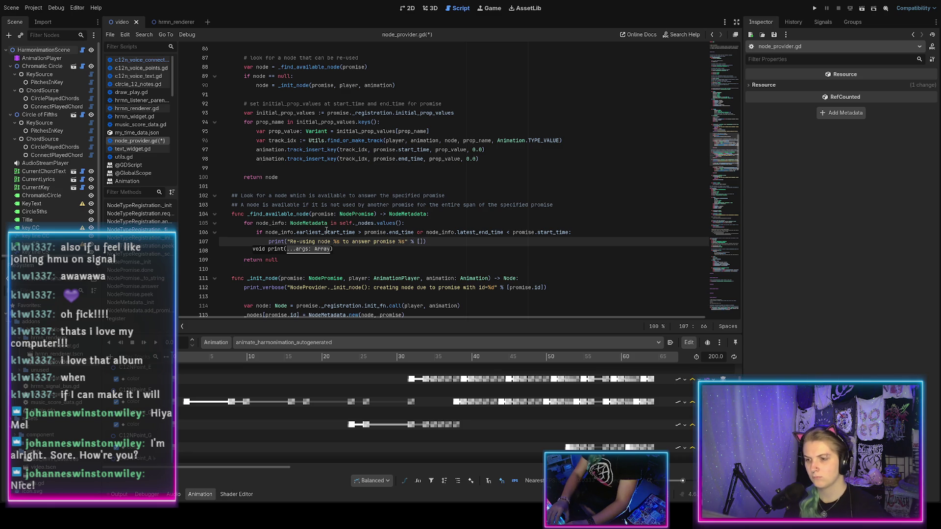
text(node_info, )
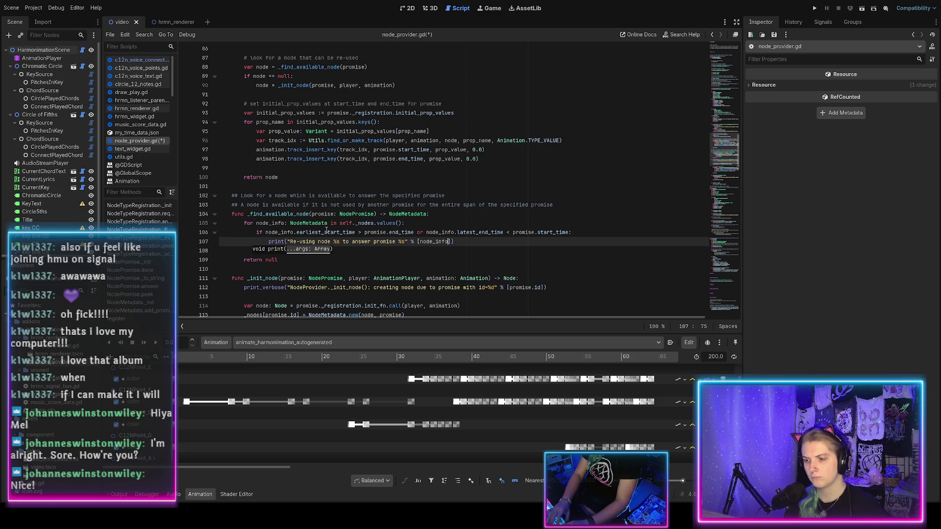
text(promise]))
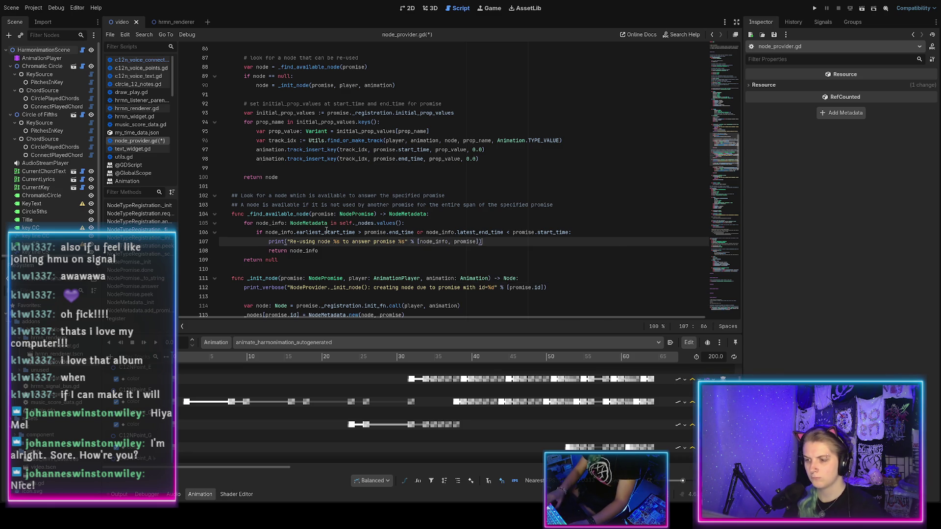
key(ctrl+s)
scroll(336, 187, up, 6)
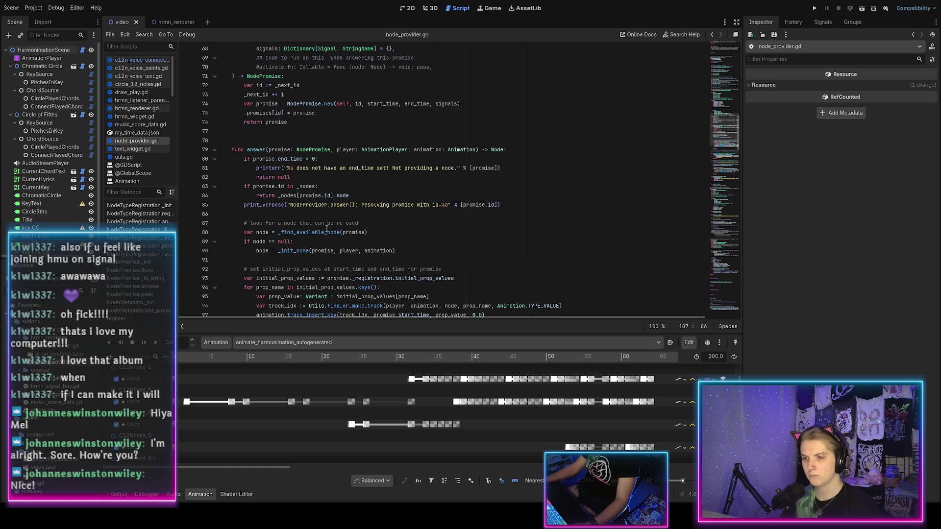
Under 'if node == null:', print "No existing node available to answer promise %s; creating new node." and save
click(336, 186)
scroll(364, 214, up, 4)
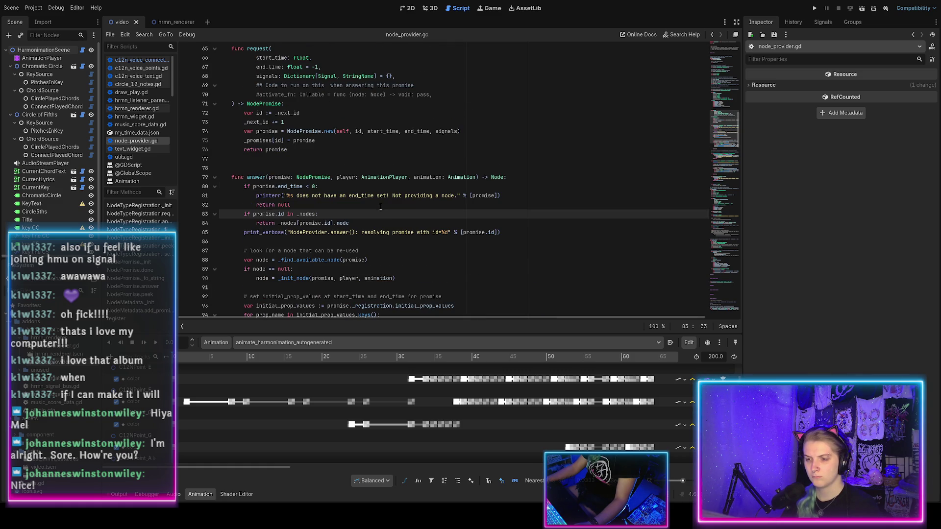
scroll(364, 214, down, 5)
click(316, 211)
key(Return)
text(p)
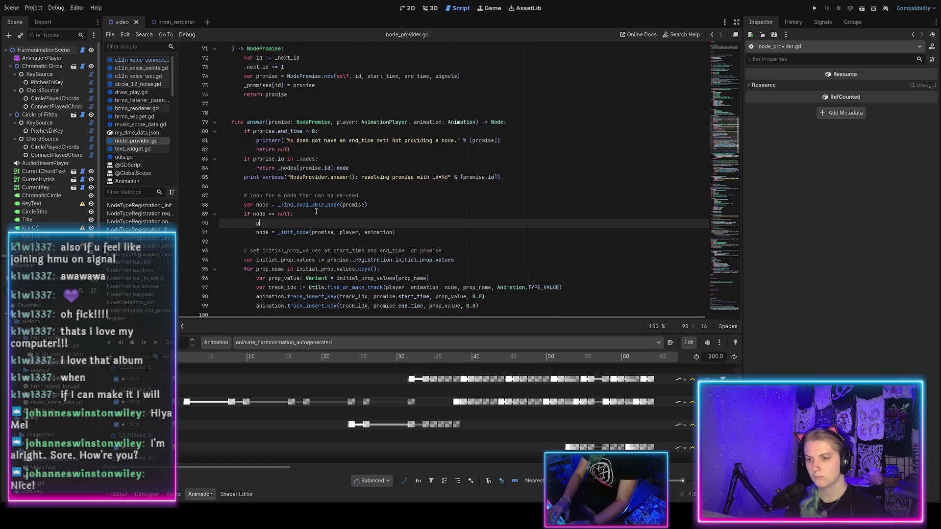
text("No promise a)
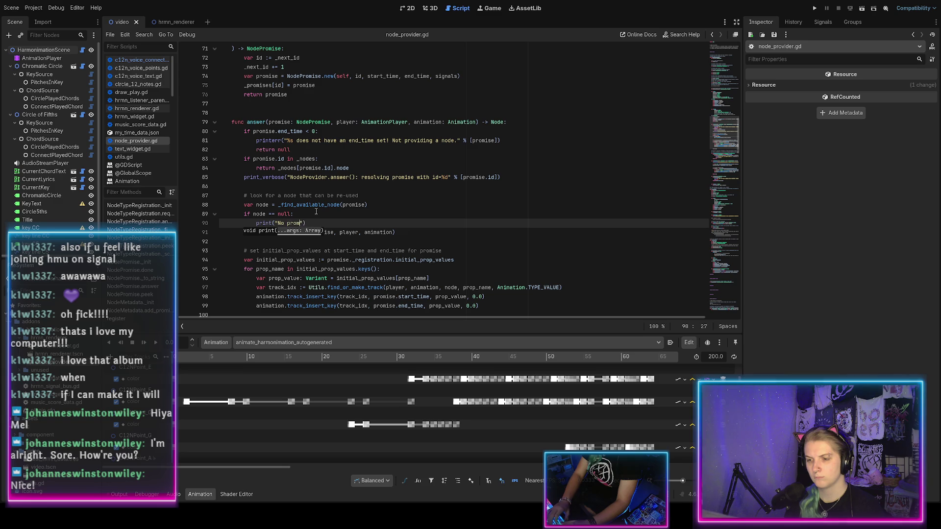
text(xisting node avalub)
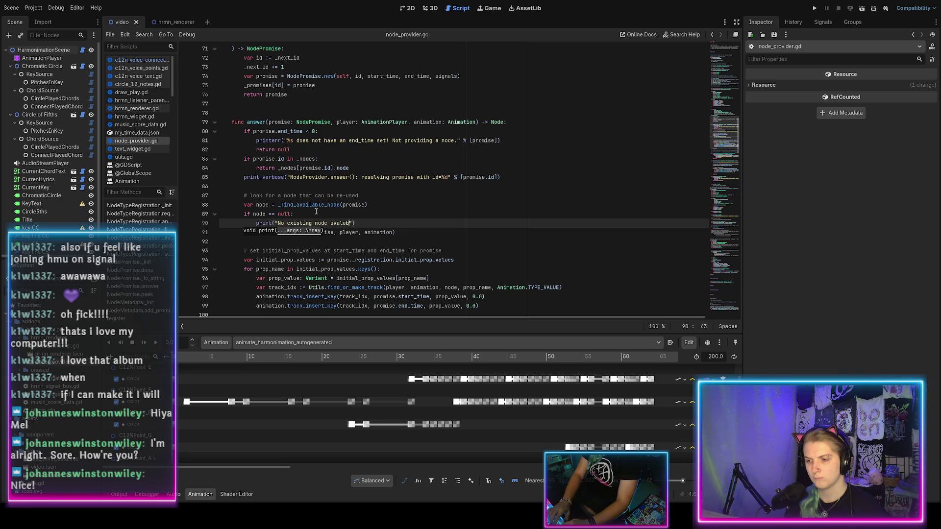
key(BackSpace)
key(BackSpace)
key(BackSpace)
text(ilable to )
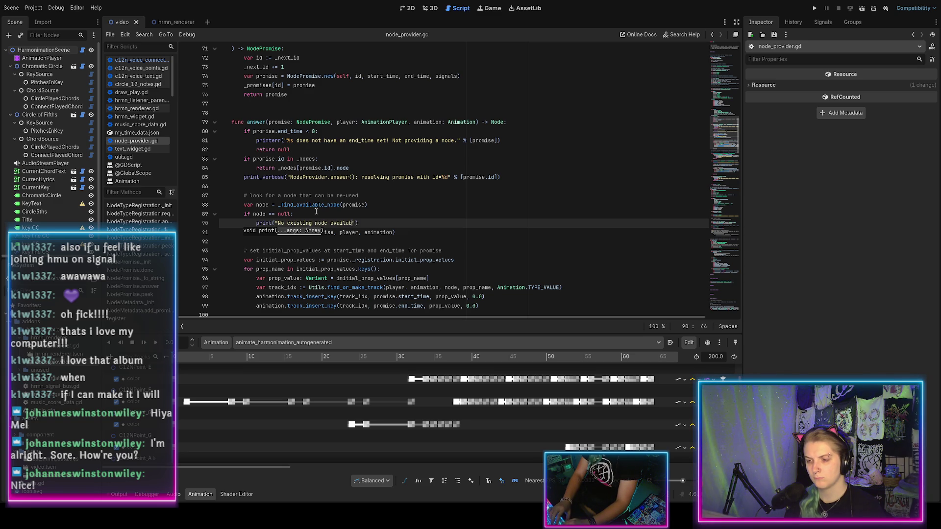
text(answer promise )
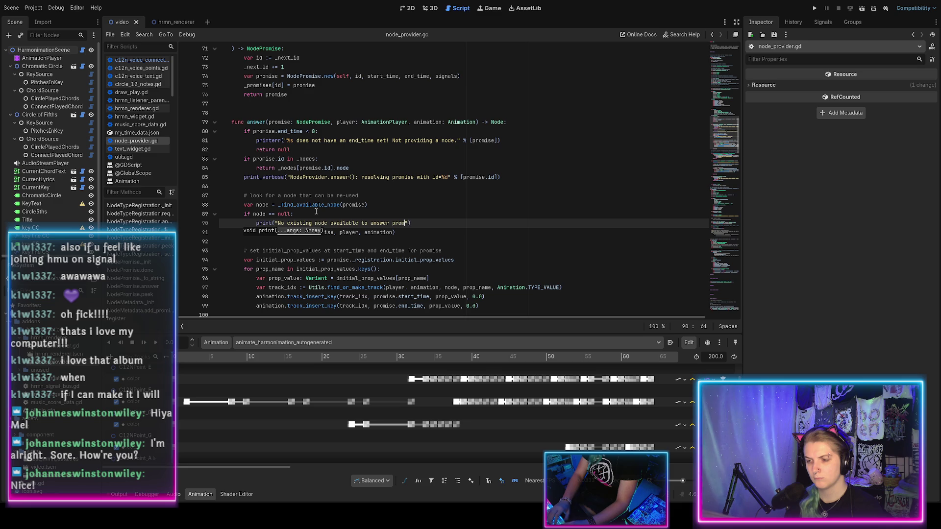
text(%s; creating new node)
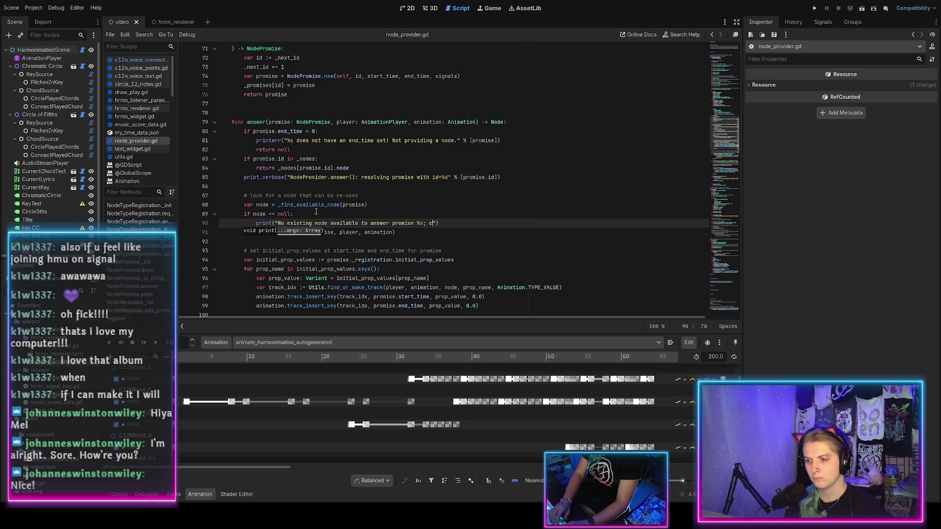
text(." % [promi)
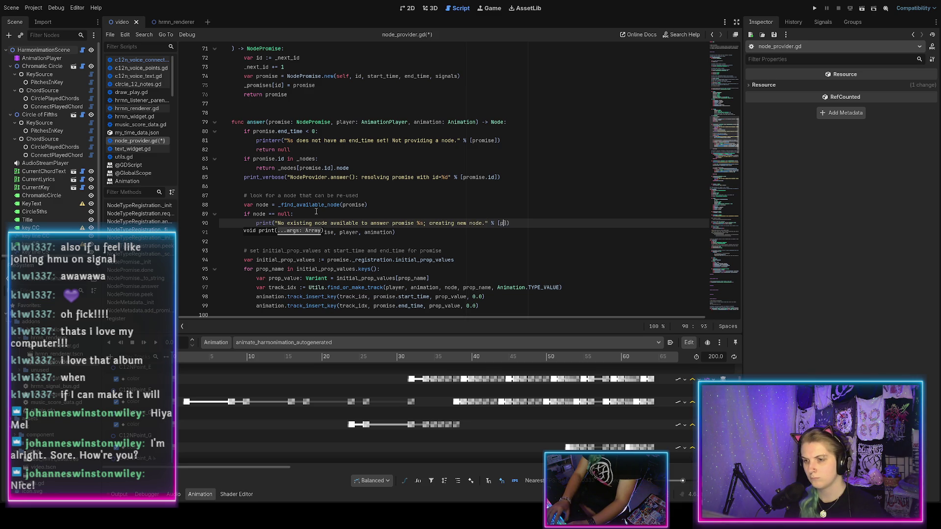
text(se]))
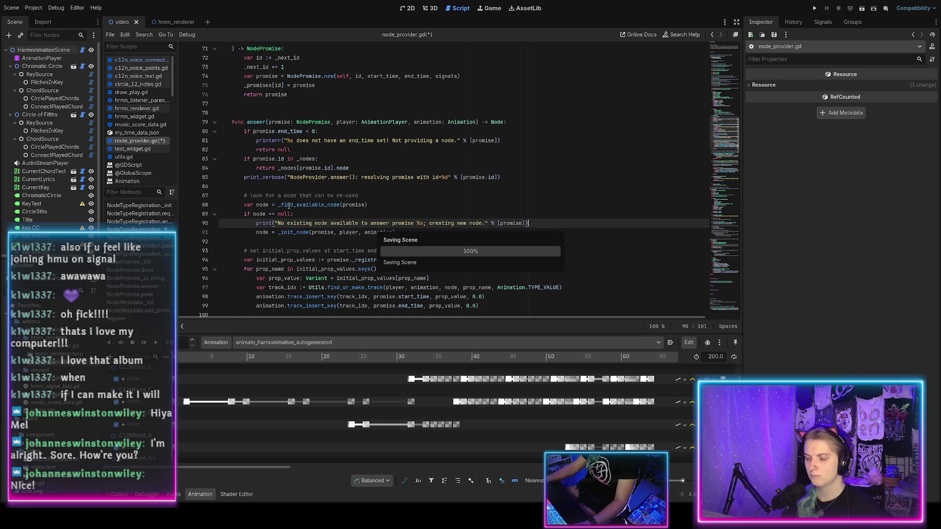
key(ctrl+s)
scroll(344, 258, down, 1)
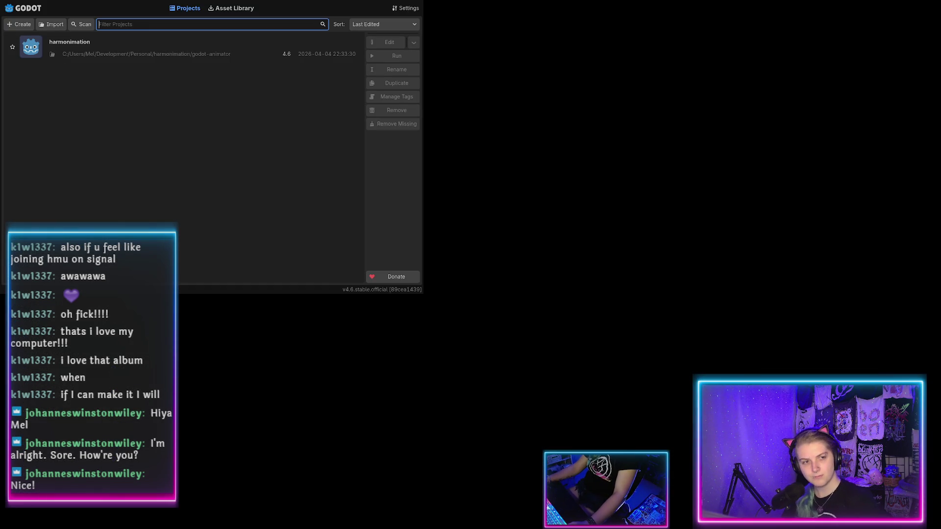
Reopen the harmonimation project and scroll through its animation tracks
double_click(133, 54)
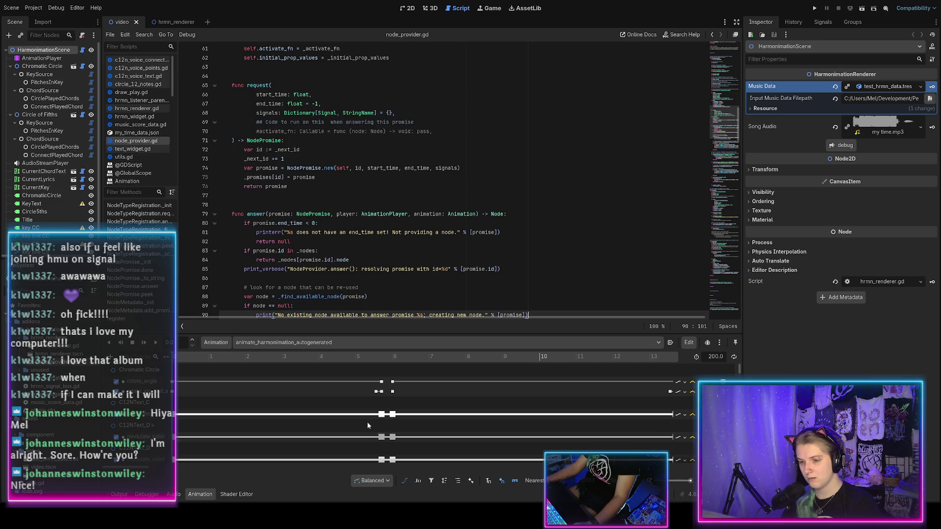
scroll(380, 417, down, 5)
scroll(378, 416, down, 1)
scroll(370, 414, down, 8)
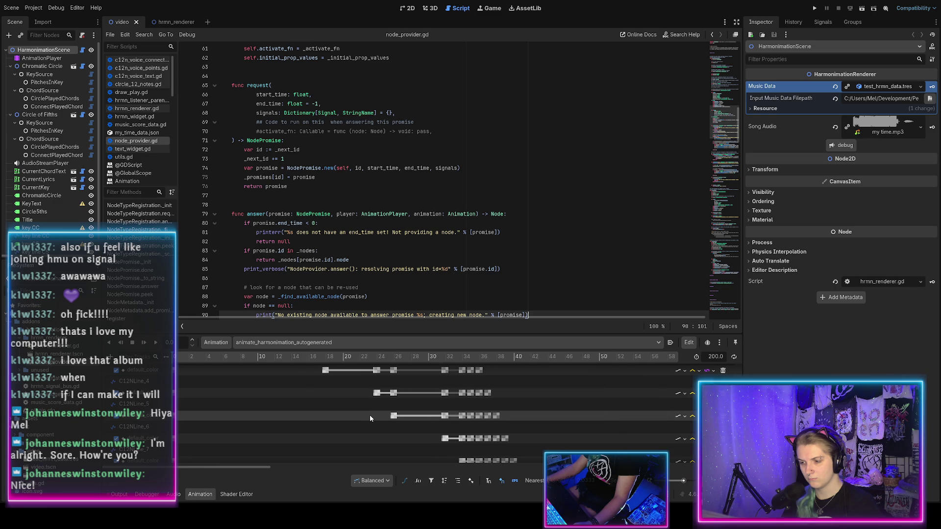
scroll(363, 416, down, 5)
scroll(355, 416, down, 5)
scroll(356, 416, up, 5)
scroll(357, 418, up, 5)
scroll(351, 416, down, 5)
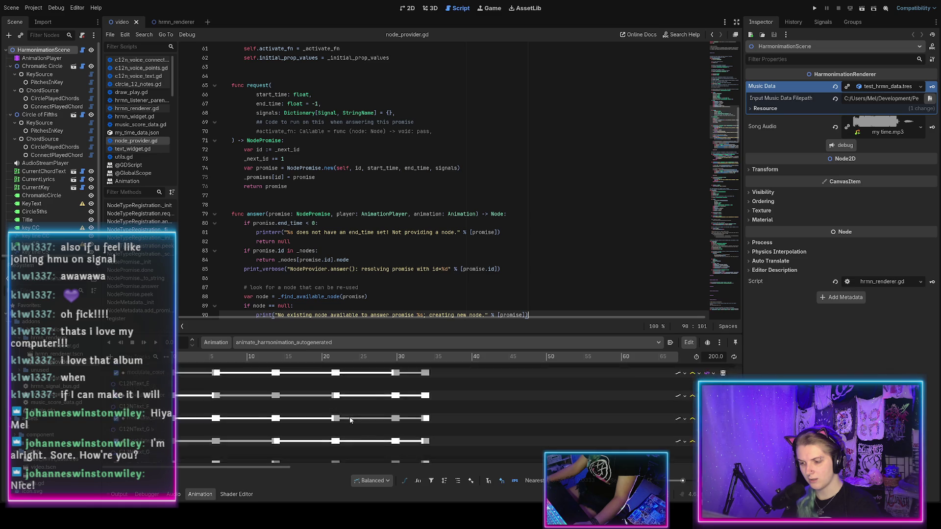
scroll(354, 415, up, 5)
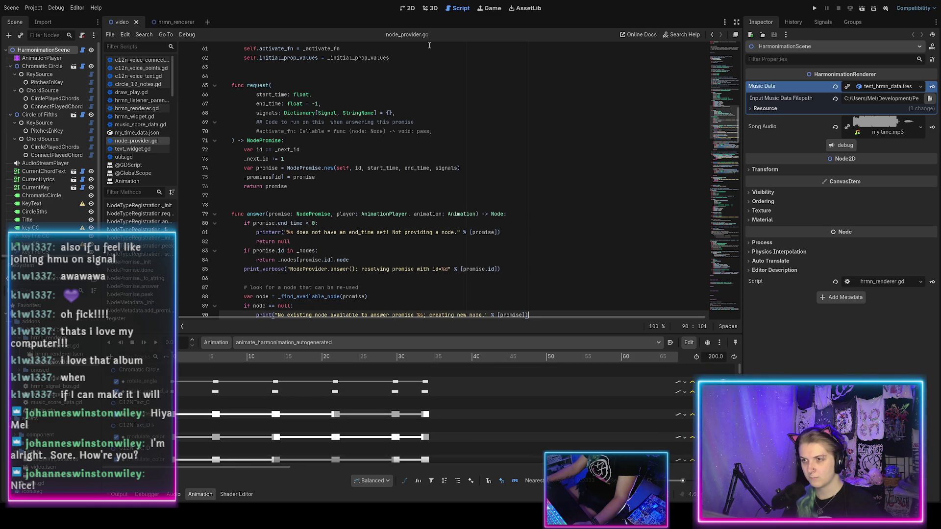
In the 2D view, play the demo animation, stop and reset it, then replay it
key(ctrl+F1)
key(shift+d)
key(s)
key(shift+d)
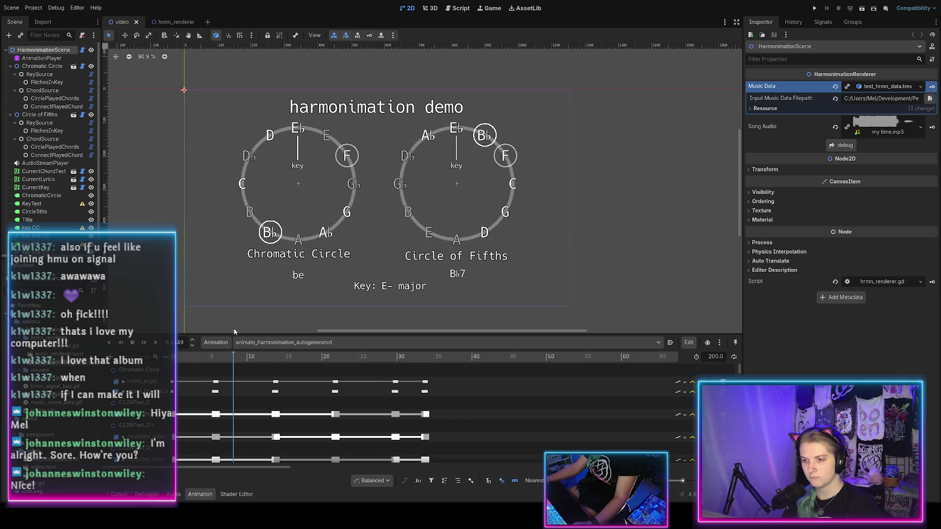
Inspect the first keyframes on a C12NLine track and on another animation track
scroll(285, 416, down, 1)
scroll(265, 410, down, 5)
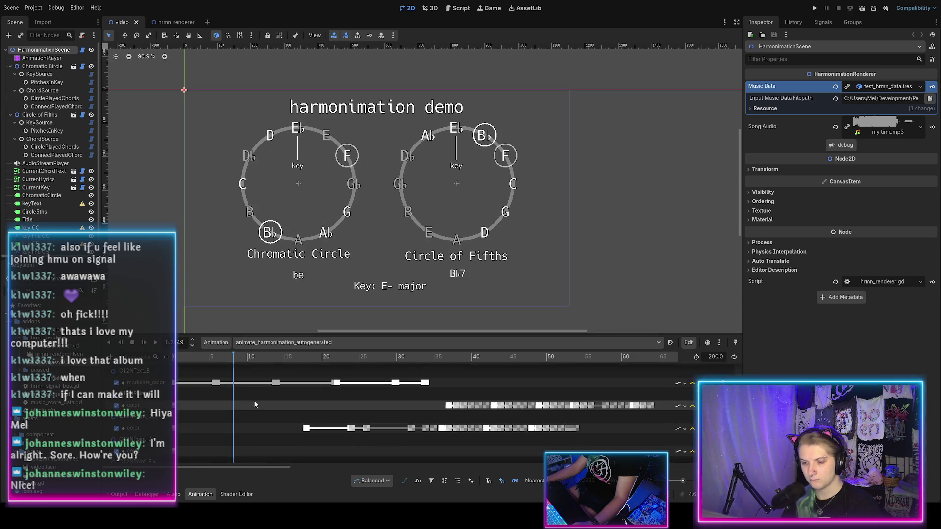
scroll(254, 404, down, 5)
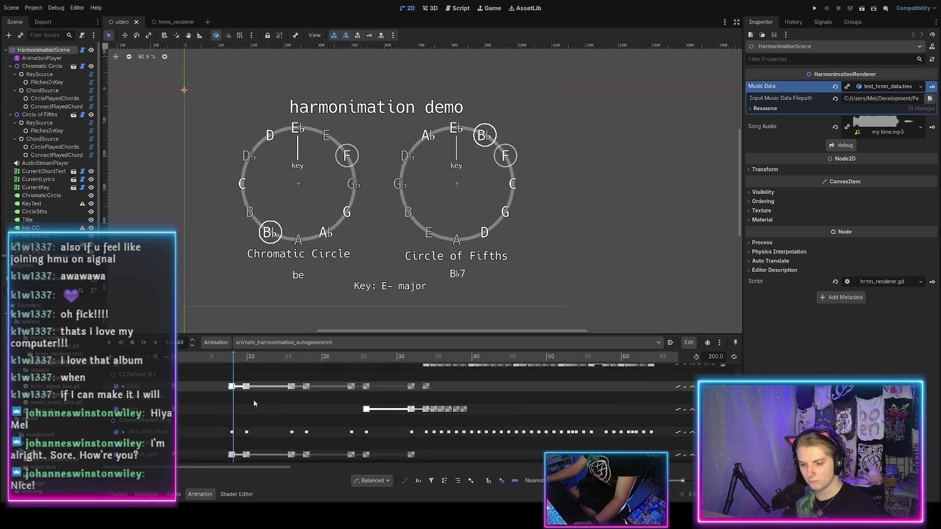
scroll(254, 399, down, 1)
click(231, 396)
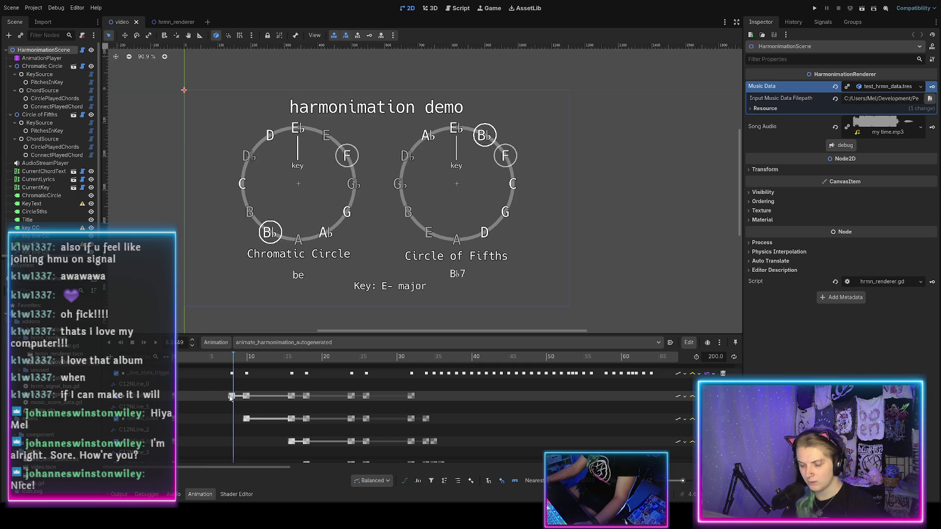
scroll(230, 398, up, 2)
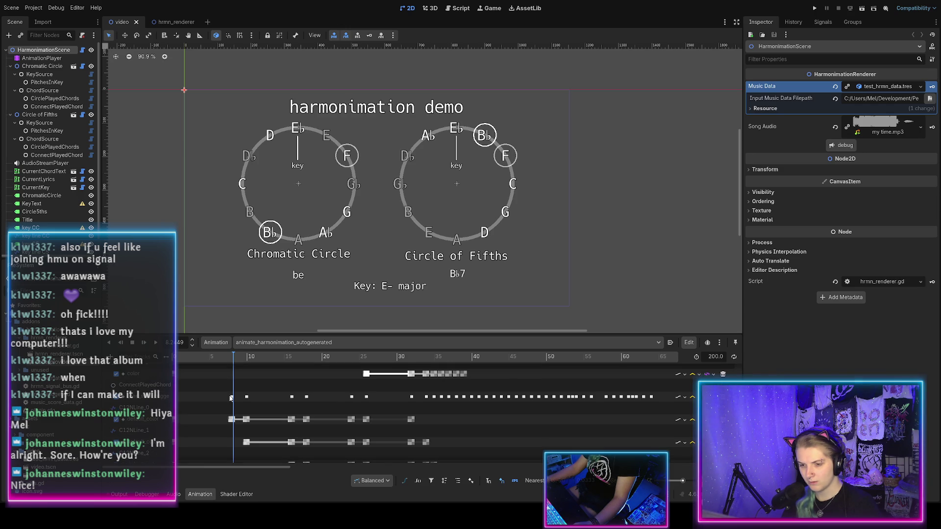
scroll(231, 398, up, 1)
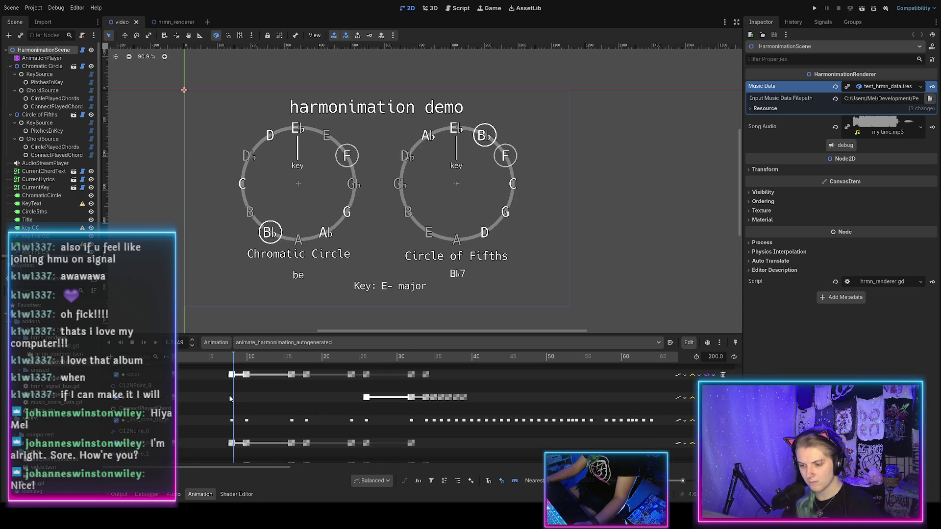
click(232, 420)
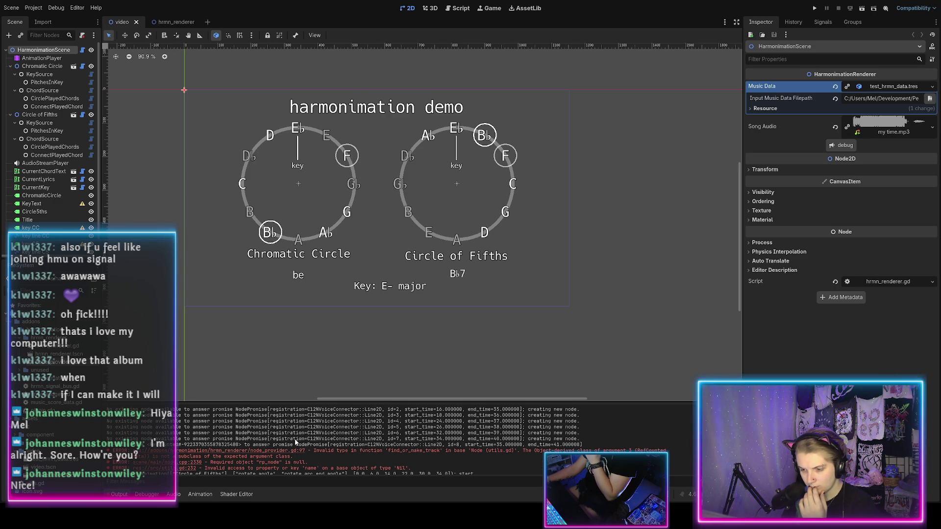
From the error's script line, make line 88's variable type-inferred with ':='
click(240, 455)
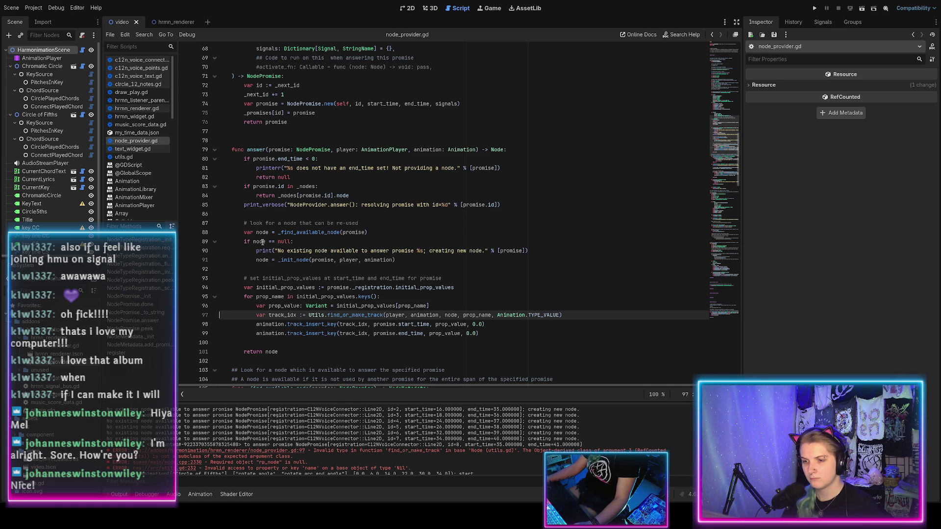
click(300, 234)
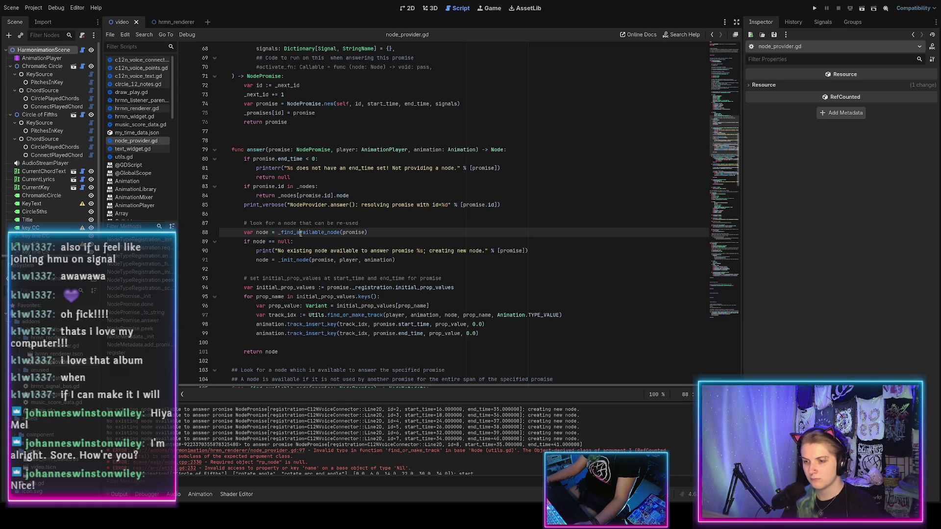
click(273, 233)
text(:)
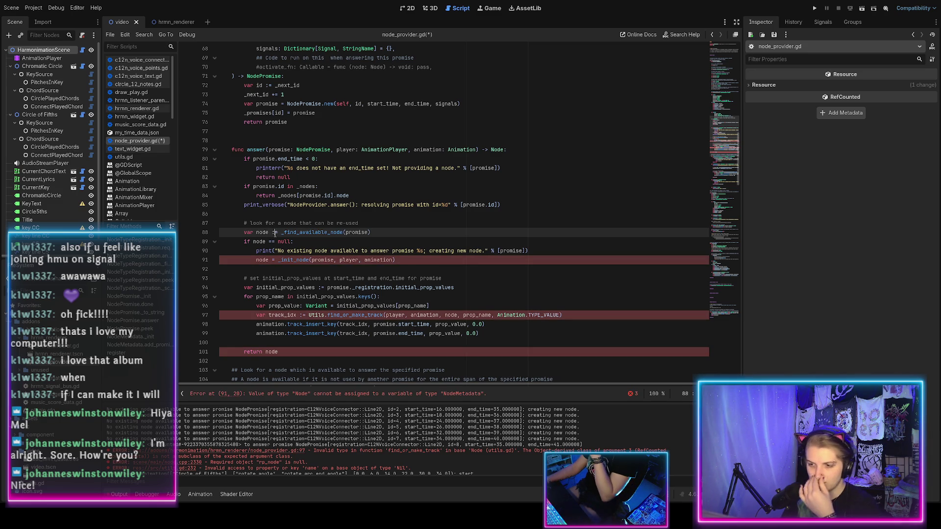
click(305, 262)
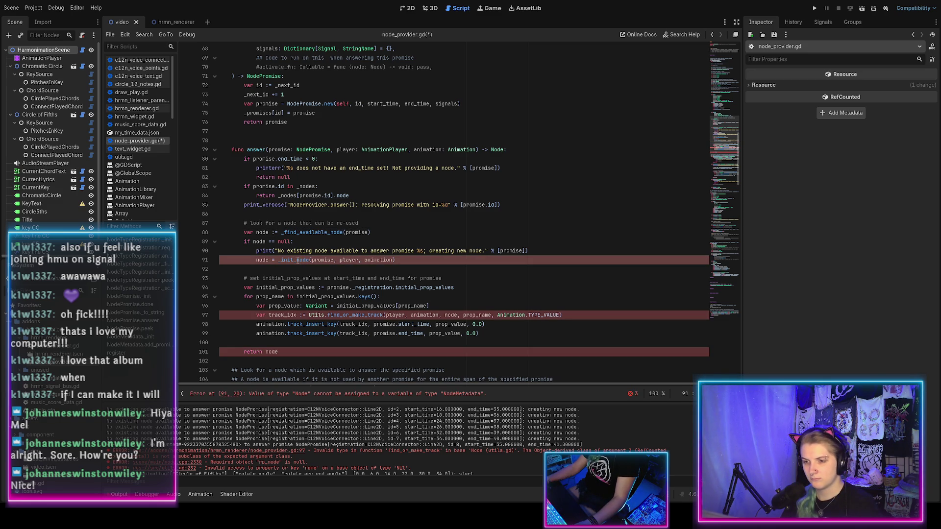
ctrl+click(294, 260)
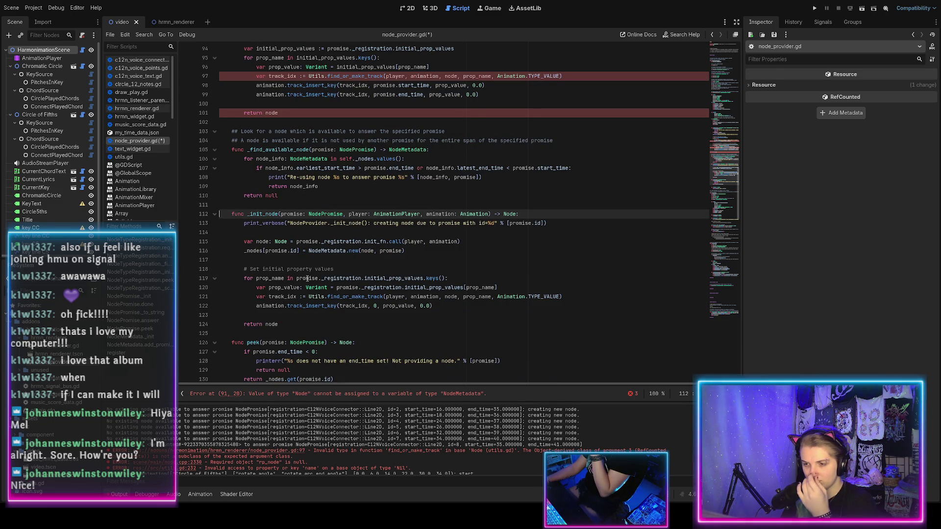
scroll(314, 274, up, 10)
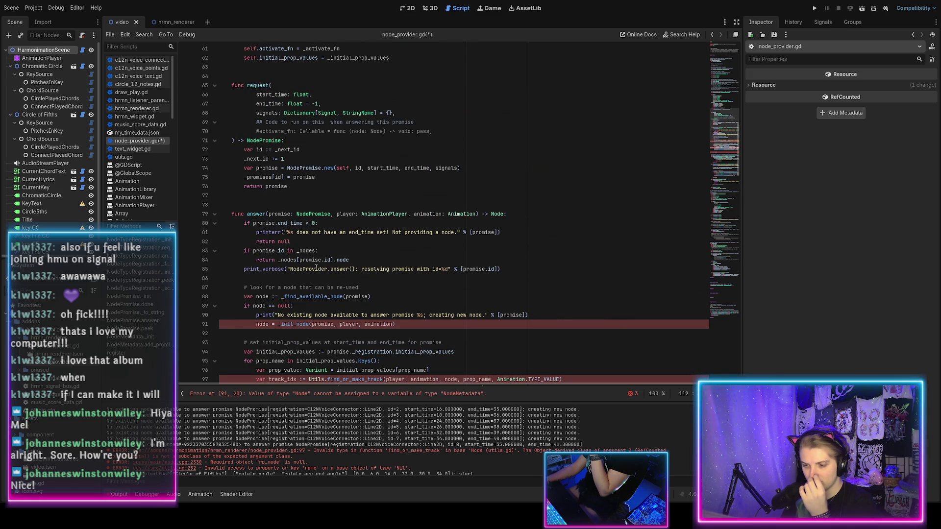
scroll(316, 267, down, 10)
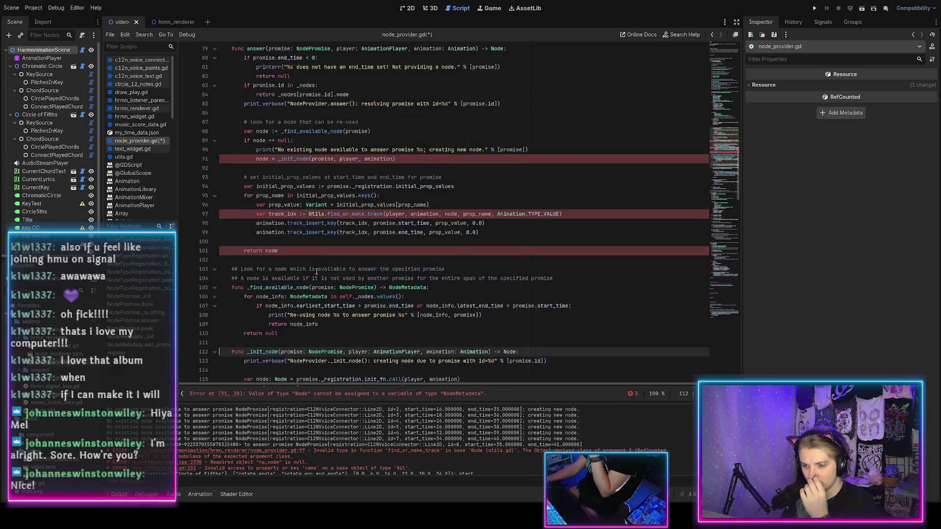
scroll(317, 272, up, 5)
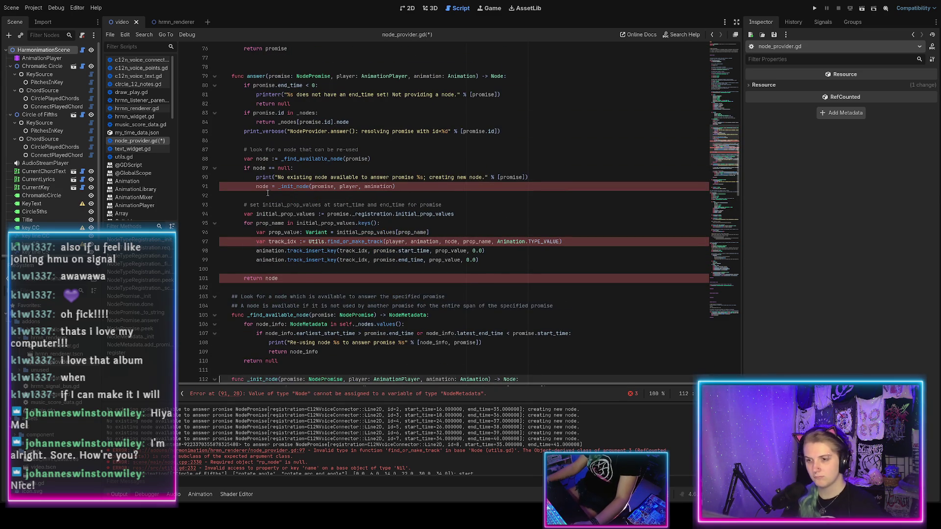
Rename answer()'s node variable to node_info in its declaration, null check and _init_node call
click(269, 159)
text(_info)
click(265, 168)
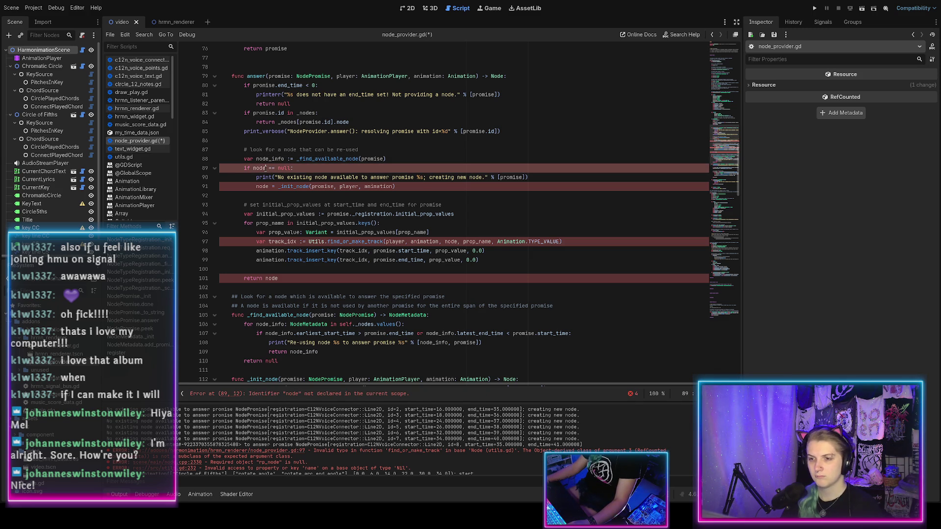
text(_info)
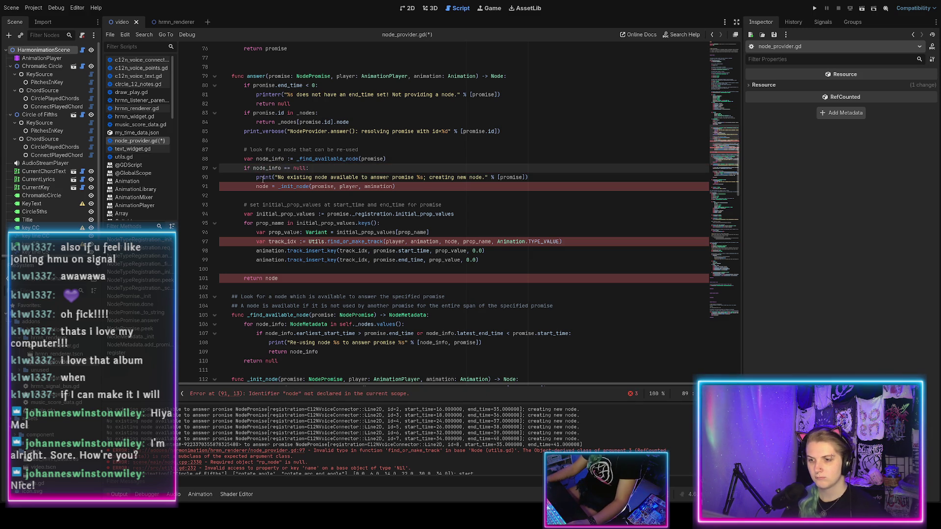
click(270, 187)
text(_info)
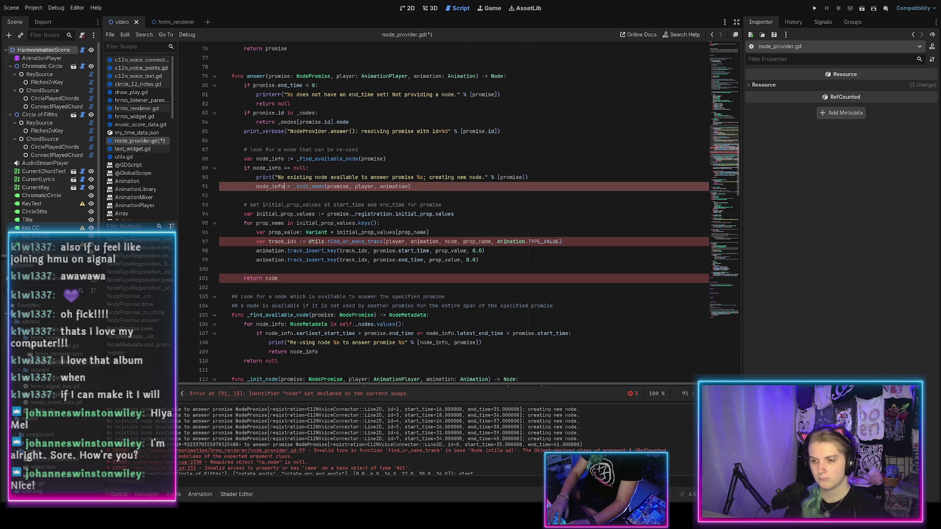
In _init_node, create 'var node_info := NodeMetadata.new(node, promise)', store it in _nodes, and save
ctrl+click(296, 186)
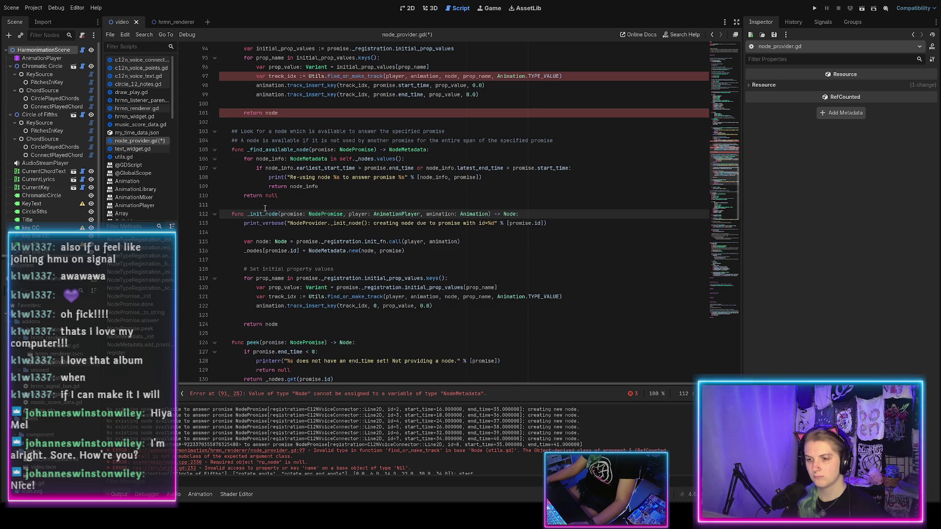
scroll(278, 210, down, 3)
double_click(290, 239)
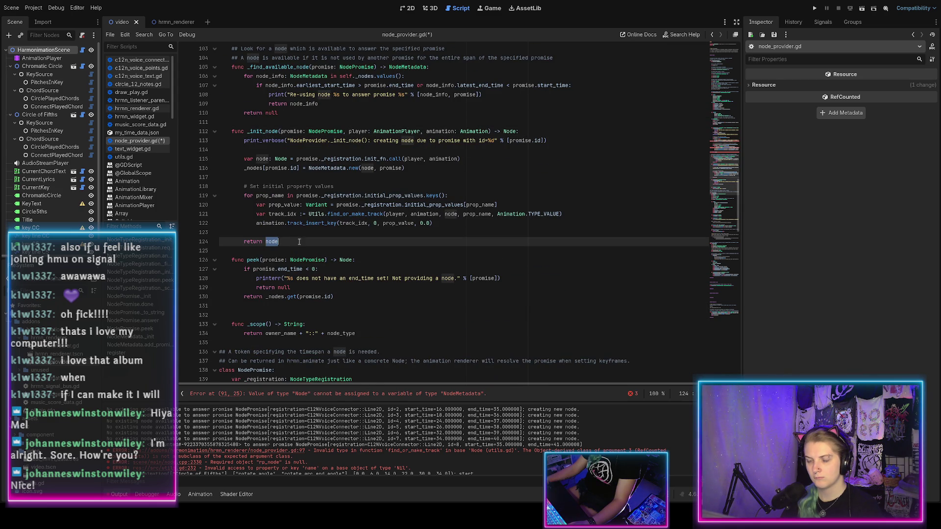
click(309, 168)
key(shift+End)
text(node_i)
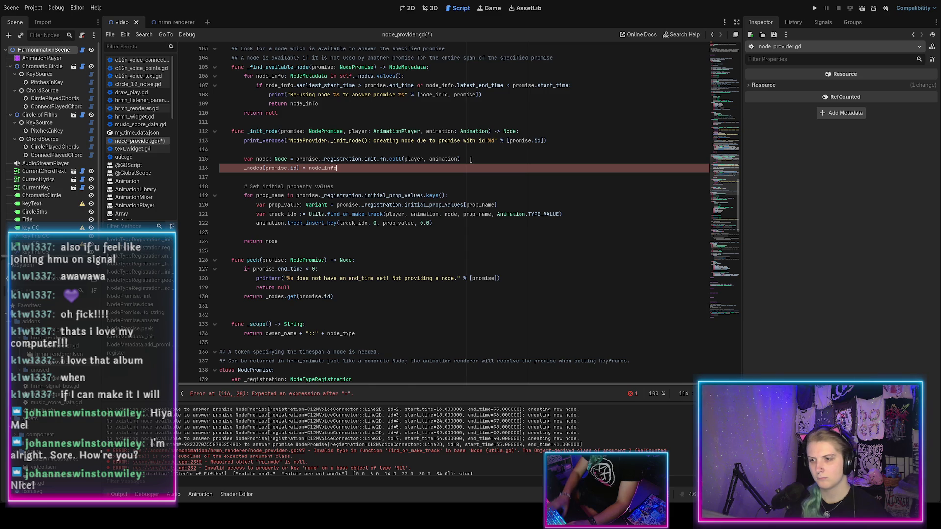
text(nfo)
key(ctrl+shift+Return)
text(var nod)
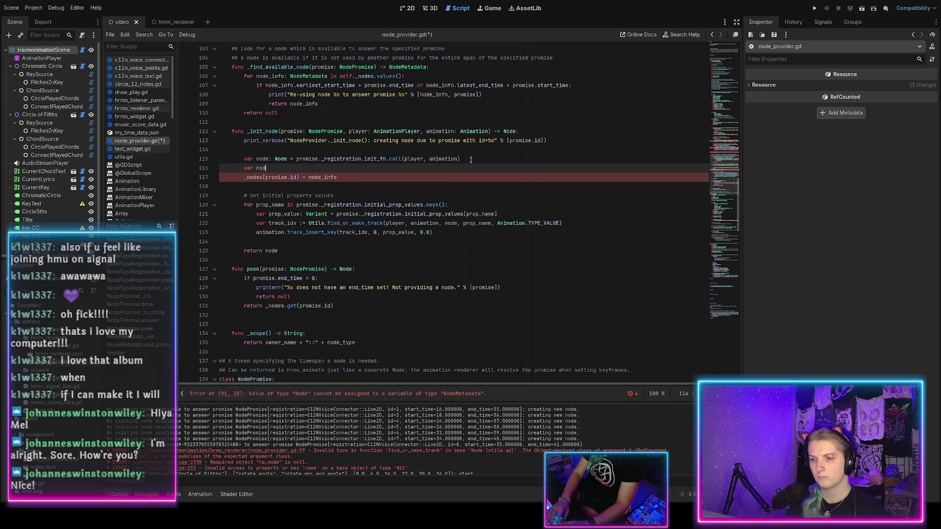
text(e_info := NodeMetadata.new(node, promise))
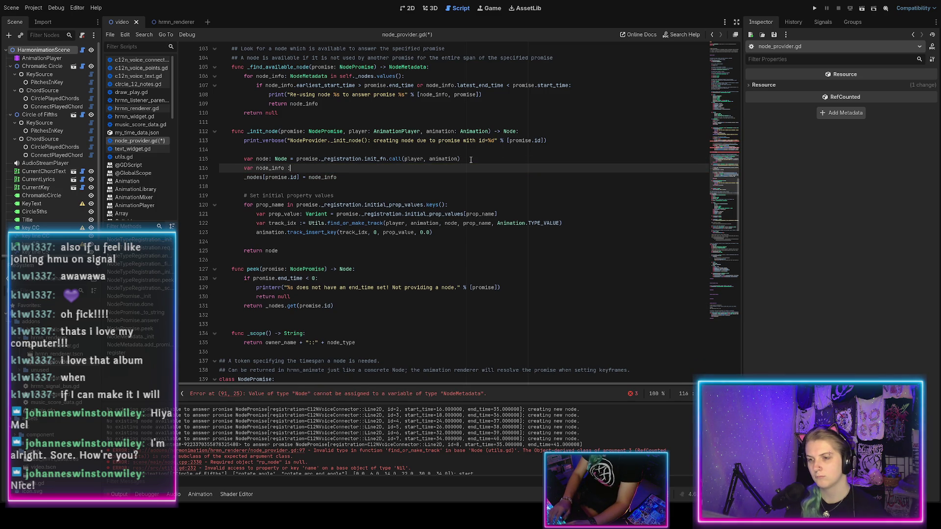
key(ctrl+s)
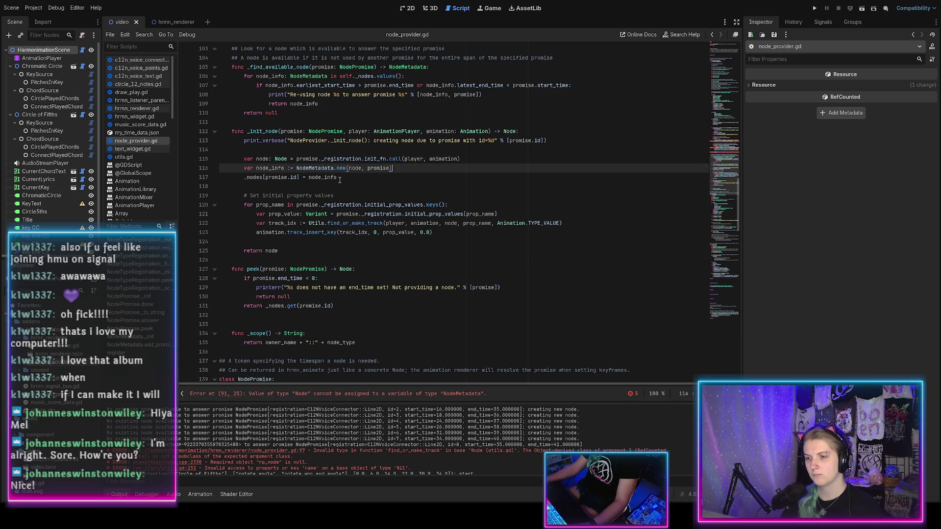
Make _init_node return node_info with return type NodeMetadata, and save
click(341, 180)
click(289, 248)
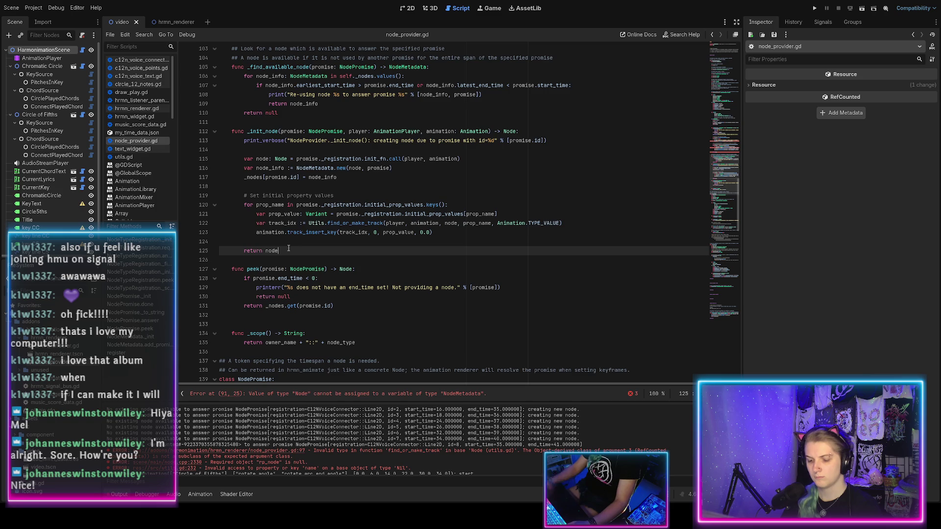
text(_info)
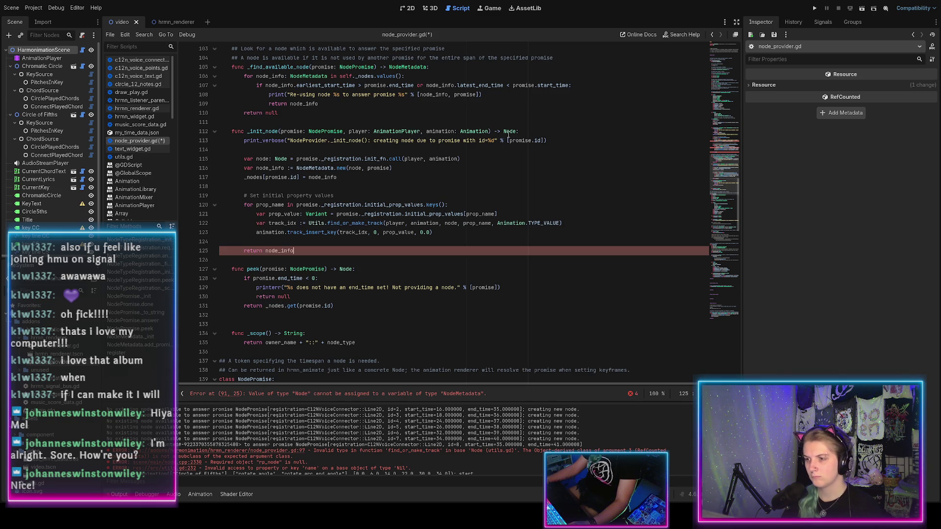
click(513, 131)
text(Metadata)
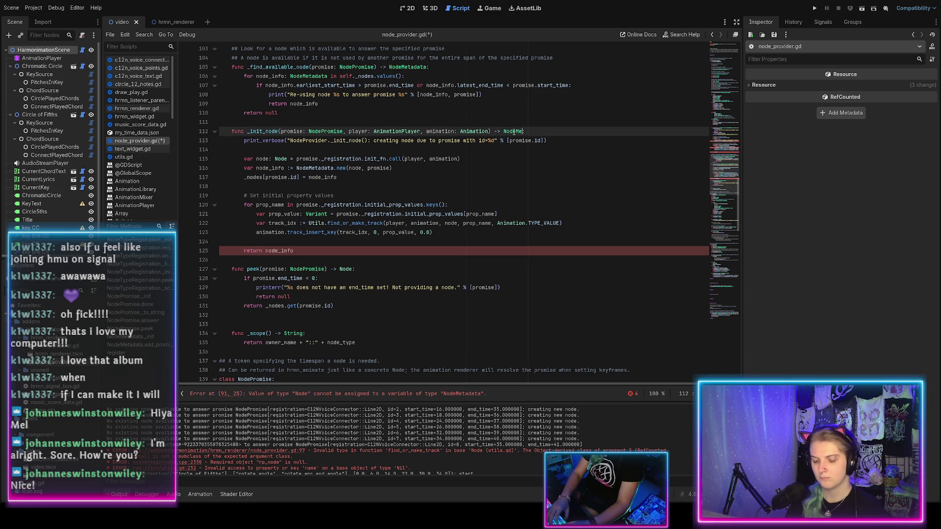
click(297, 251)
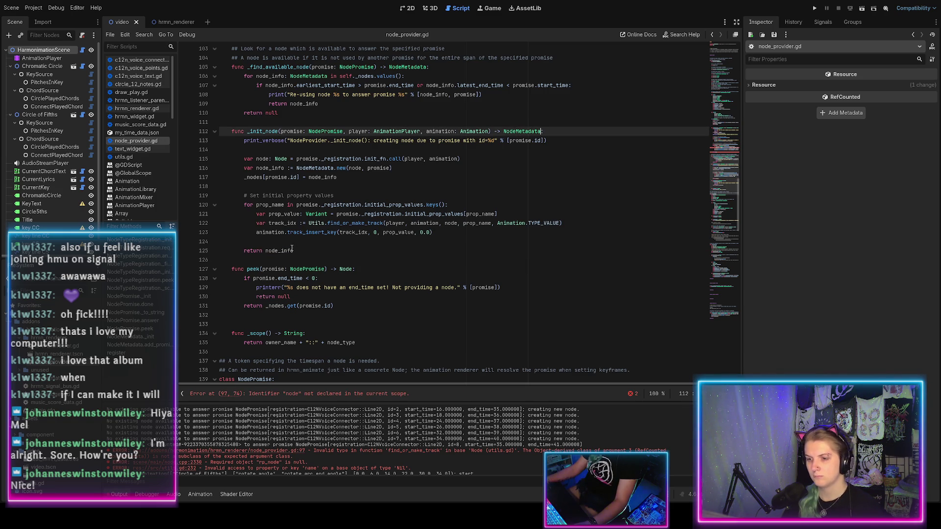
key(ctrl+s)
scroll(299, 260, up, 3)
scroll(298, 260, up, 7)
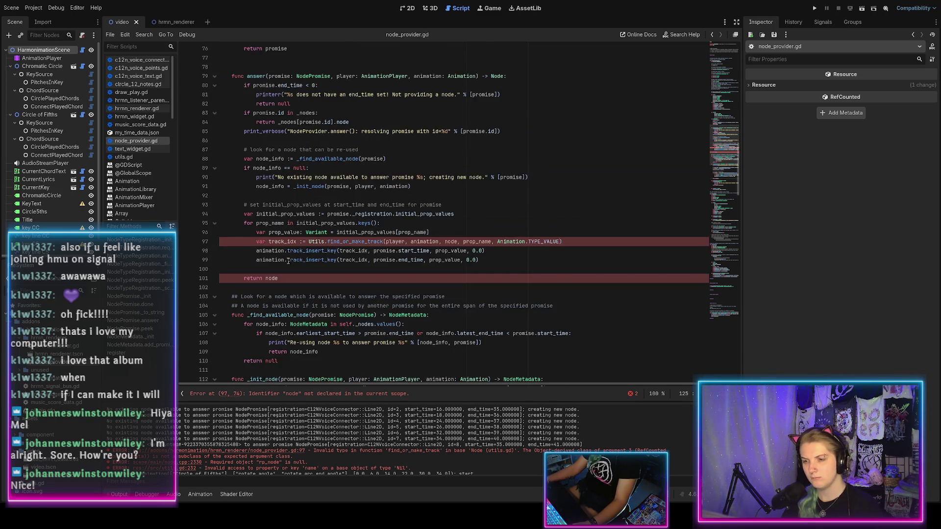
Add 'node = node_info' on a new line after answer()'s _init_node call and save
click(261, 268)
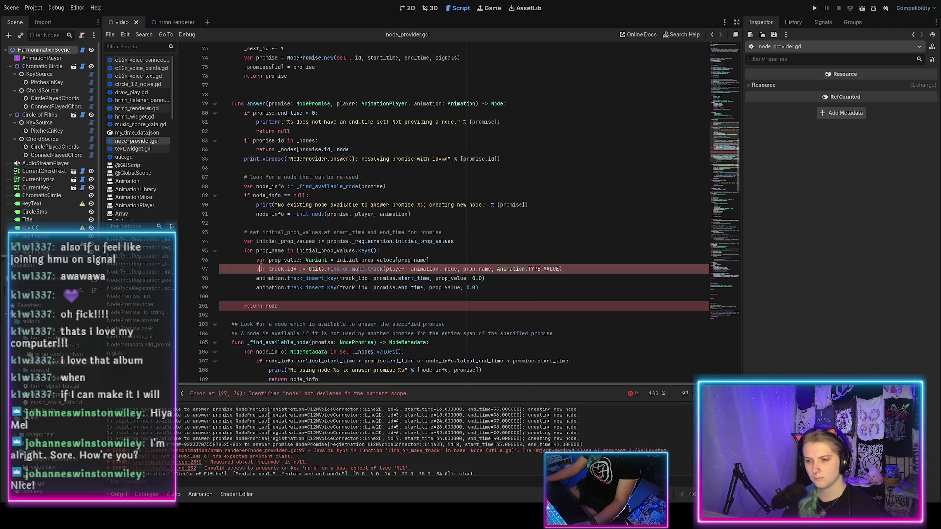
click(280, 216)
key(End)
key(Return)
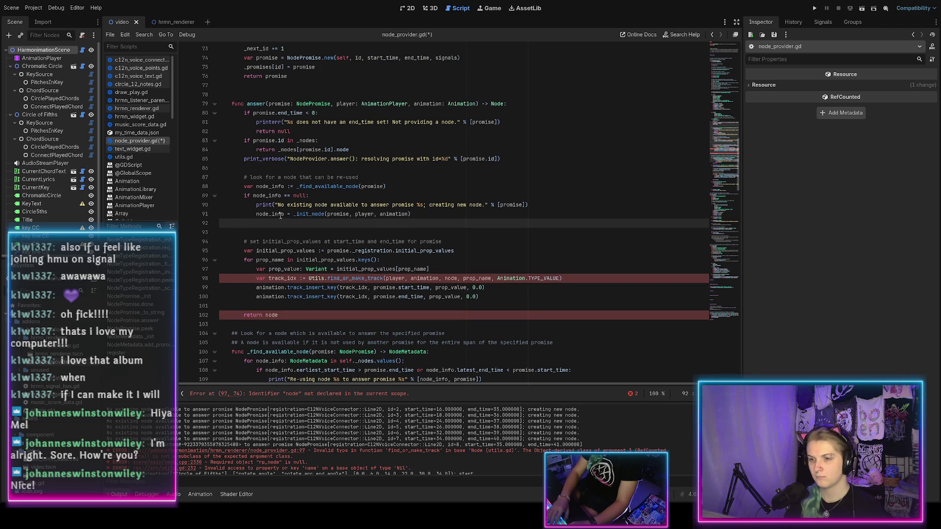
text(var node = nod)
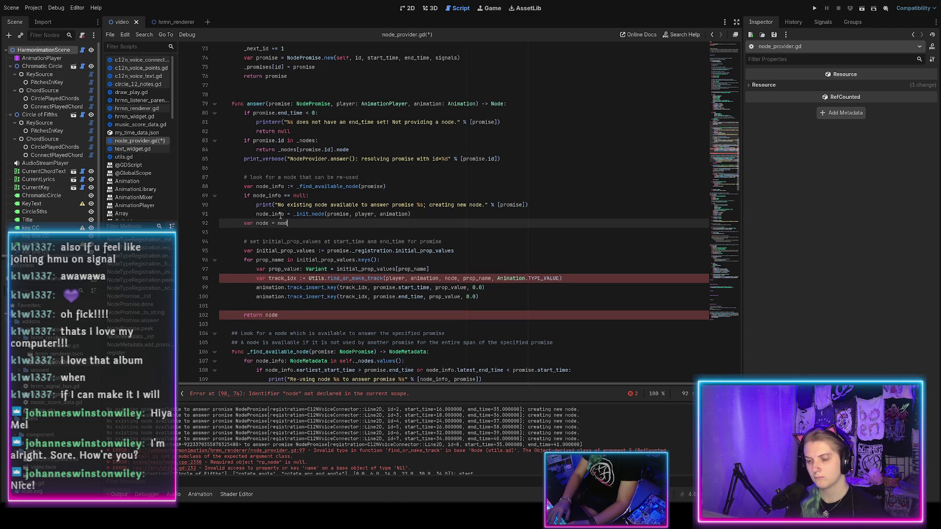
text(e_info)
key(ctrl+s)
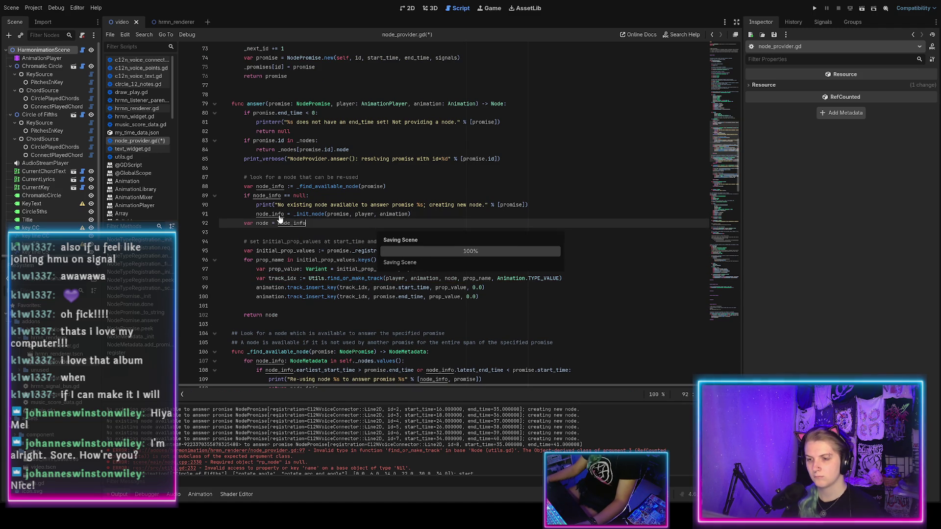
Add an else branch calling node_info.add_promise(promise) and save the script
click(415, 218)
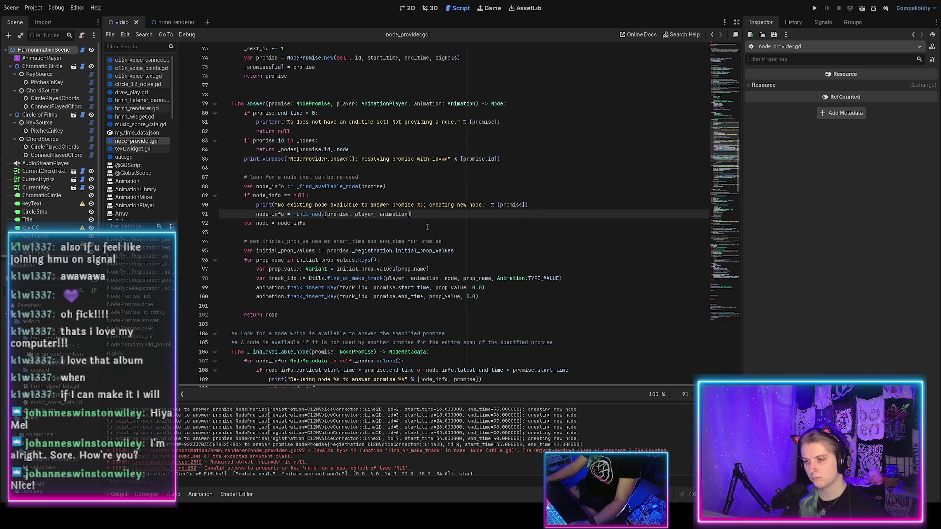
key(Return)
key(BackSpace)
text(else:)
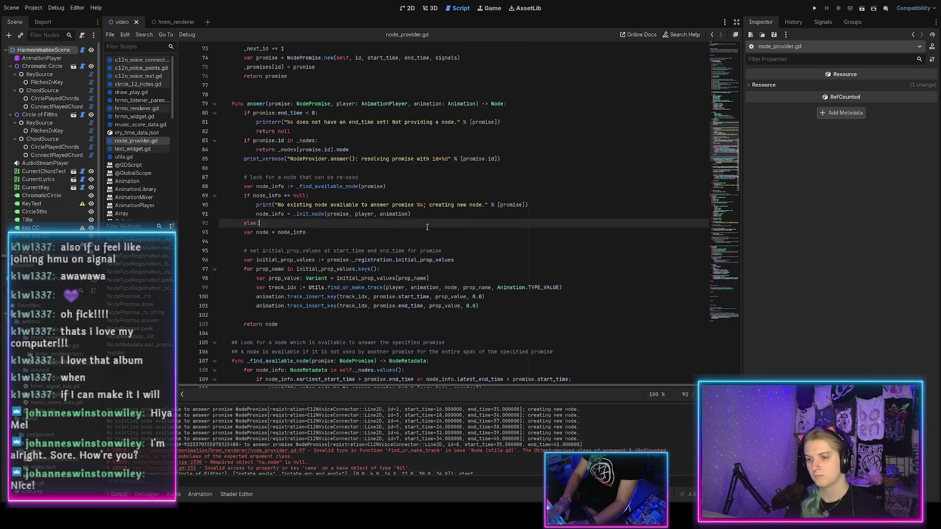
key(Return)
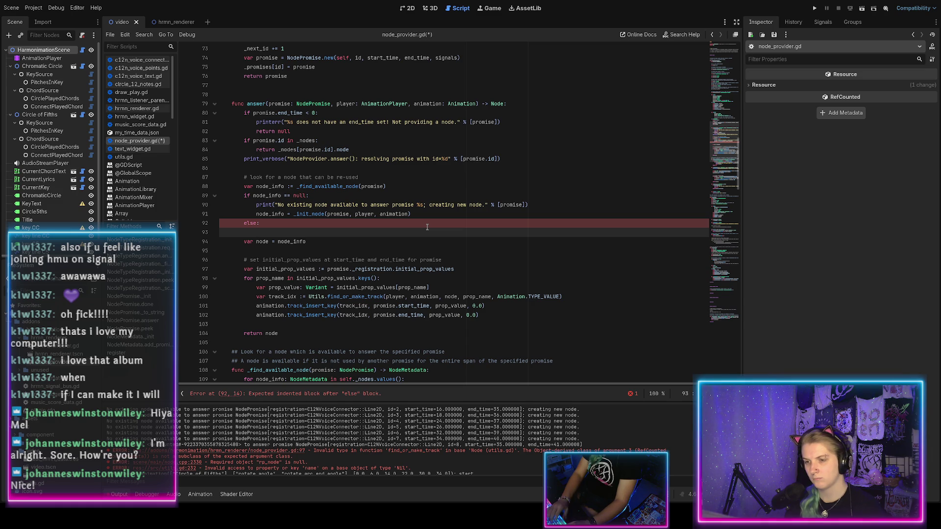
text(.)
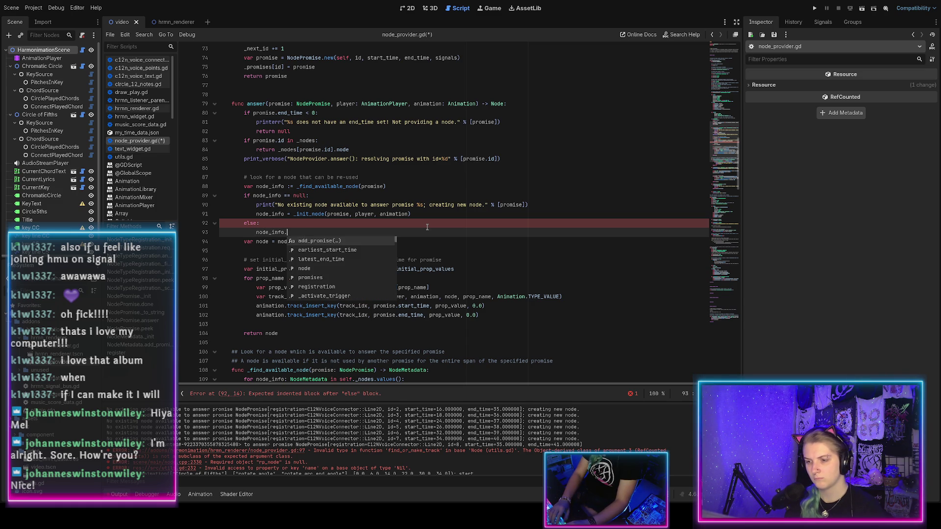
text(add_promise(promise)
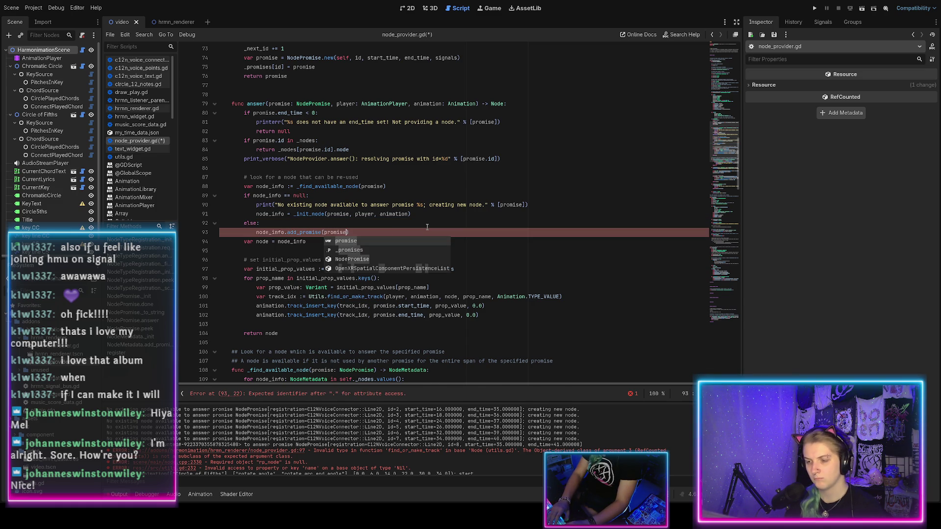
key(ctrl+s)
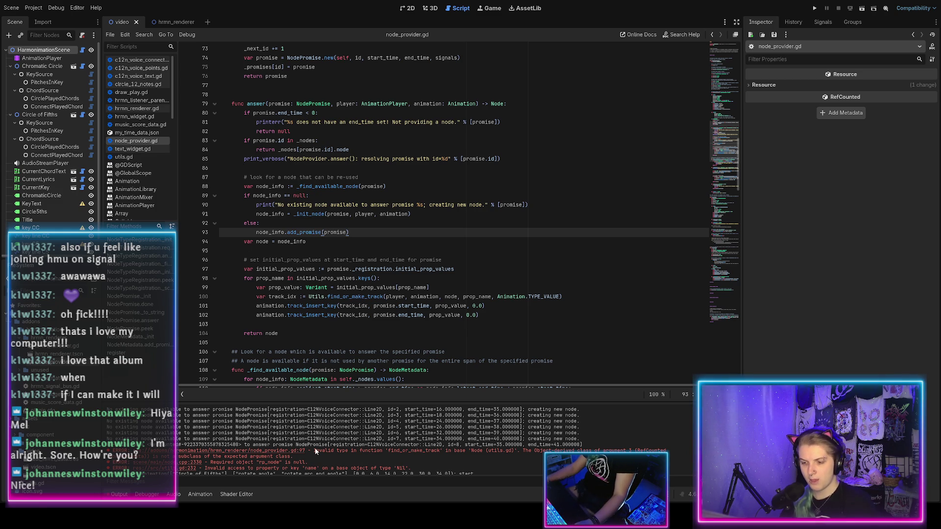
click(183, 471)
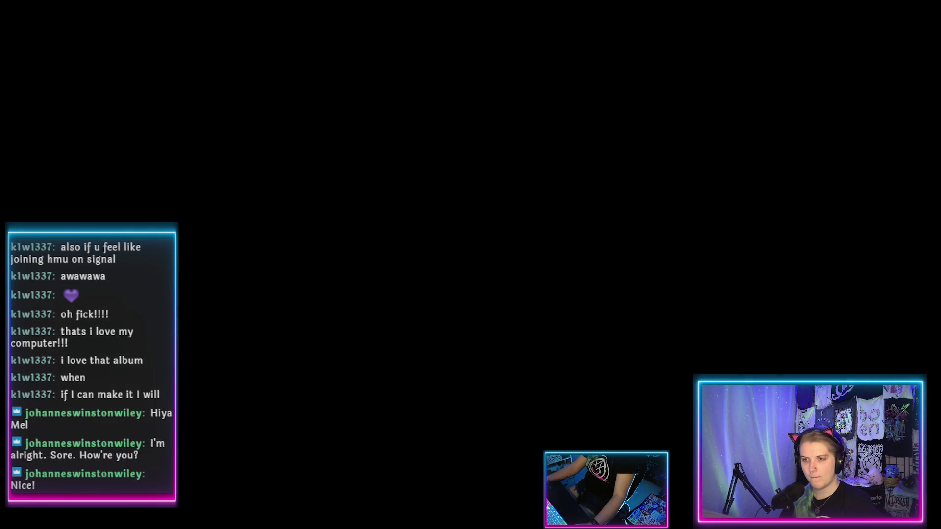
Reopen the harmonimation project from the Project Manager
double_click(117, 54)
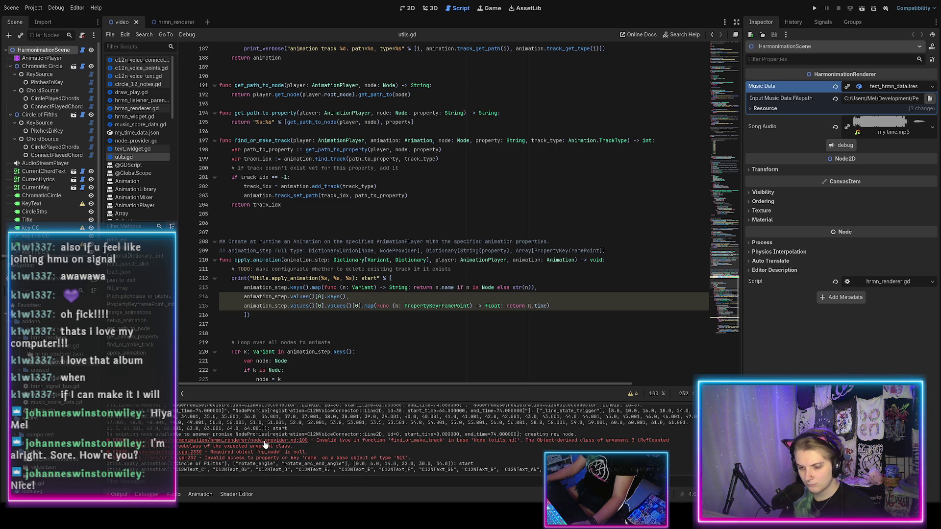
From the line-100 error, change line 94 to 'var node := node_info.node' and save
click(263, 442)
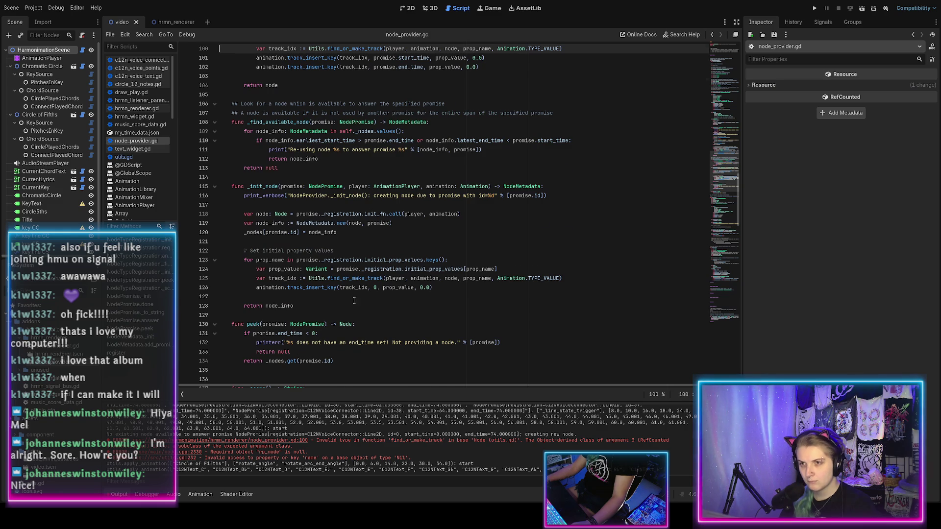
scroll(409, 185, up, 4)
double_click(451, 159)
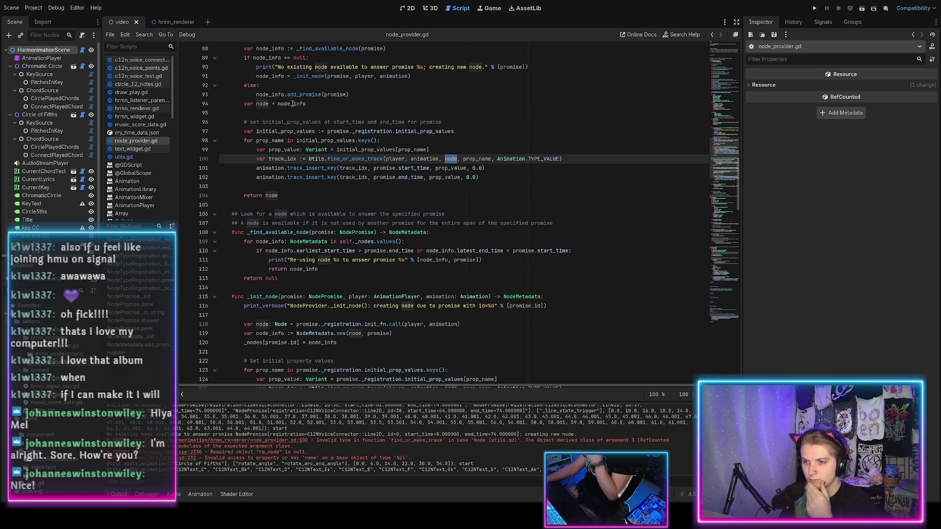
click(317, 104)
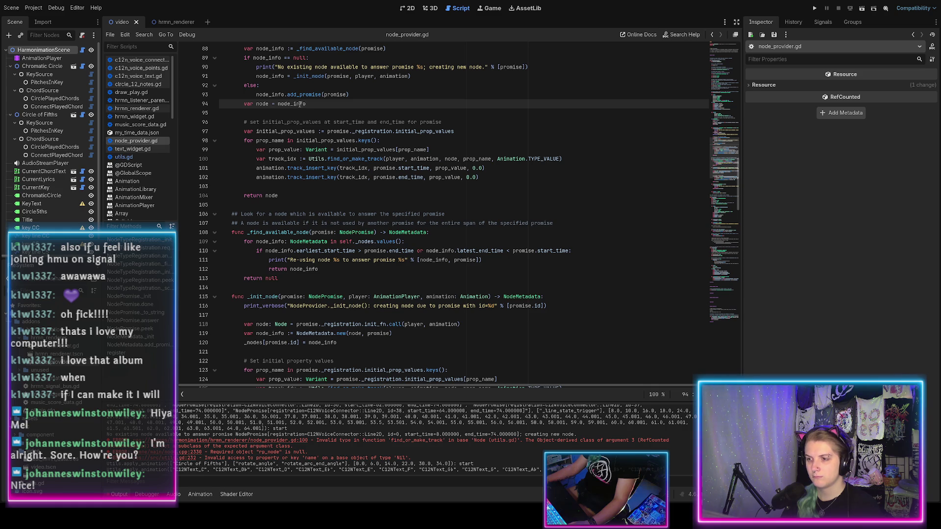
text(.node)
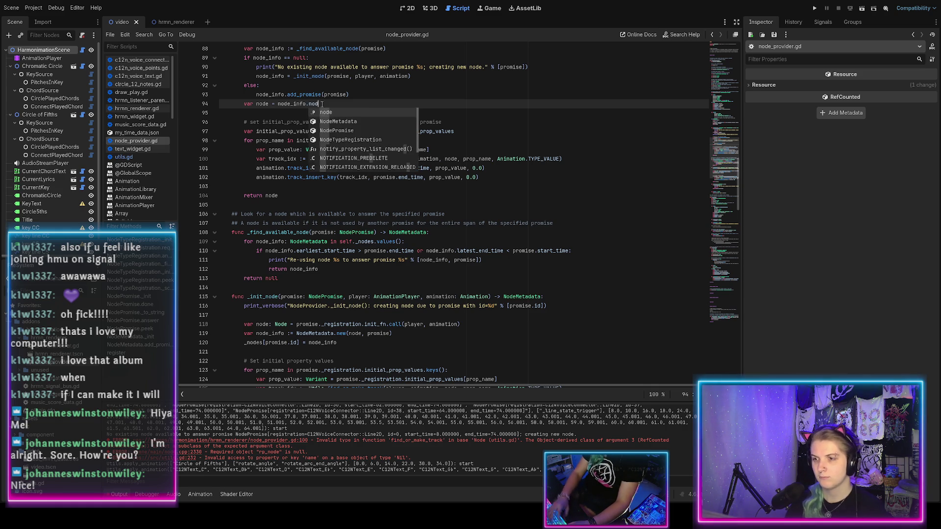
key(Escape)
text(:)
key(ctrl+s)
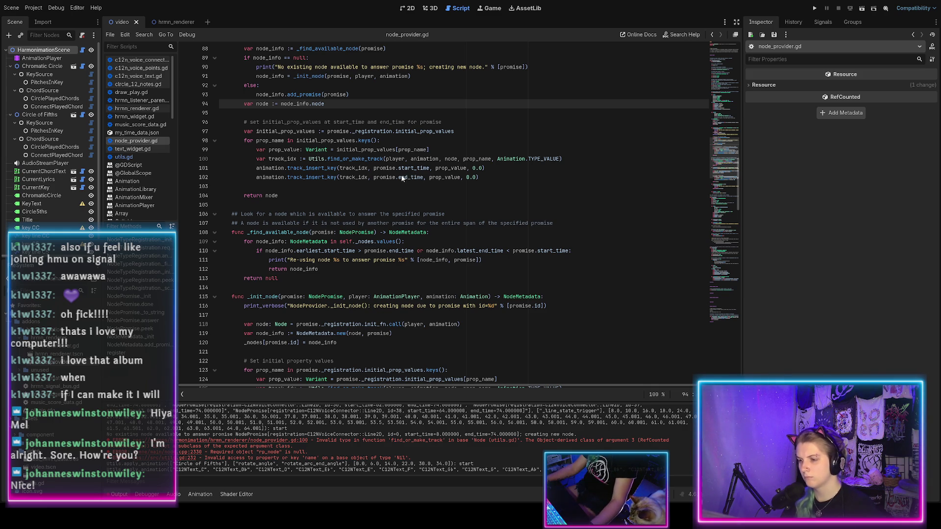
Retype the colon in line 94's ':=', then reopen harmonimation and show its 2D demo
scroll(289, 167, up, 2)
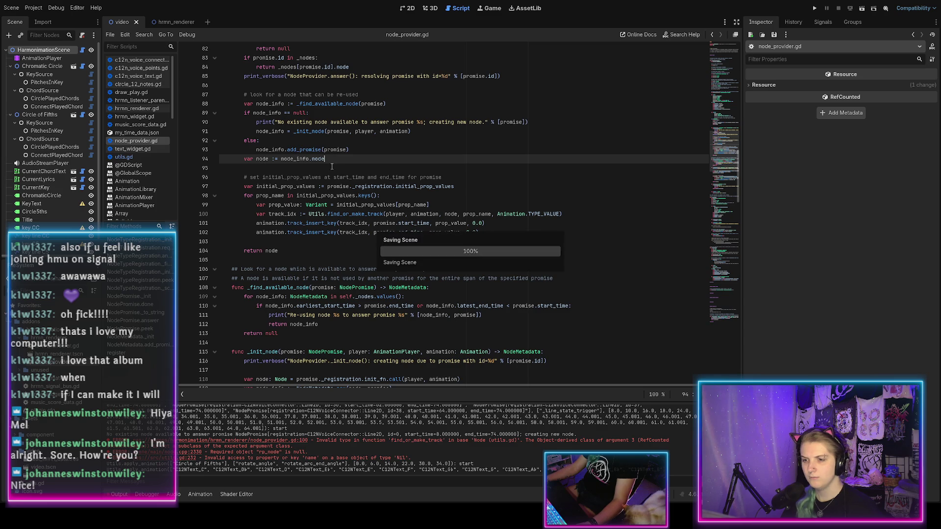
click(276, 159)
key(BackSpace)
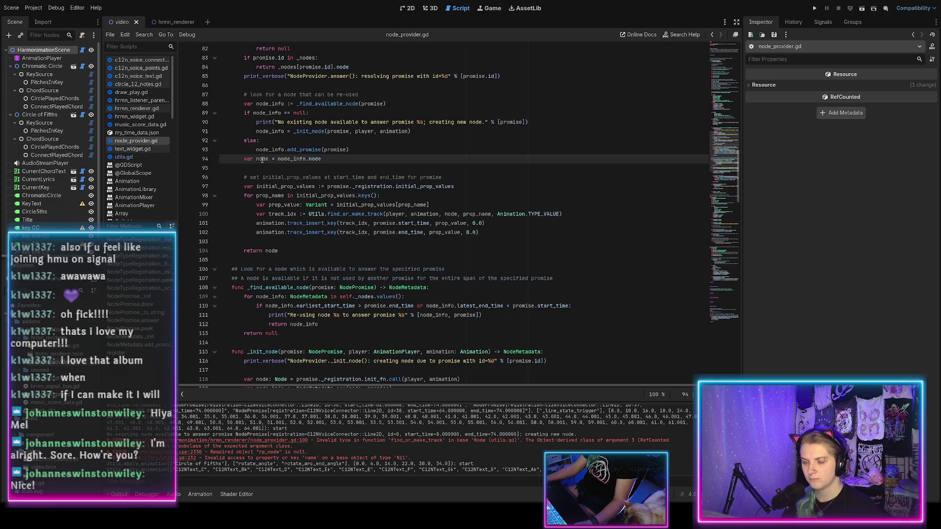
text(:)
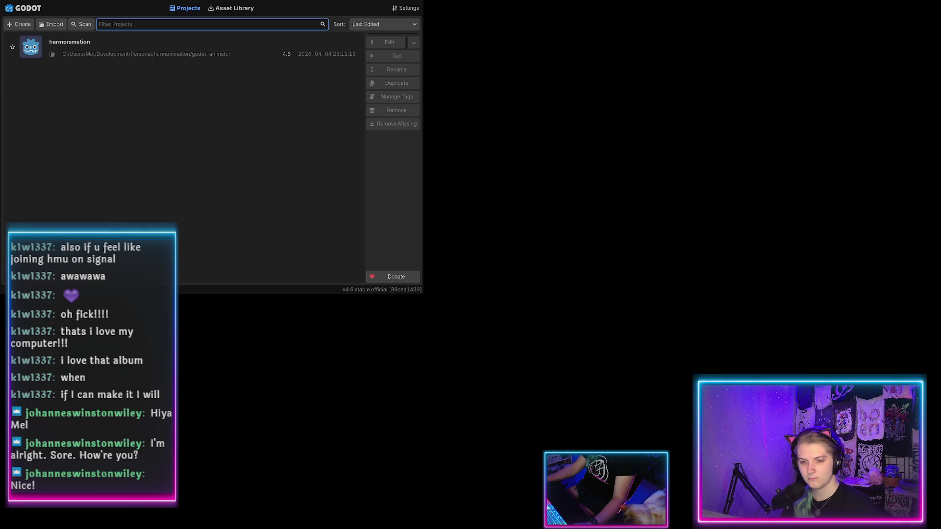
double_click(80, 58)
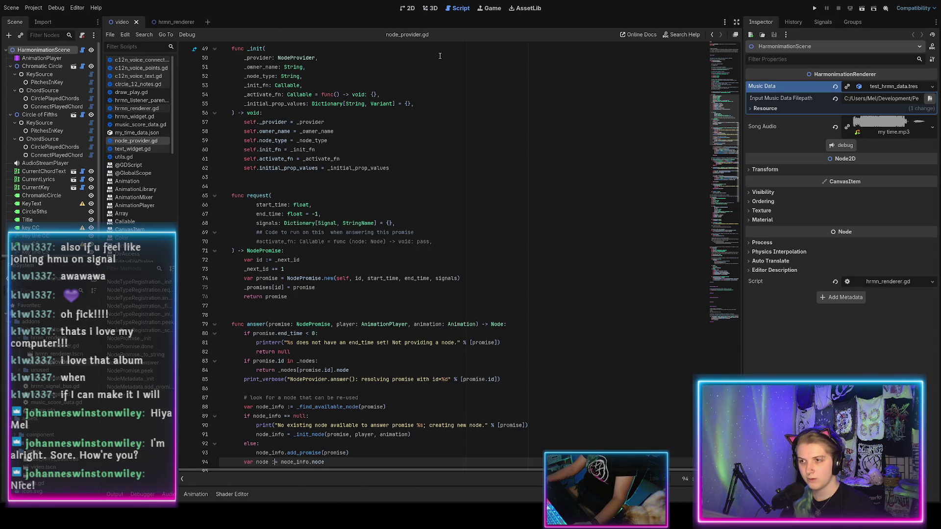
click(408, 8)
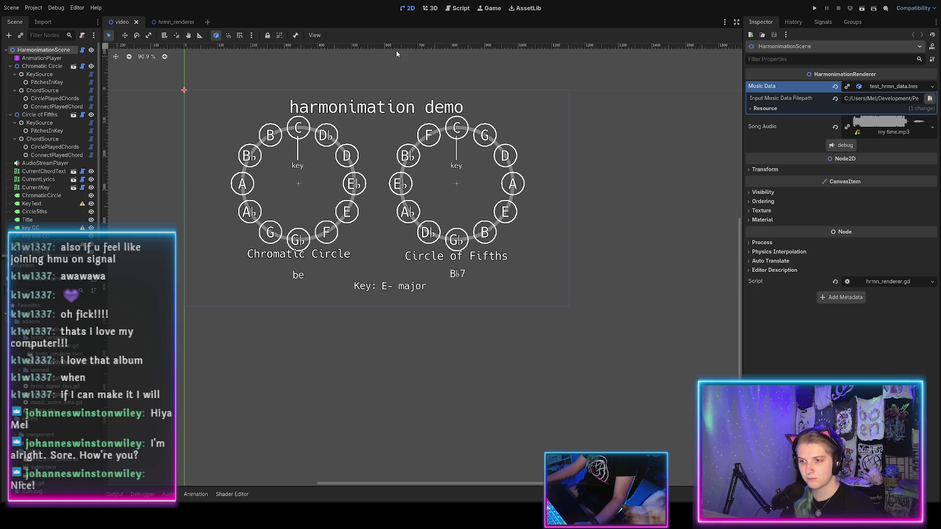
Scrub the demo animation to about 4.9, read the Output errors, and return to node_provider.gd
click(196, 494)
drag(177, 359, 659, 380)
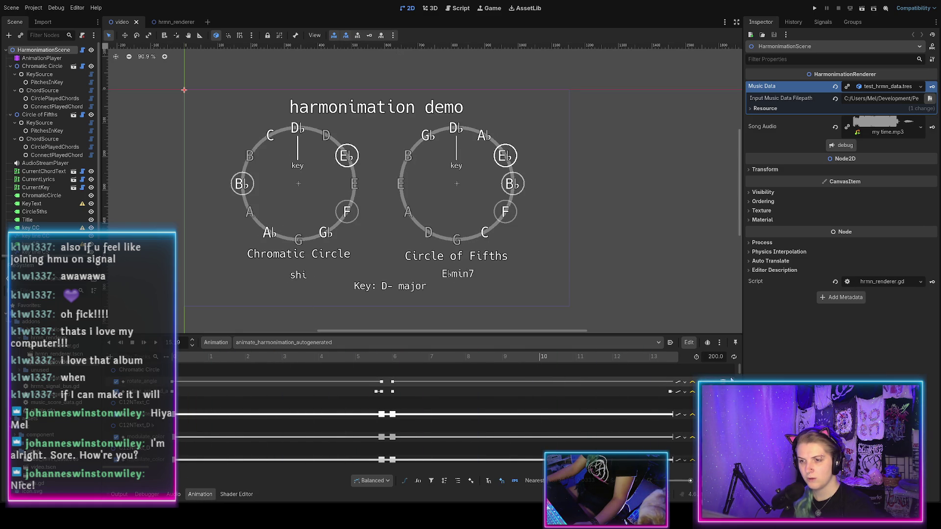
key(alt+o)
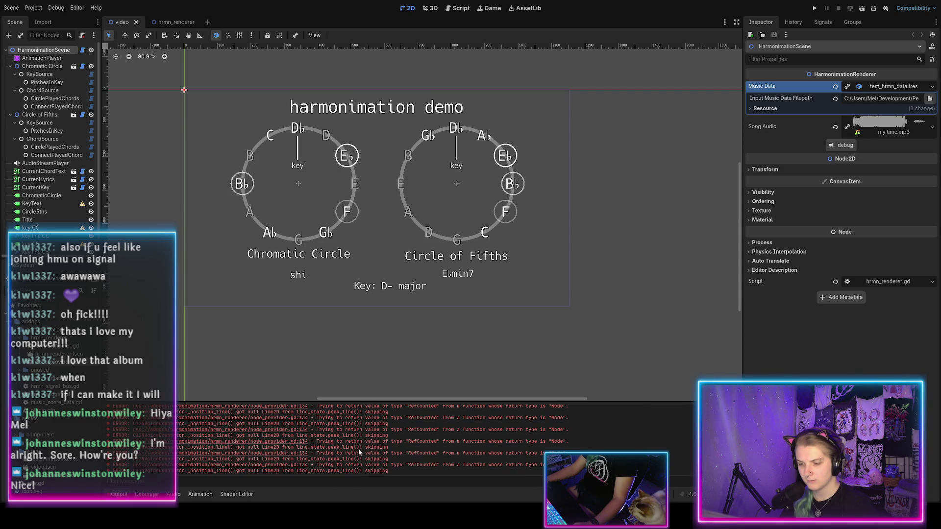
click(288, 457)
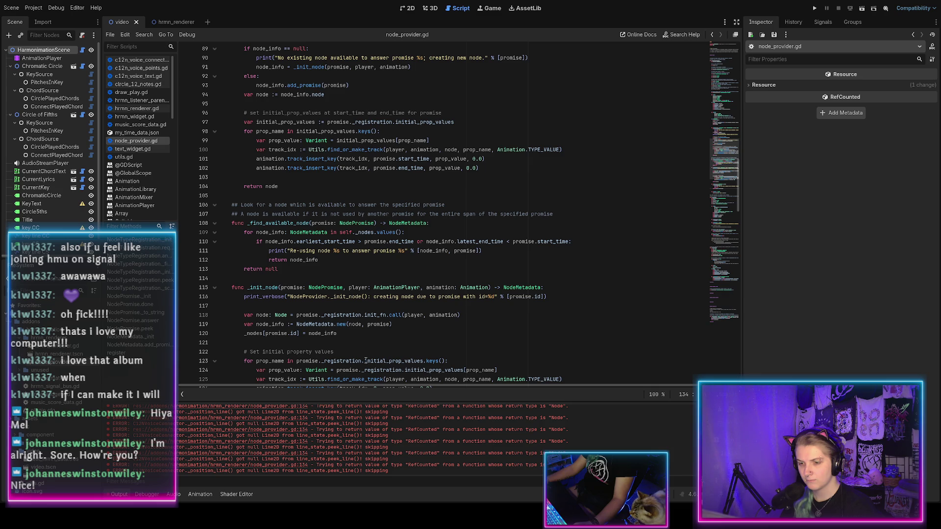
scroll(306, 325, down, 3)
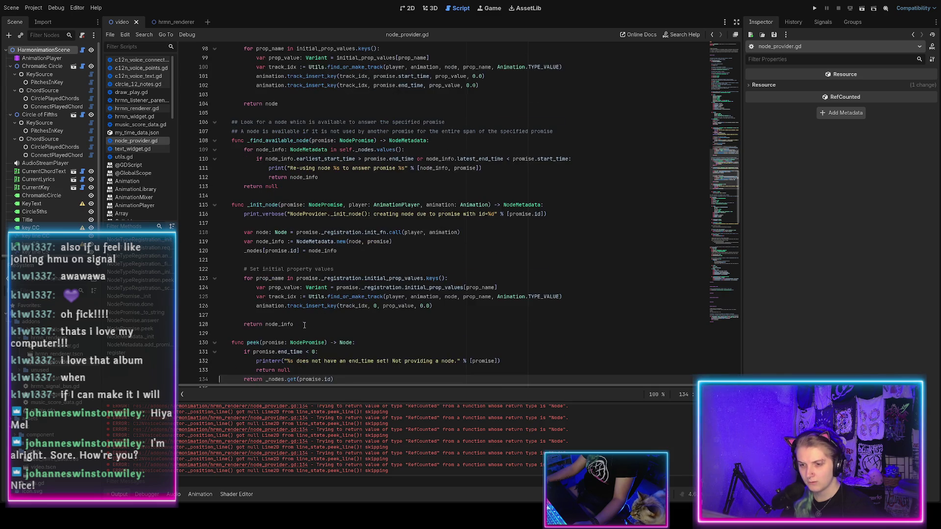
Append .node to peek()'s 'return _nodes.get(promise.id)' on line 134 and save
scroll(305, 325, down, 3)
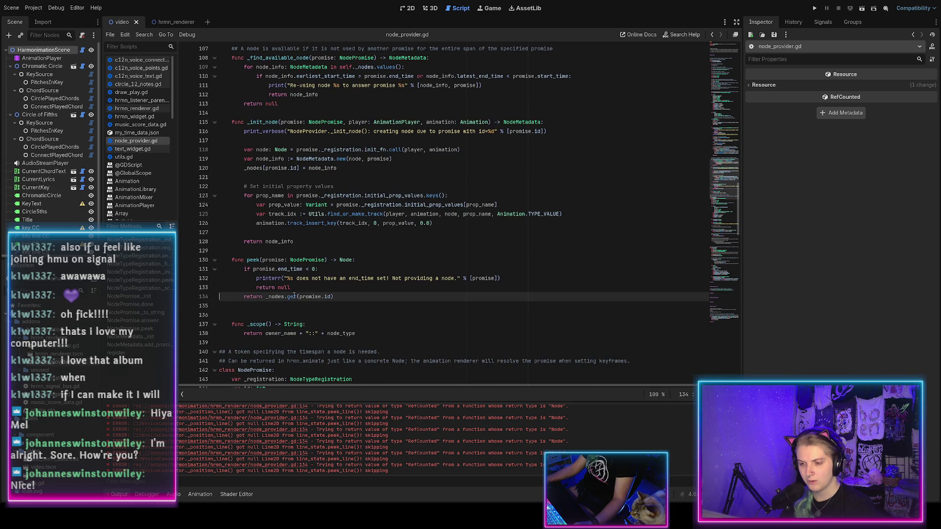
key(End)
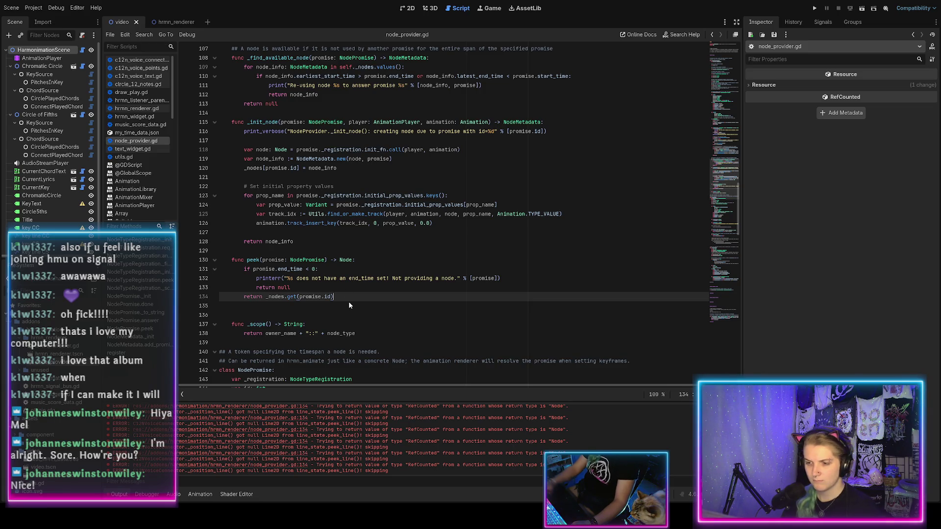
text(.)
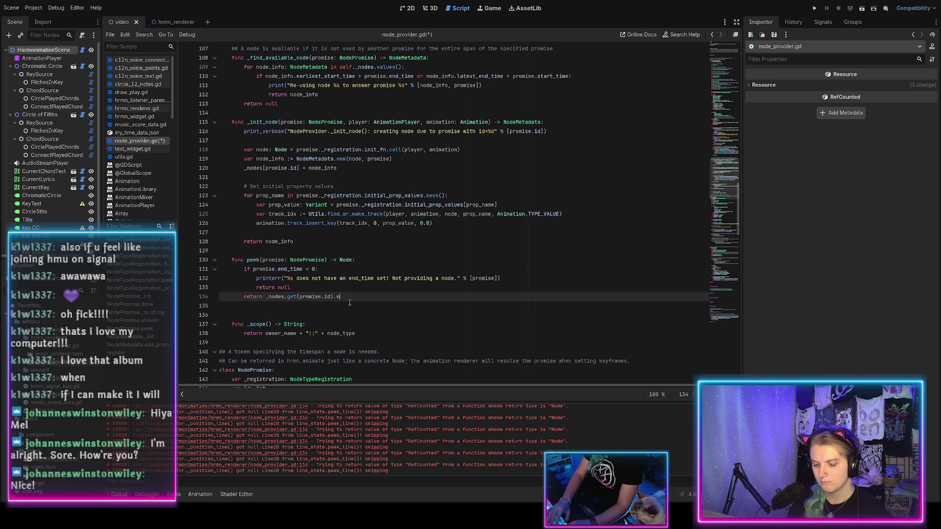
text(node)
key(ctrl+s)
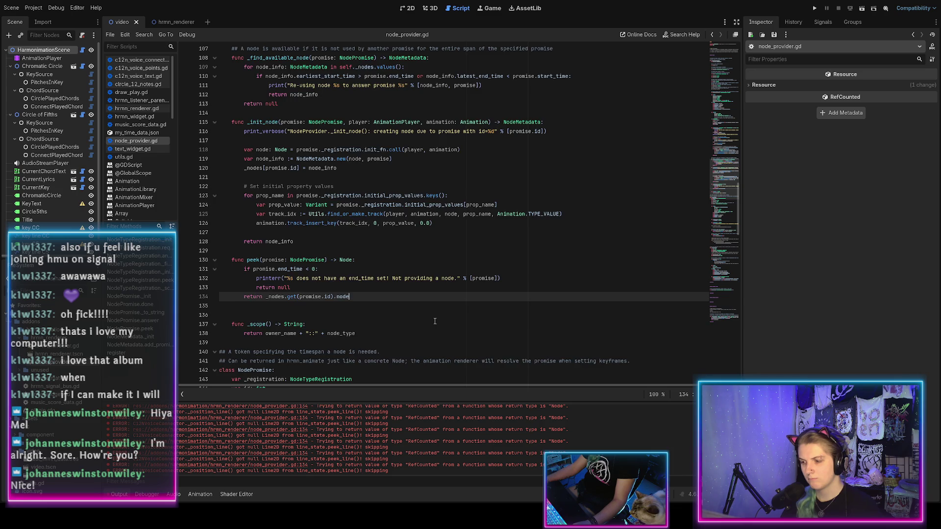
key(Up)
key(Up)
key(Up)
key(Down)
key(Down)
key(Down)
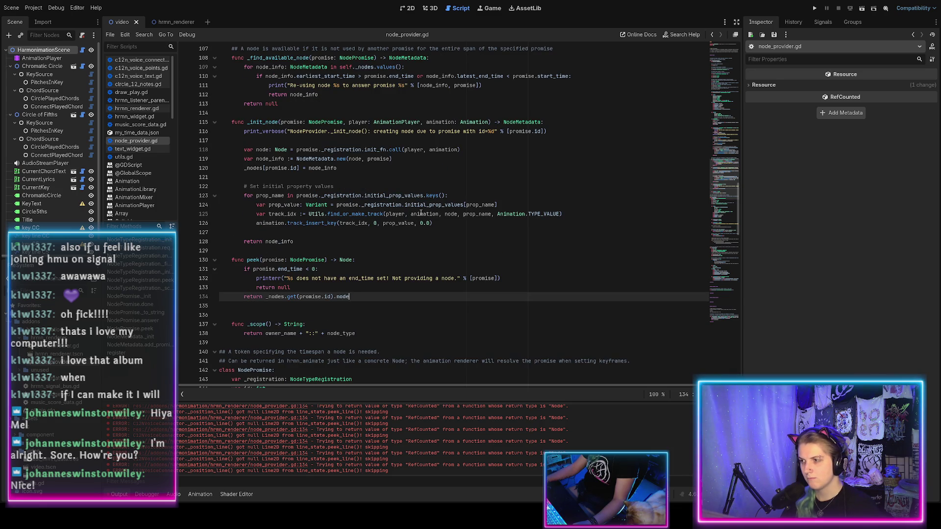
scroll(407, 227, down, 2)
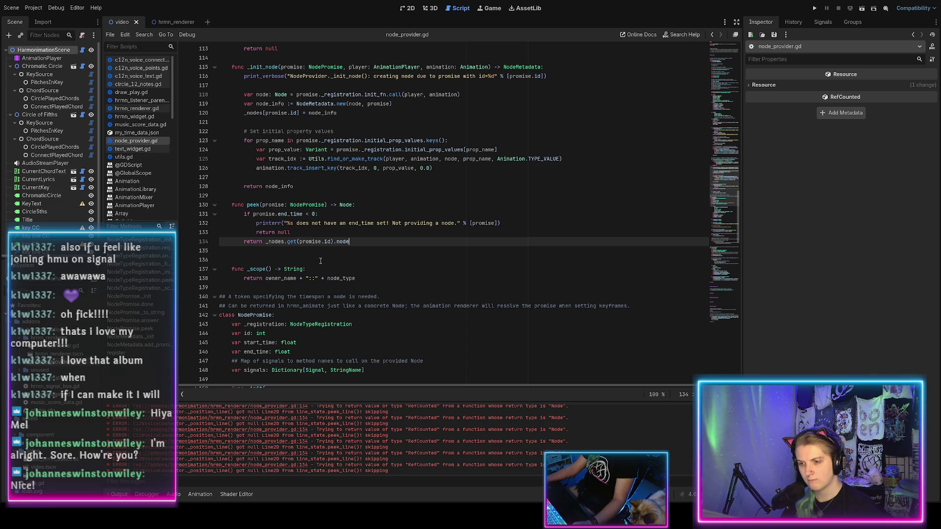
Search node_provider.gd for _nodes and step through all six matches
double_click(274, 243)
key(ctrl+f)
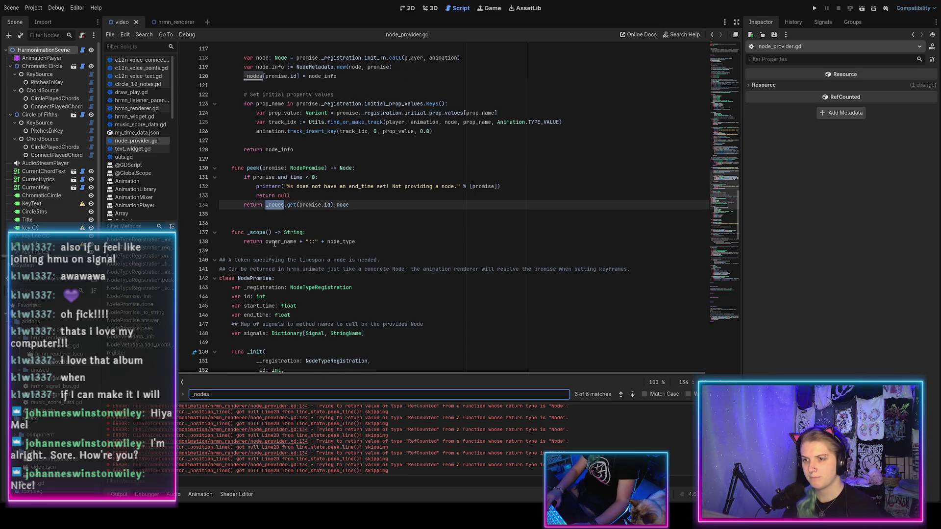
key(shift+Return)
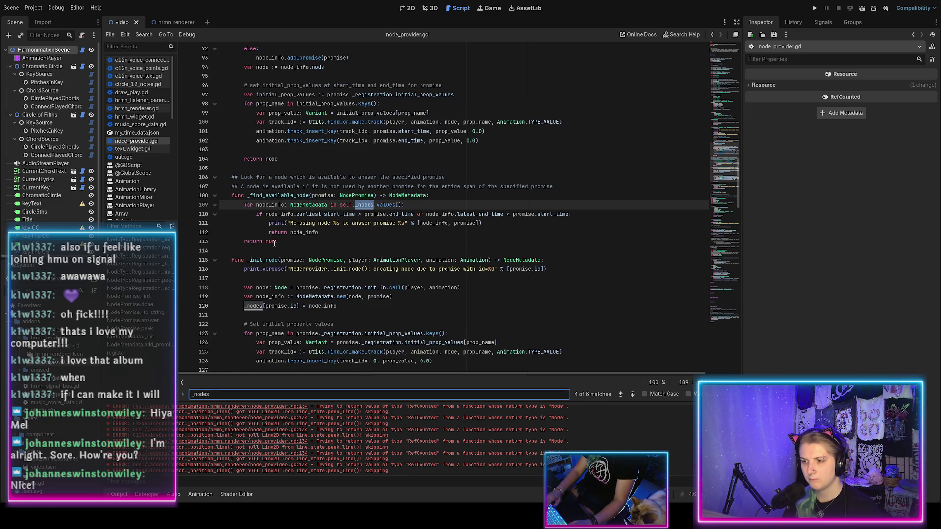
key(shift+Return)
key(shift+Return)
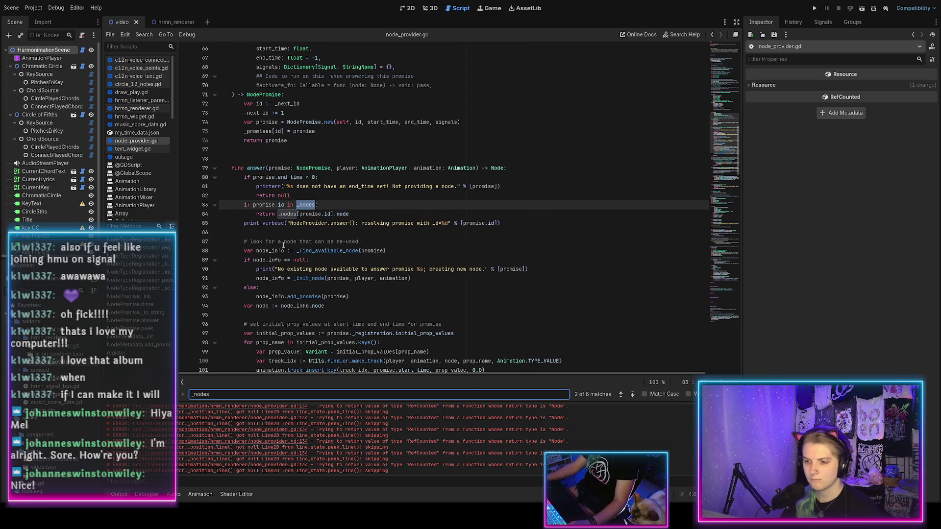
click(316, 205)
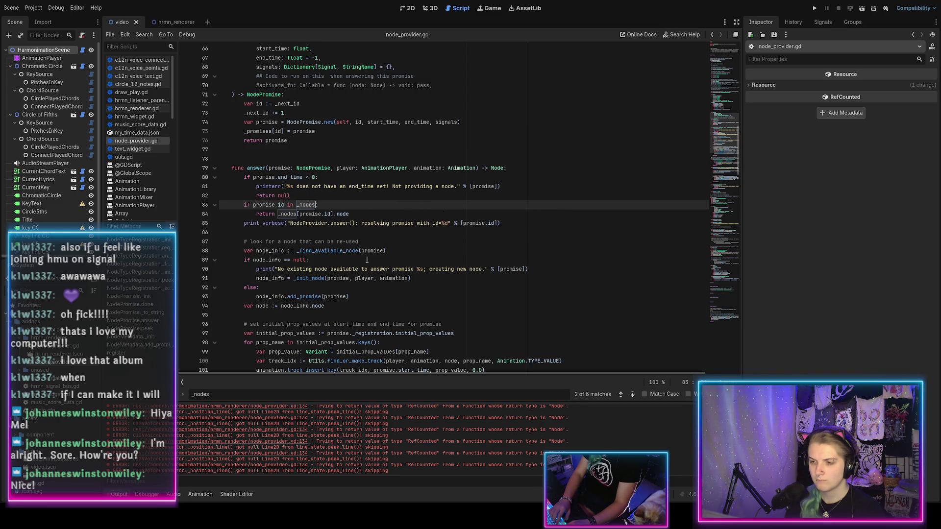
click(228, 394)
key(Return)
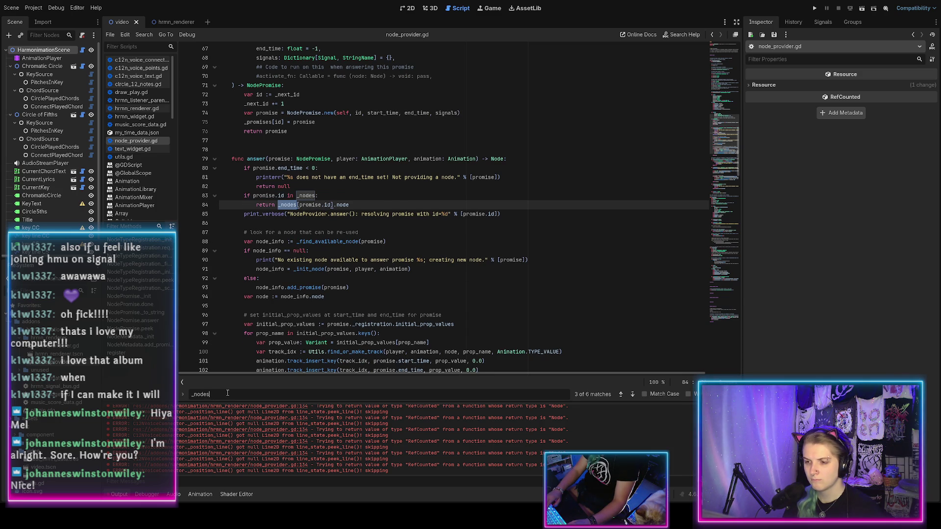
key(Return)
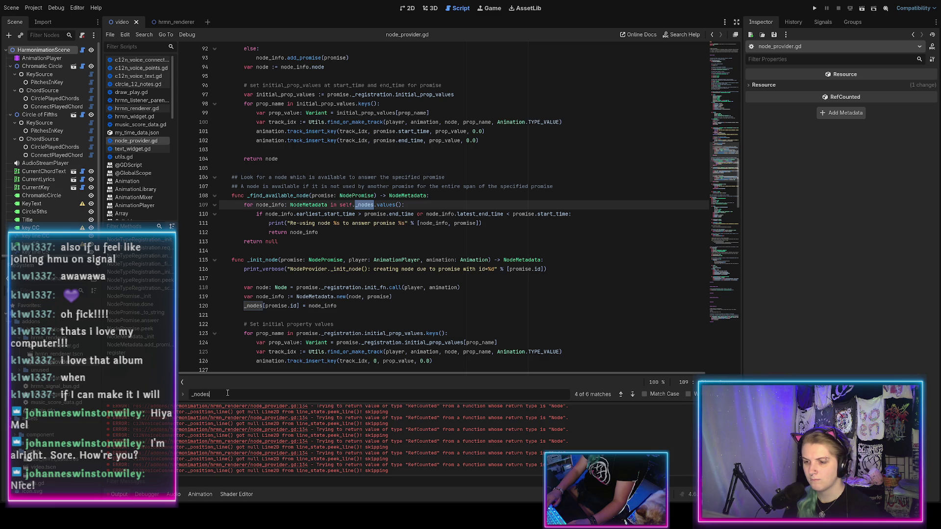
key(Return)
key(Return)
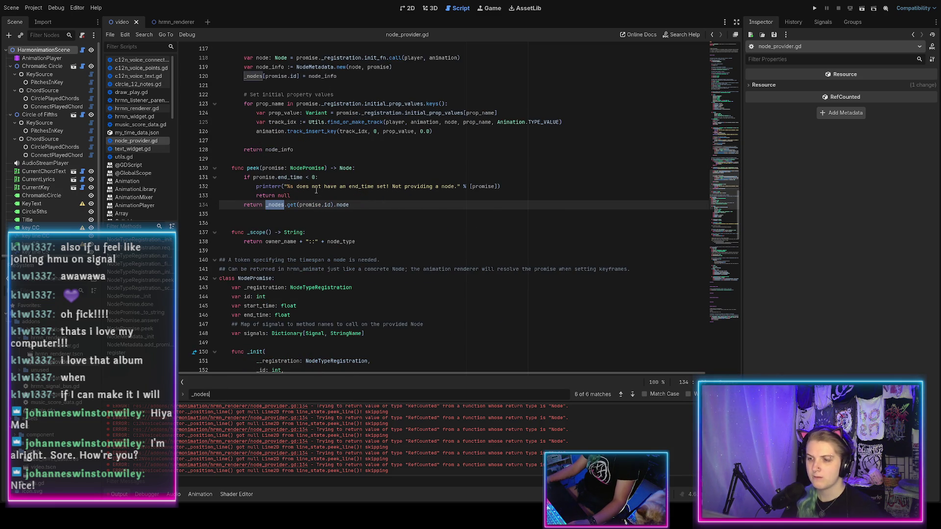
click(260, 159)
Add '## If this promise has been answered, returns the Node it refers to. Otherwise returns null.' above peek() and save
key(Return)
text(## Check )
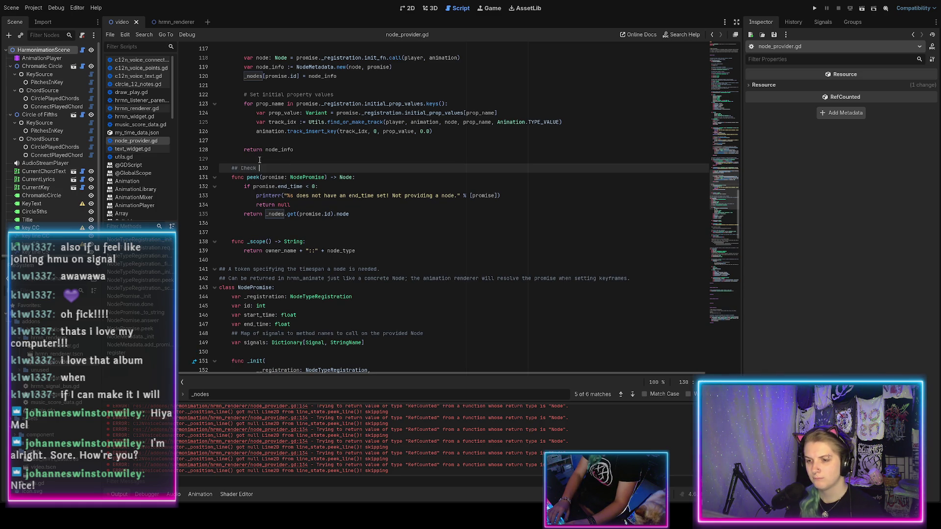
text(this promise's )
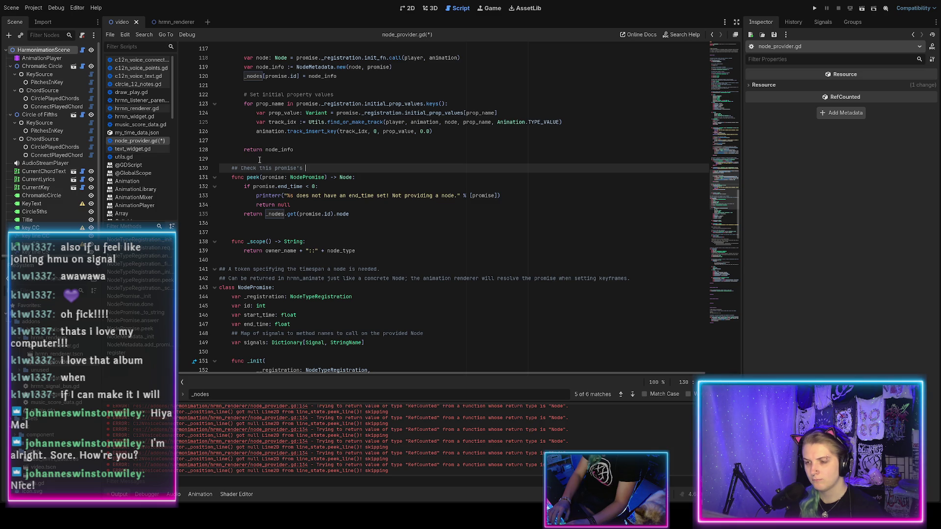
text(node)
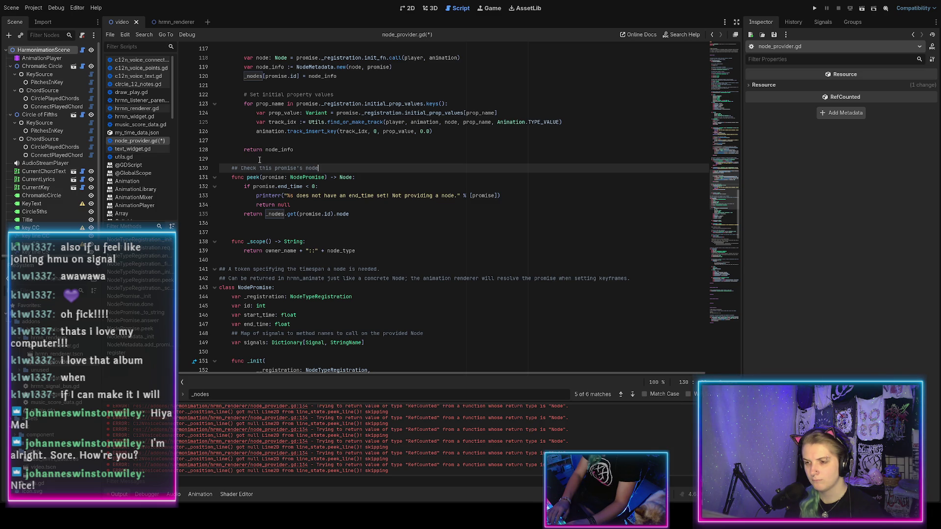
text(. If it ha)
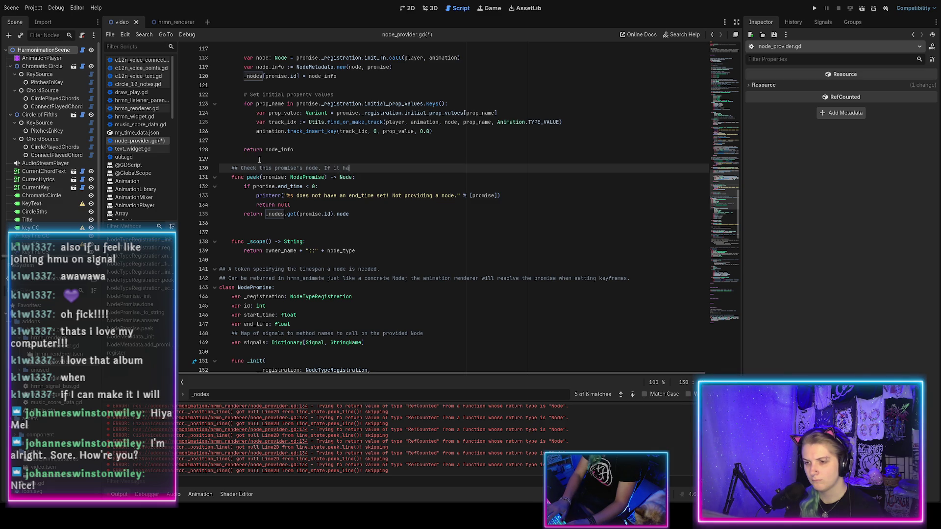
text( I)
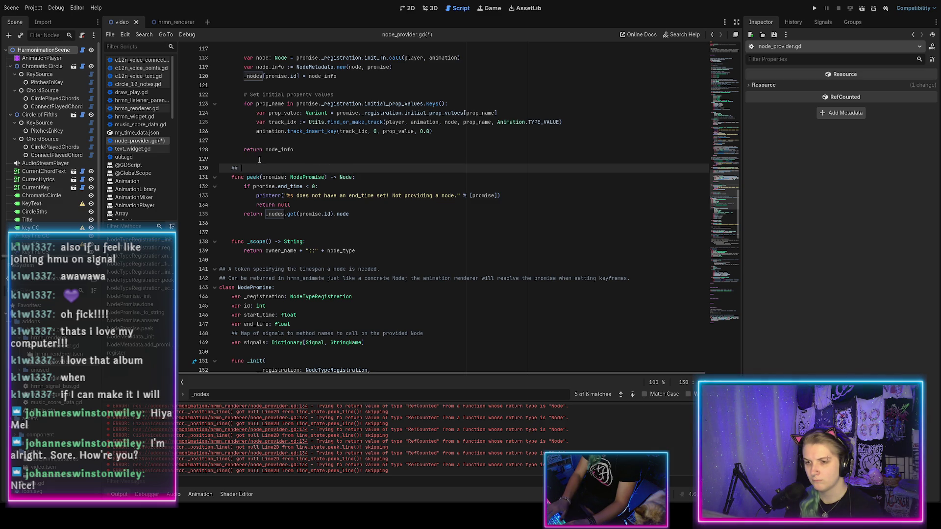
key(BackSpace)
key(BackSpace)
key(BackSpace)
text(promise has bee)
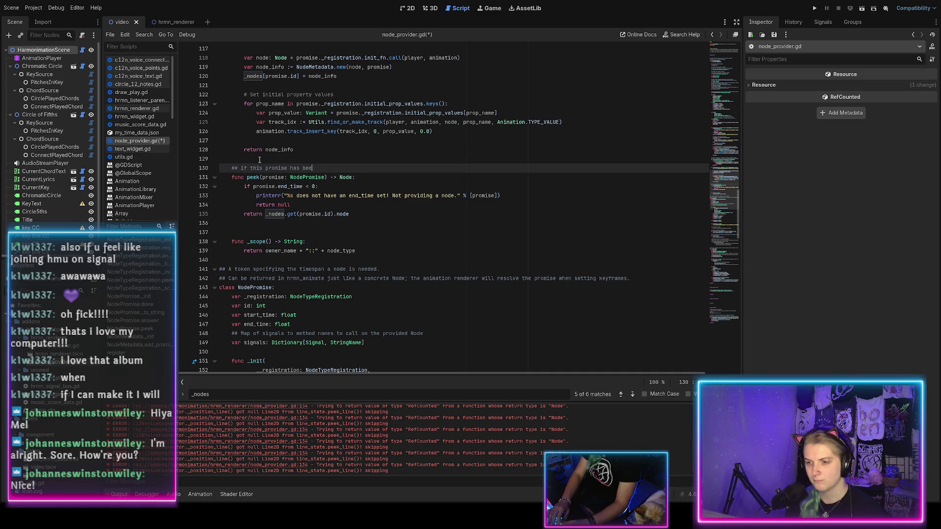
text(n answered, returnd)
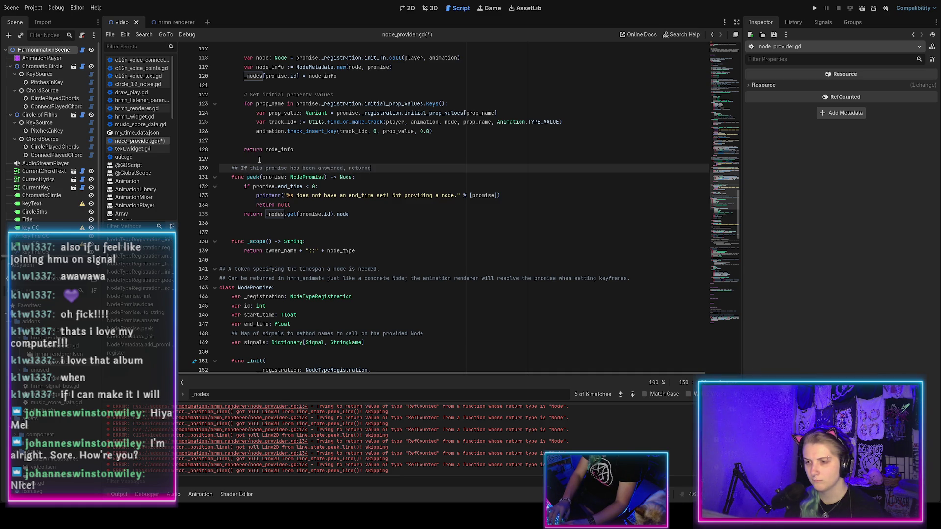
text( Node it )
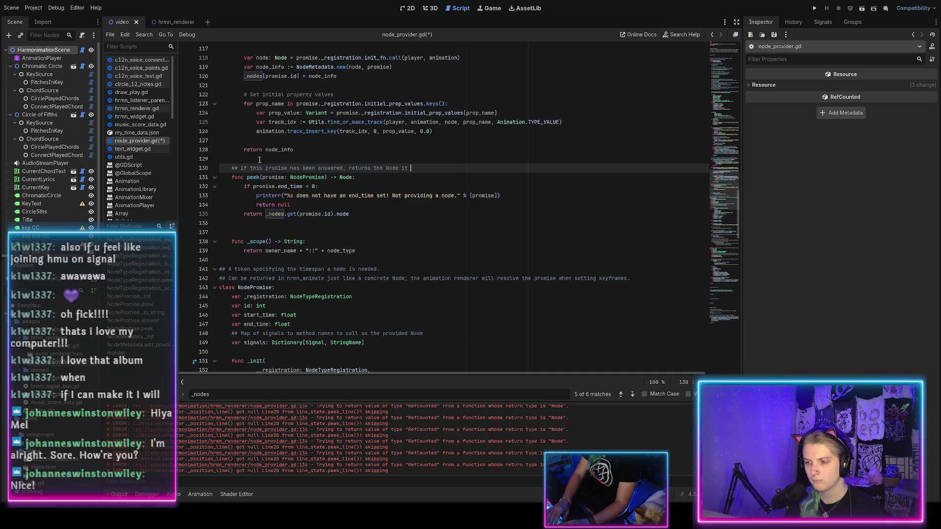
text(. Ot)
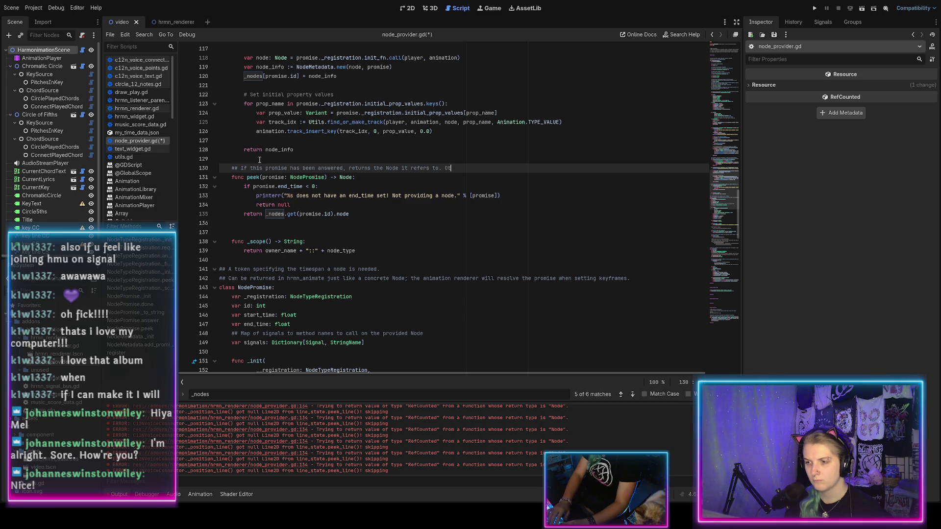
text(herwil.)
key(ctrl+s)
click(303, 204)
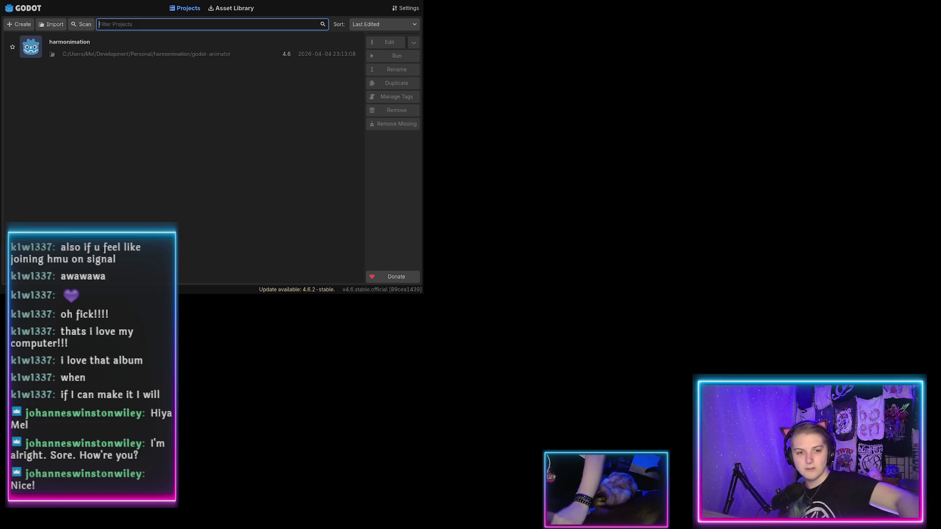
Reopen the harmonimation project from the Project Manager to reload node_provider.gd
double_click(114, 54)
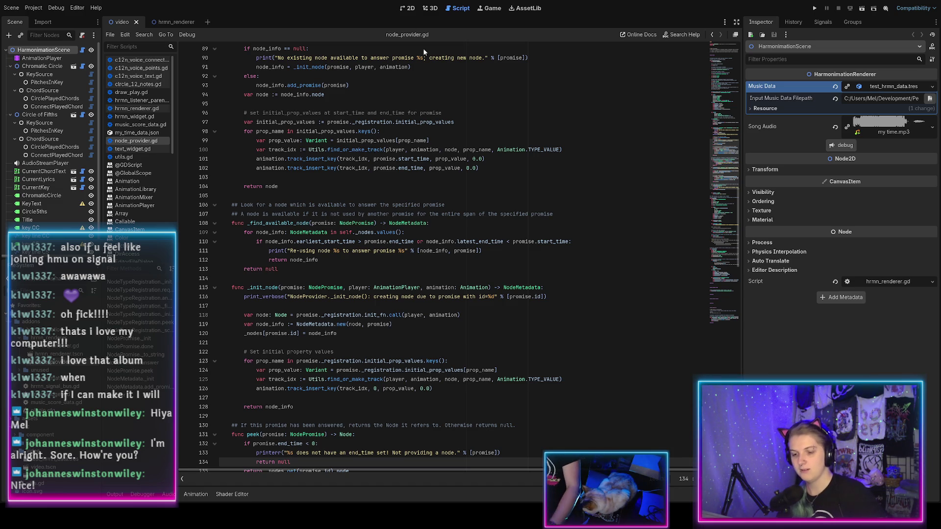
In the 2D view's Animation panel, preview the demo at about 10.5, 16.7, 11 and 5.5 seconds
key(ctrl+F1)
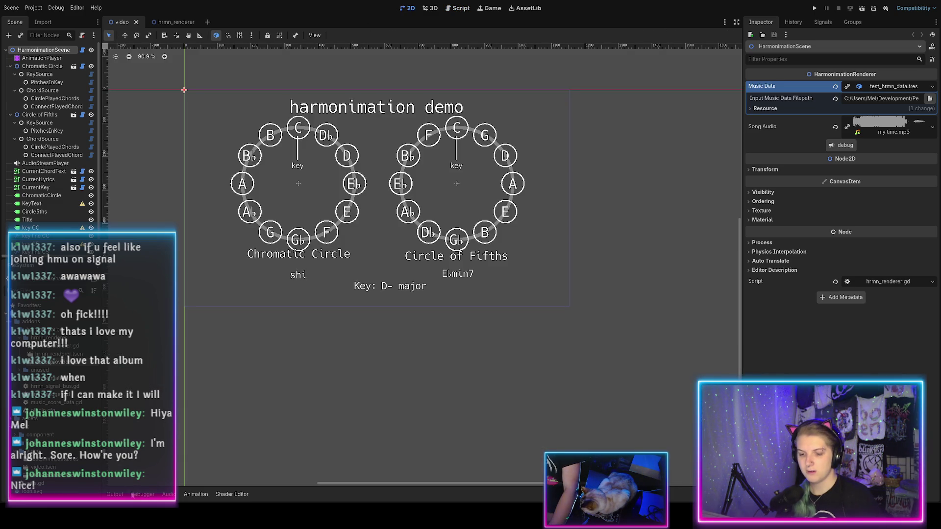
click(196, 494)
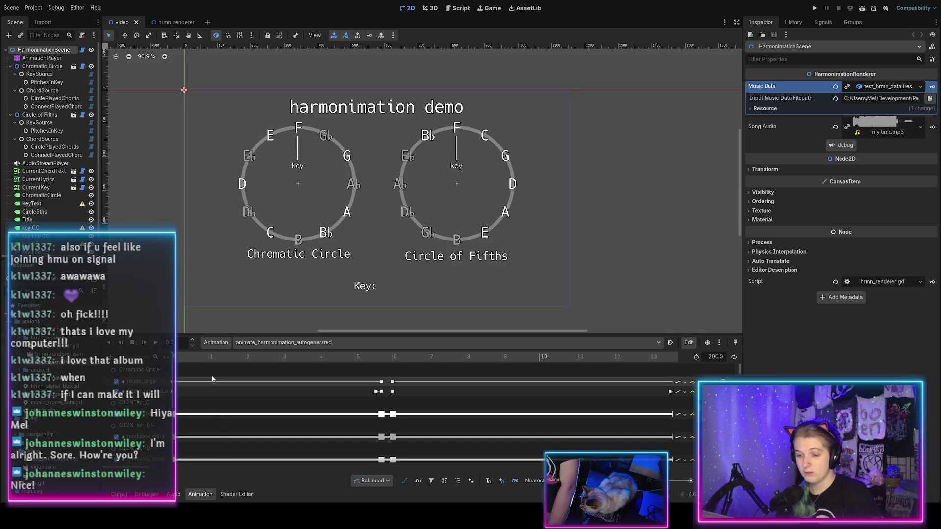
click(569, 357)
mouse_move(570, 358)
mouse_down()
mouse_move(848, 351)
mouse_move(790, 356)
mouse_up()
click(587, 357)
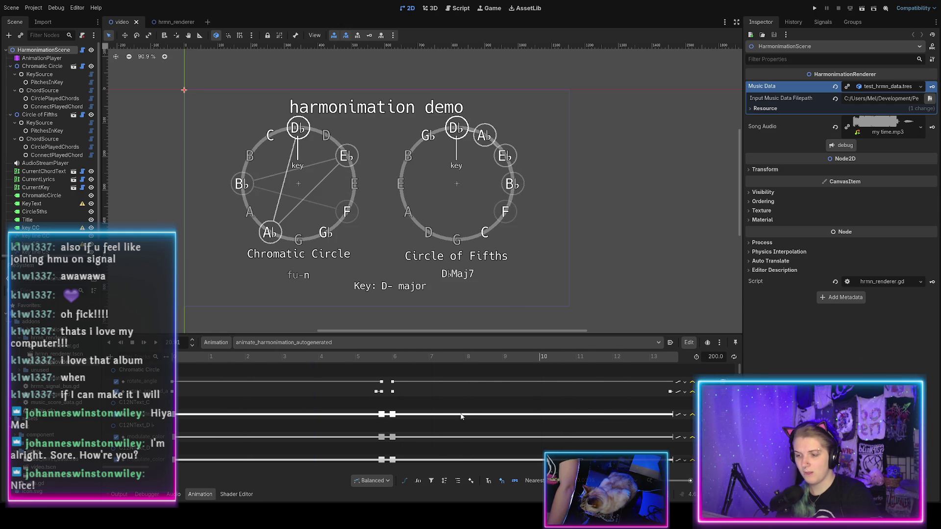
click(375, 357)
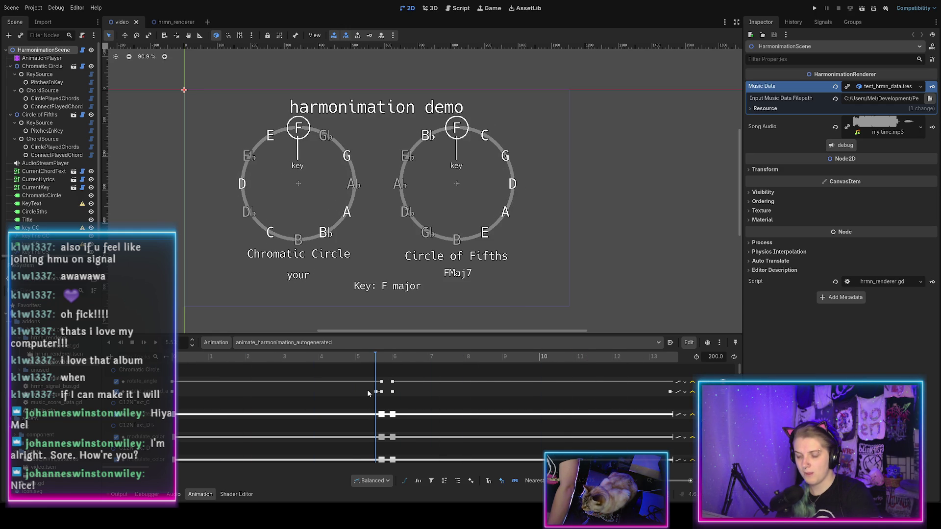
Preview a few more frames around 3.44 seconds, then open the Output error at node_provider.gd line 135
scroll(368, 392, right, 10)
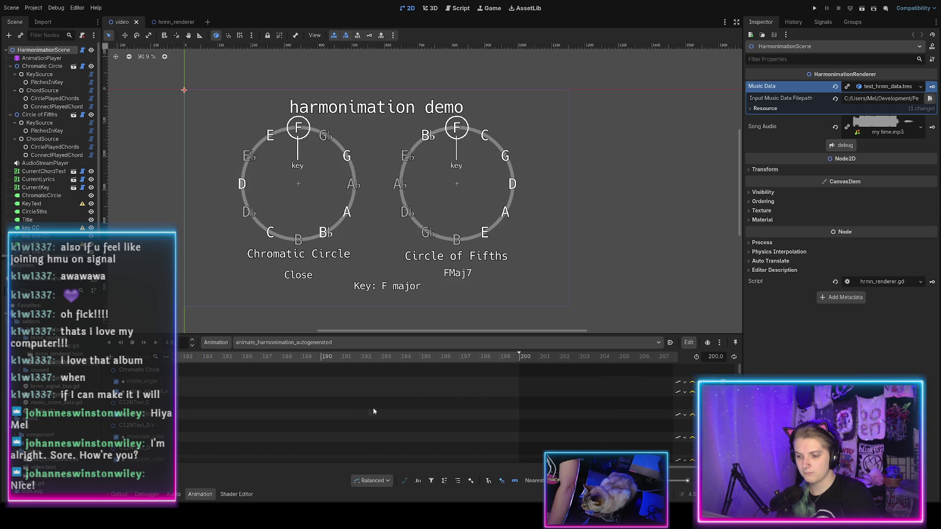
scroll(421, 432, down, 1)
drag(528, 466, 257, 462)
scroll(256, 463, down, 3)
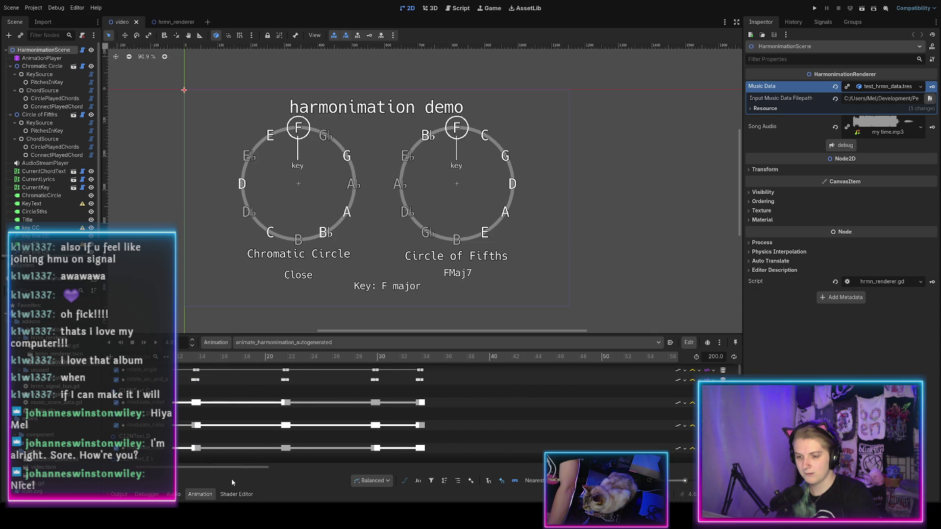
scroll(245, 421, left, 3)
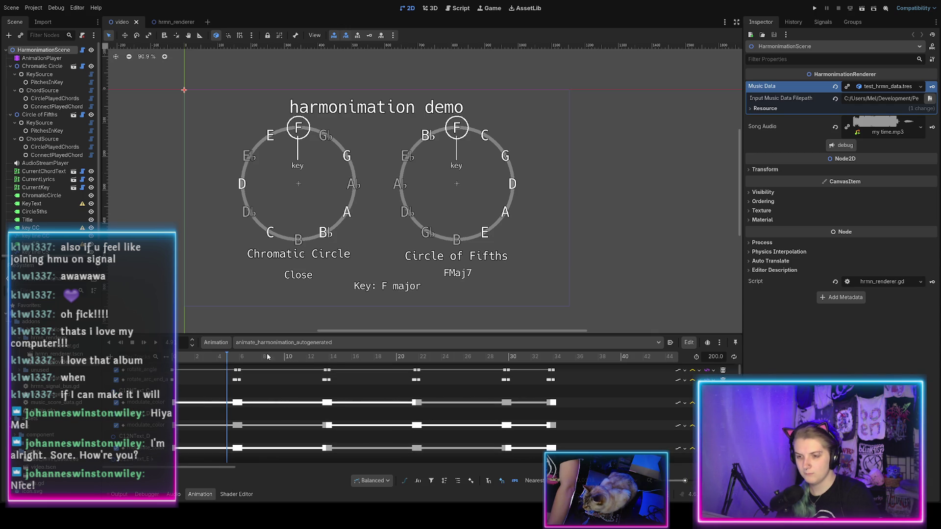
click(337, 355)
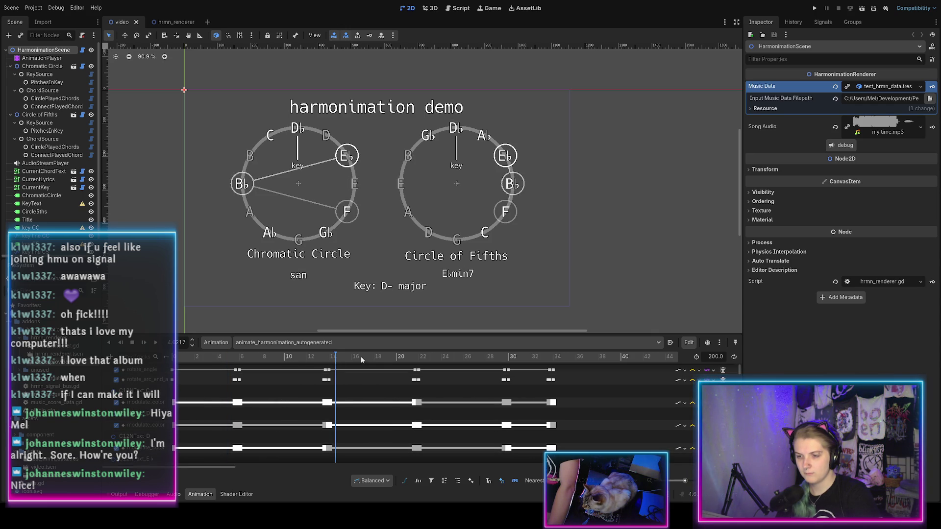
click(429, 359)
click(435, 359)
click(118, 494)
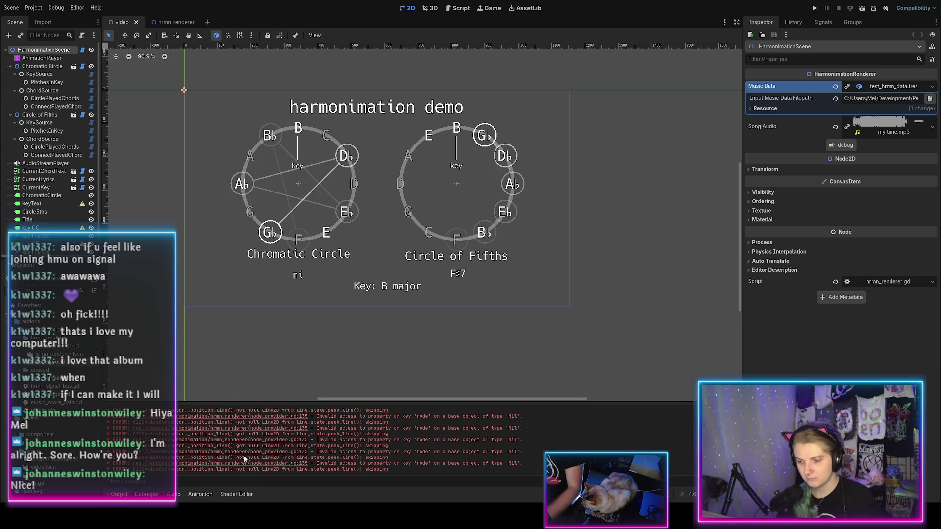
click(277, 465)
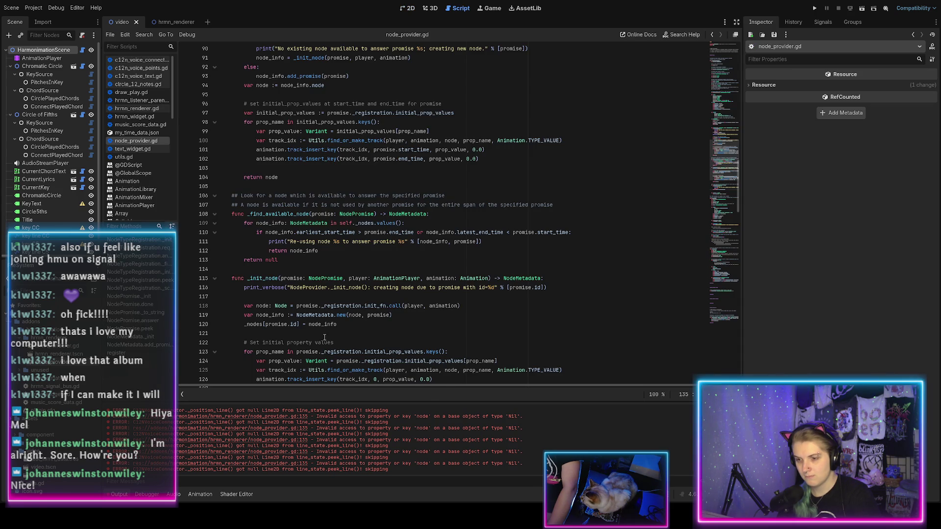
In peek(), add 'if promise.id in self._nodes:' returning _nodes[promise.id].node at line 135
scroll(330, 329, down, 5)
click(318, 229)
key(Return)
text(f promise.)
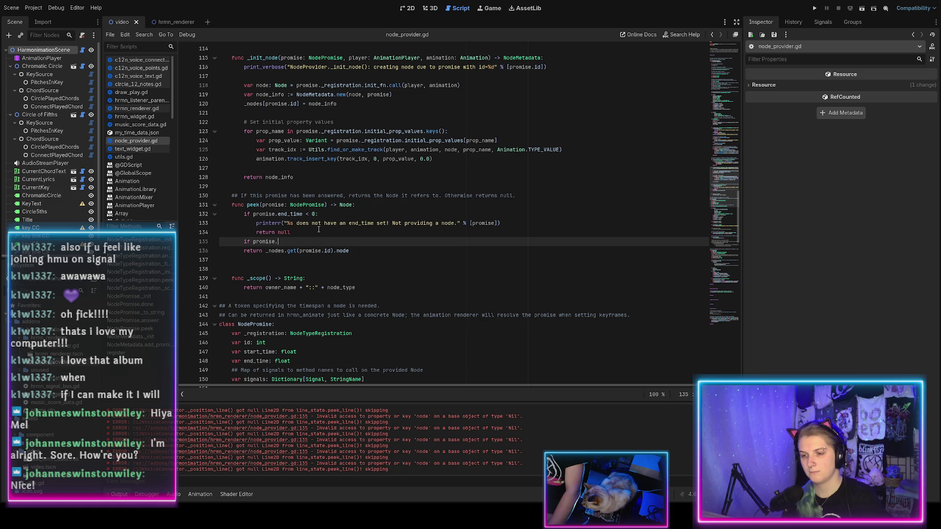
text(id in )
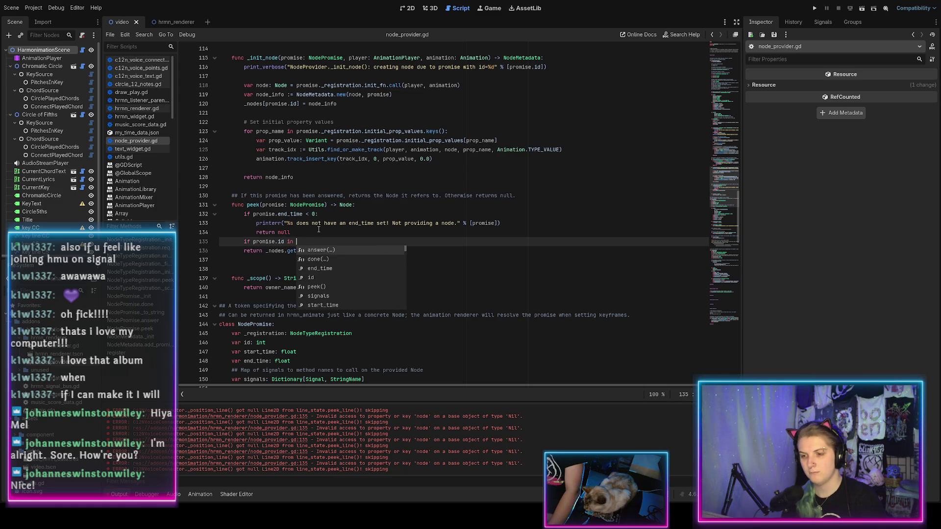
text(self.)
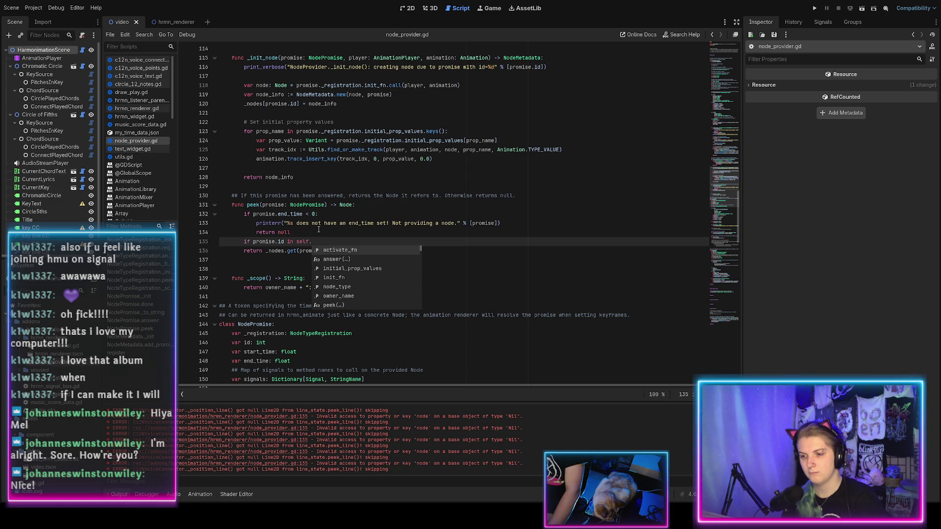
text(_no)
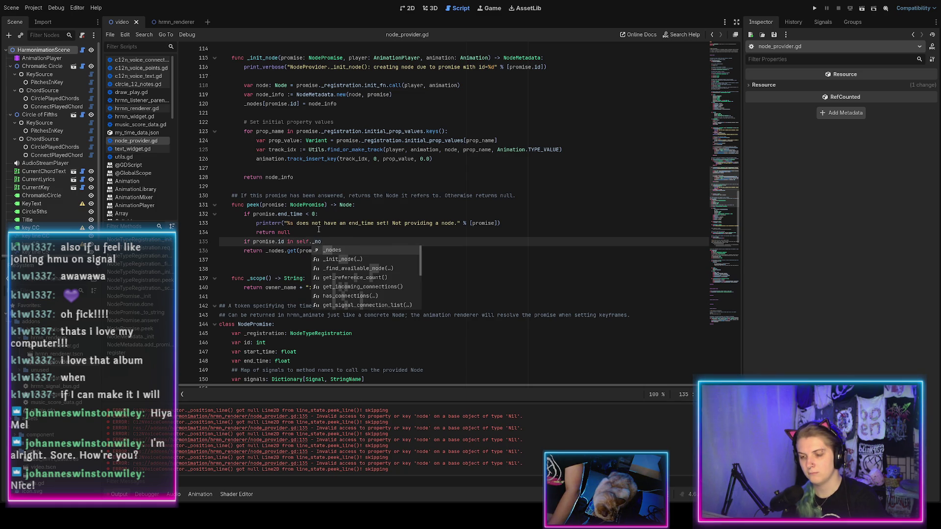
key(Return)
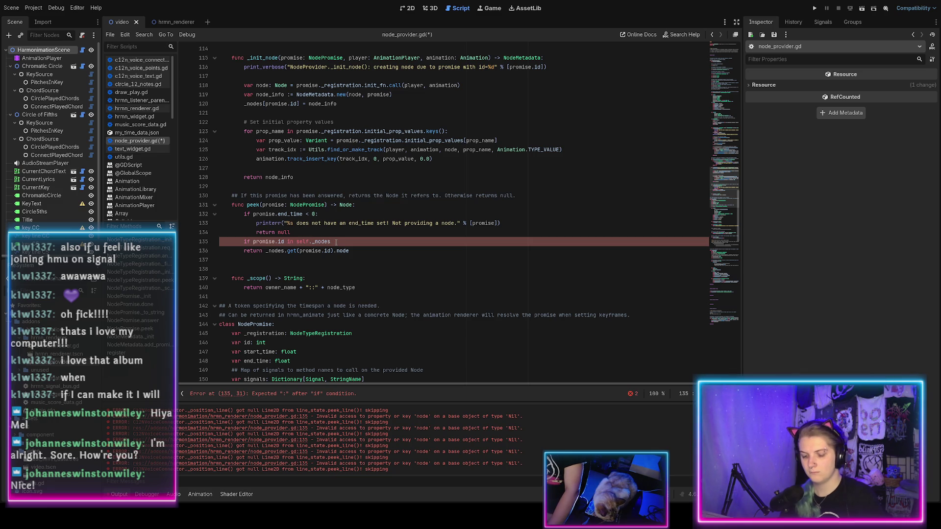
text(:)
key(Return)
text(return)
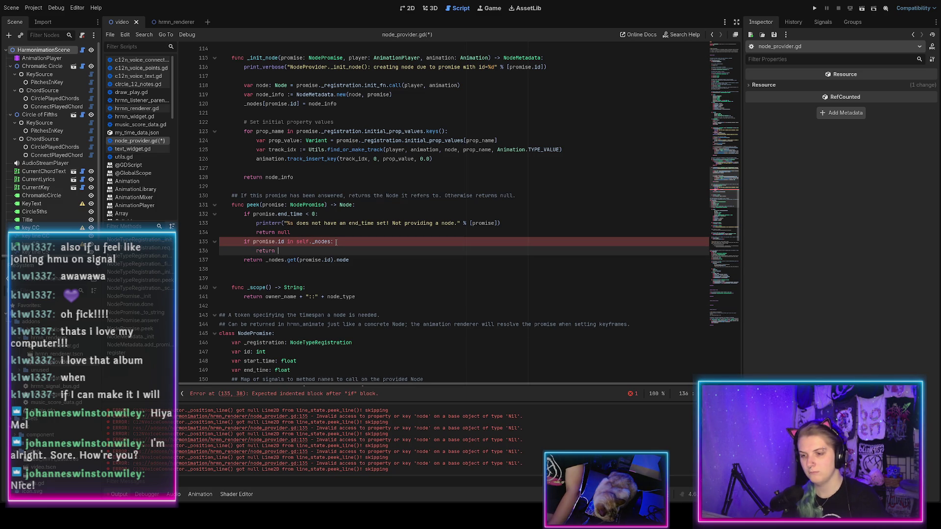
text(_nodes[promise.id)
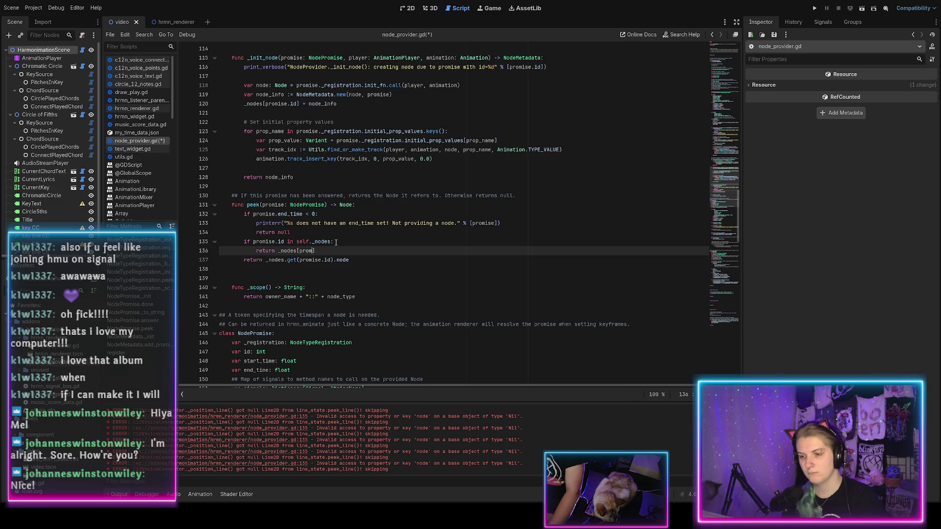
text(].)
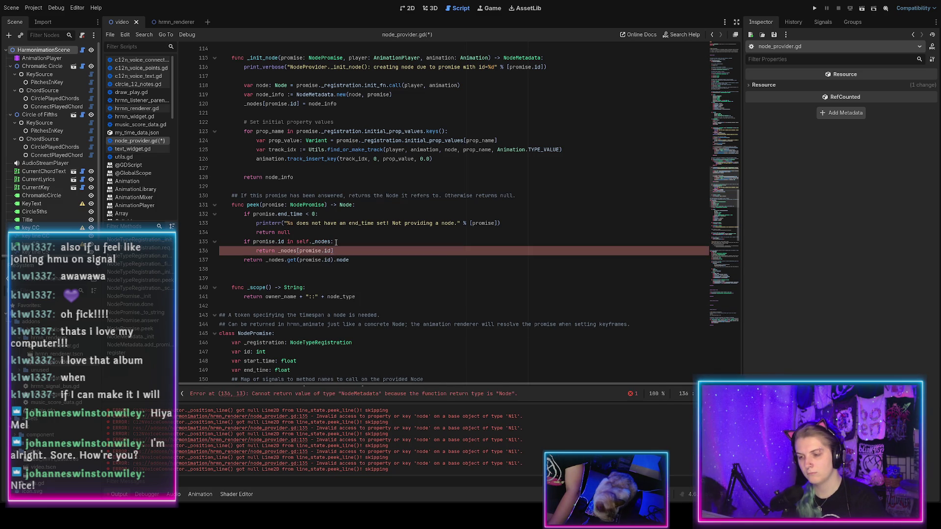
text(node)
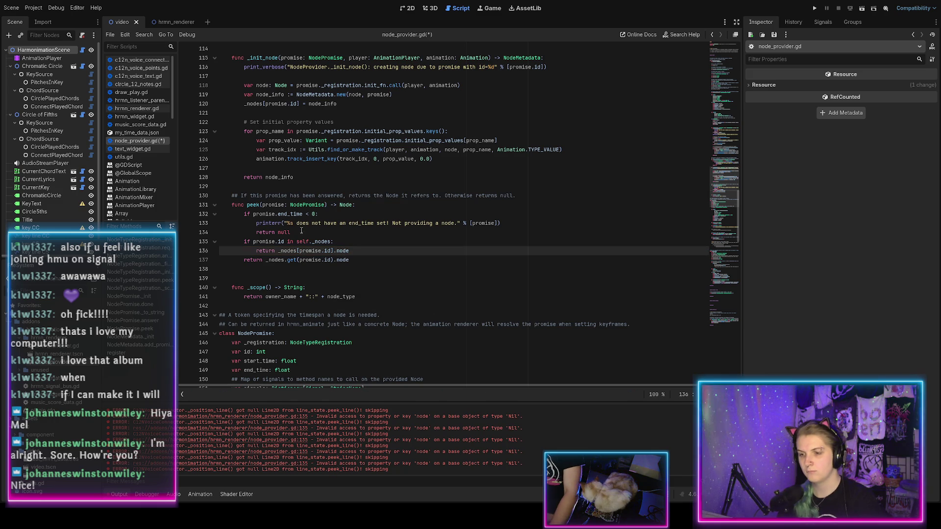
Make peek()'s final line 'return null', save node_provider.gd, and search the project for 'peek'
key(Down)
key(shift+Home)
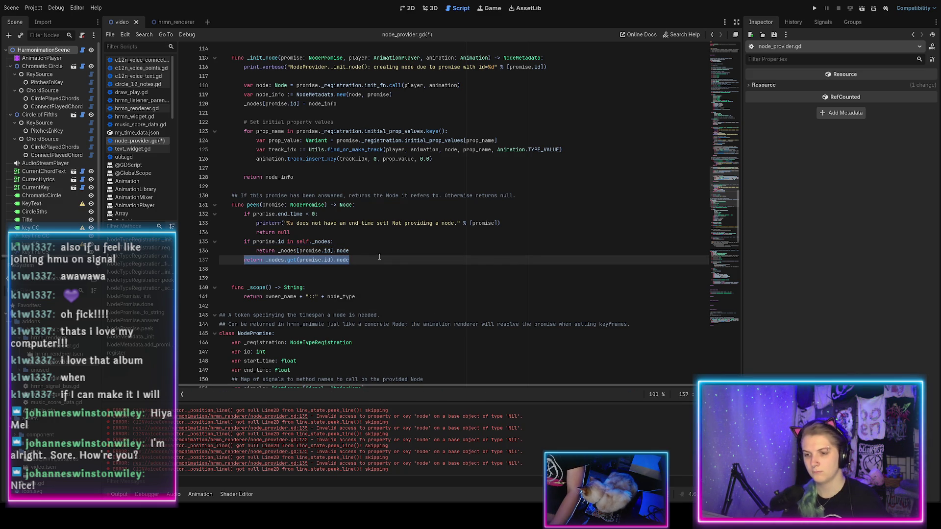
text(return null)
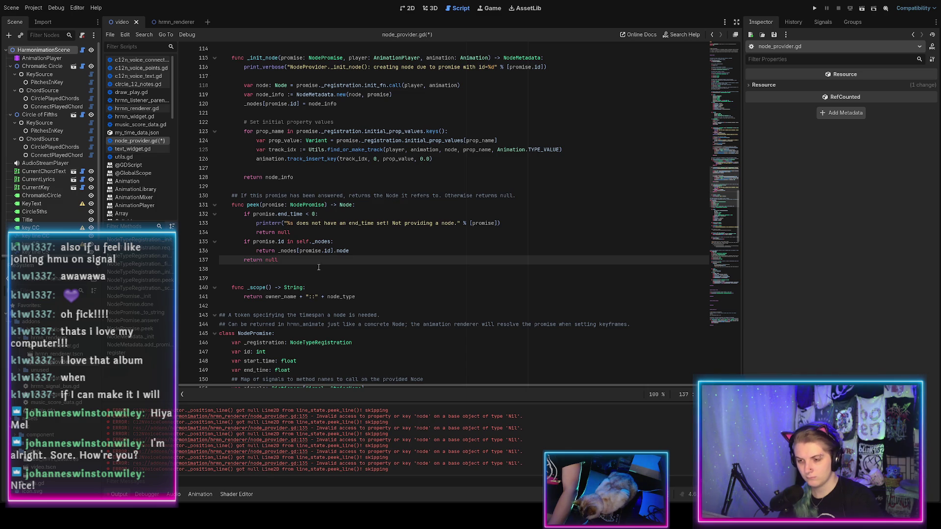
key(ctrl+s)
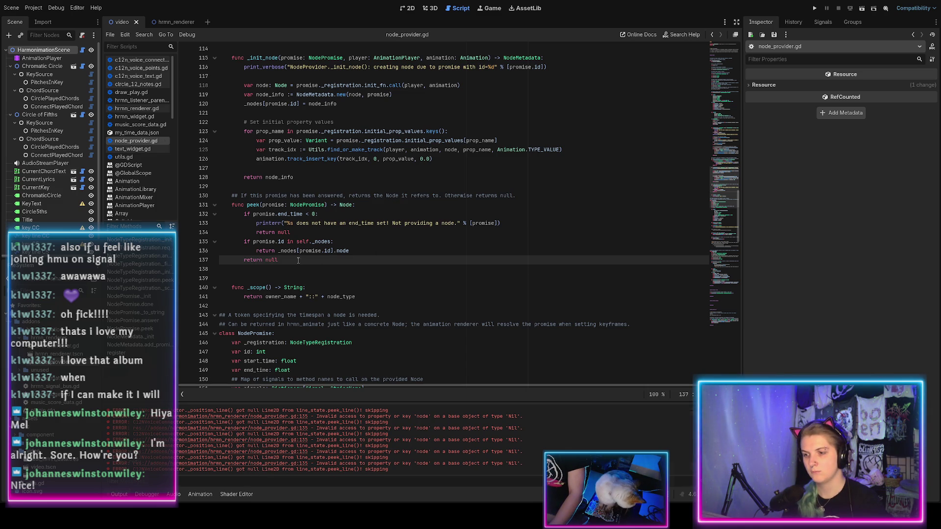
key(ctrl+shift+f)
key(Return)
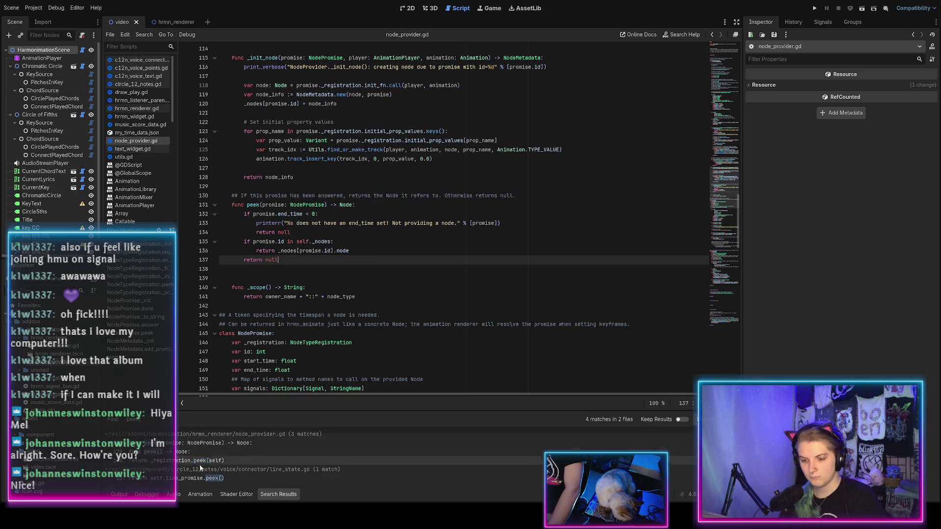
Review NodePromise's peek() on line 180, then open line_state.gd at its peek_line() call
click(200, 462)
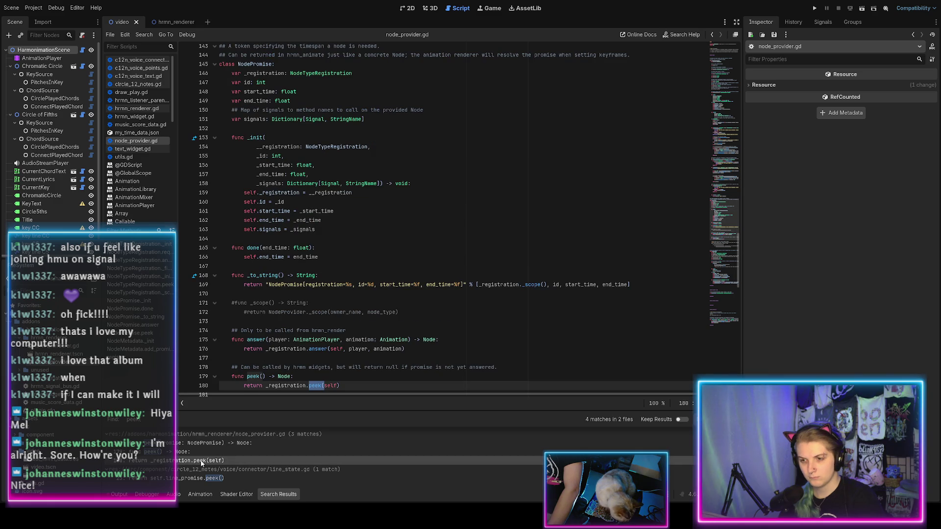
scroll(273, 368, down, 2)
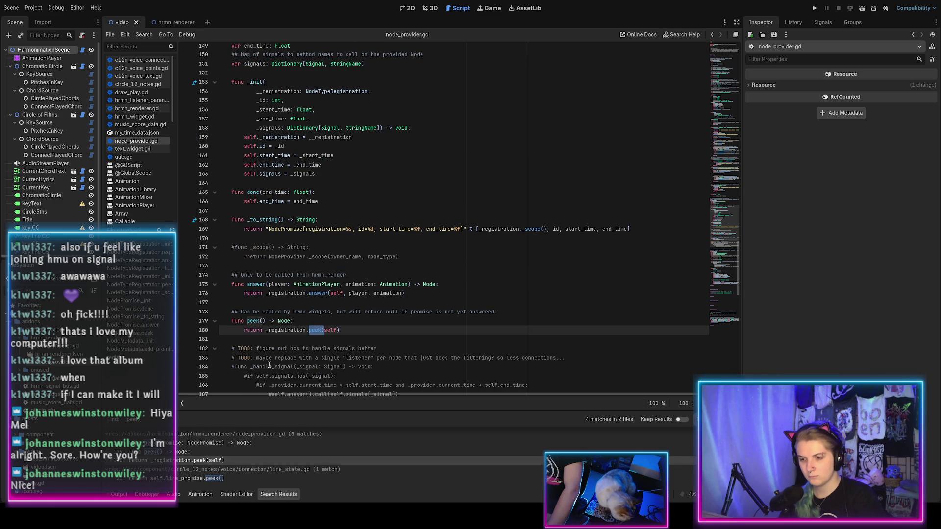
scroll(269, 365, up, 6)
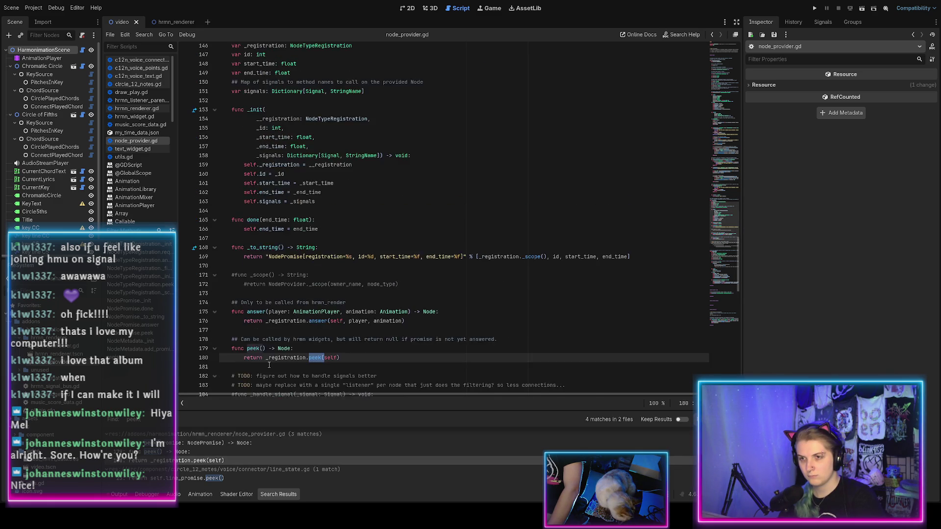
scroll(269, 366, down, 7)
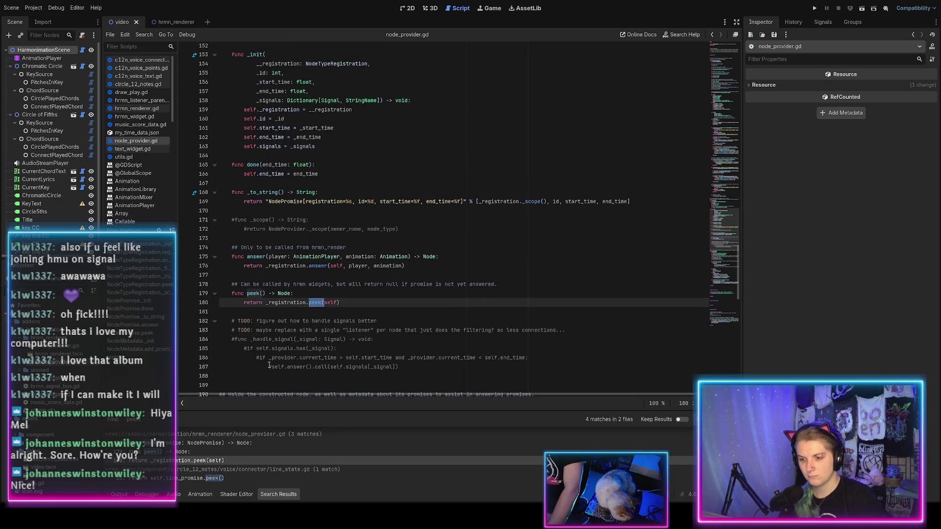
click(180, 480)
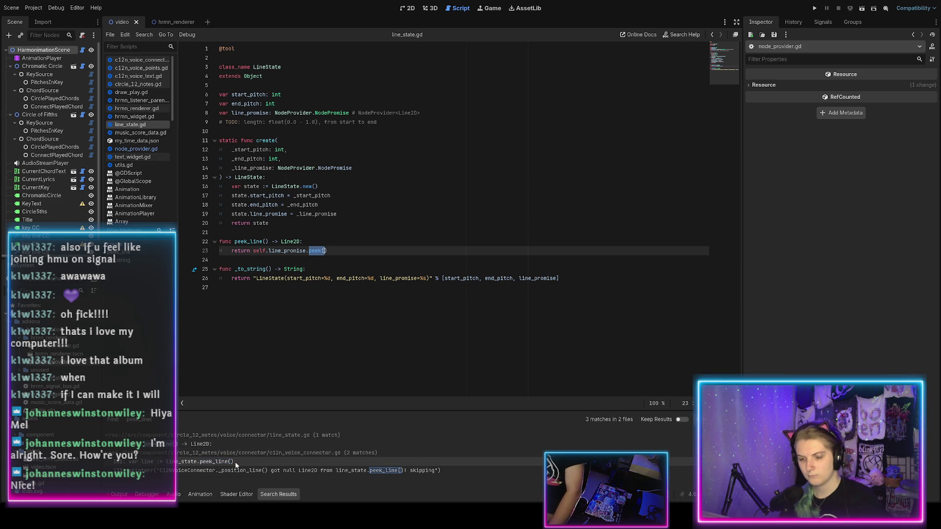
Open c12n_voice_connector.gd at the line 131 peek_line call, with the Output errors shown
click(231, 462)
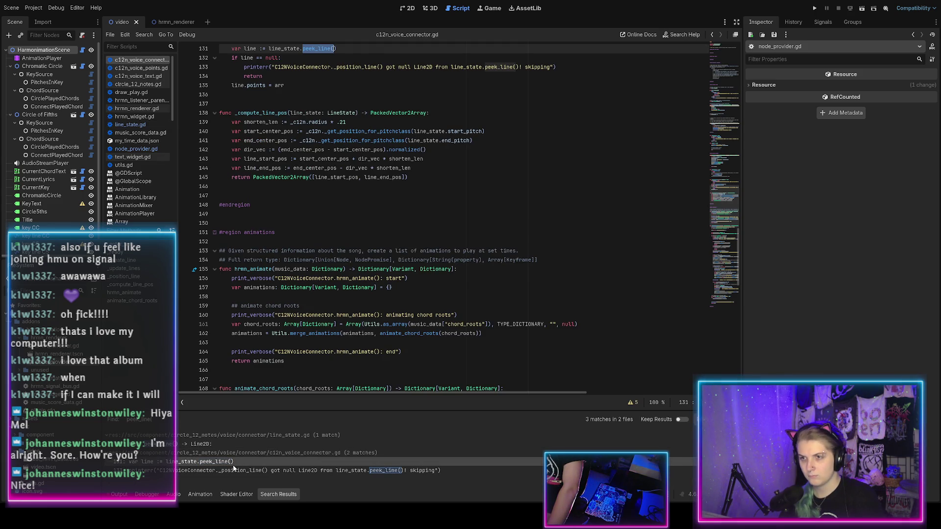
scroll(295, 350, up, 5)
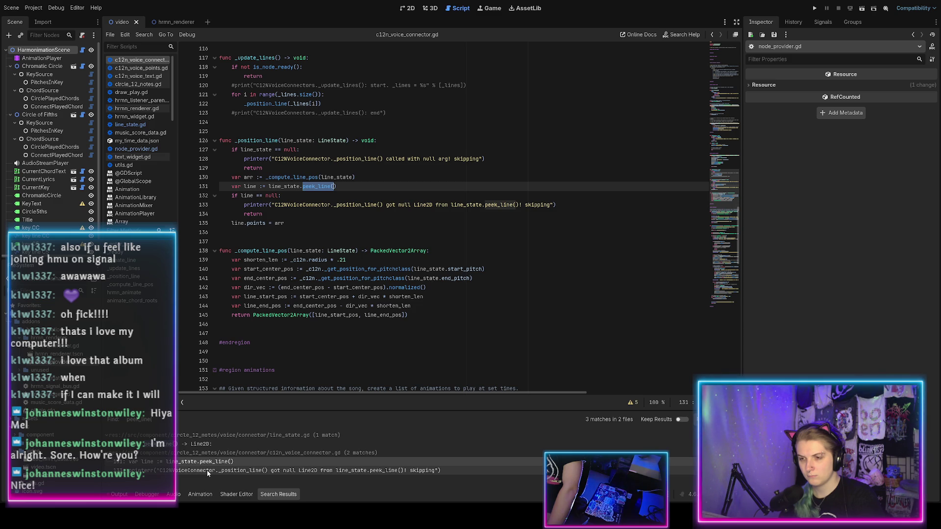
click(112, 495)
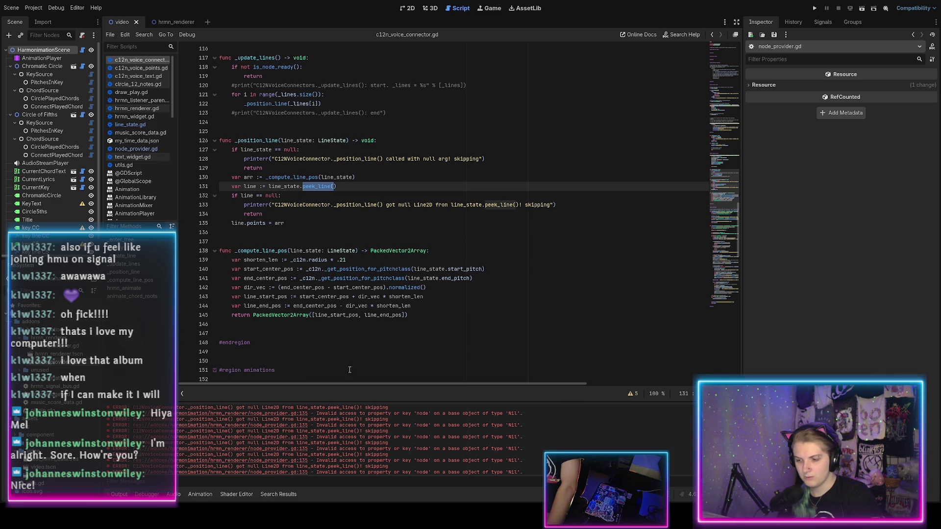
click(346, 188)
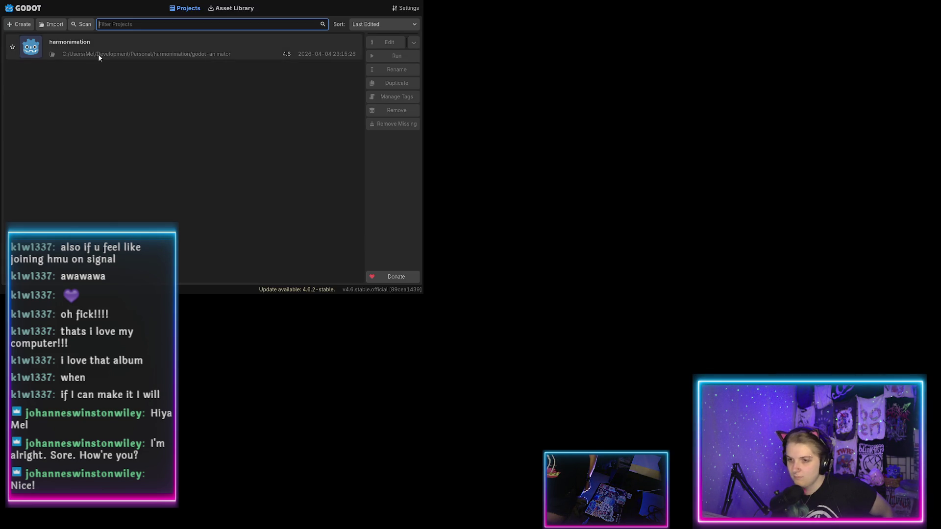
Reopen the harmonimation project and check the Animation panel and output log
double_click(94, 56)
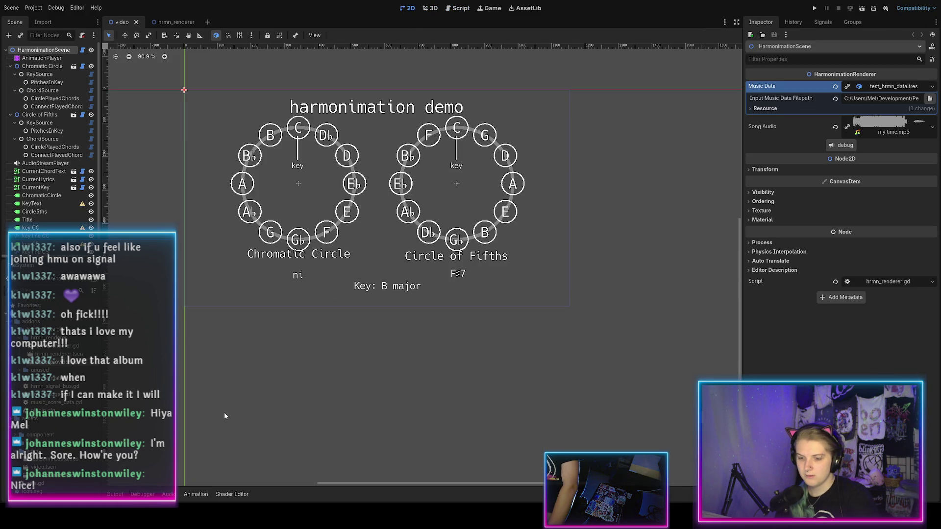
click(193, 495)
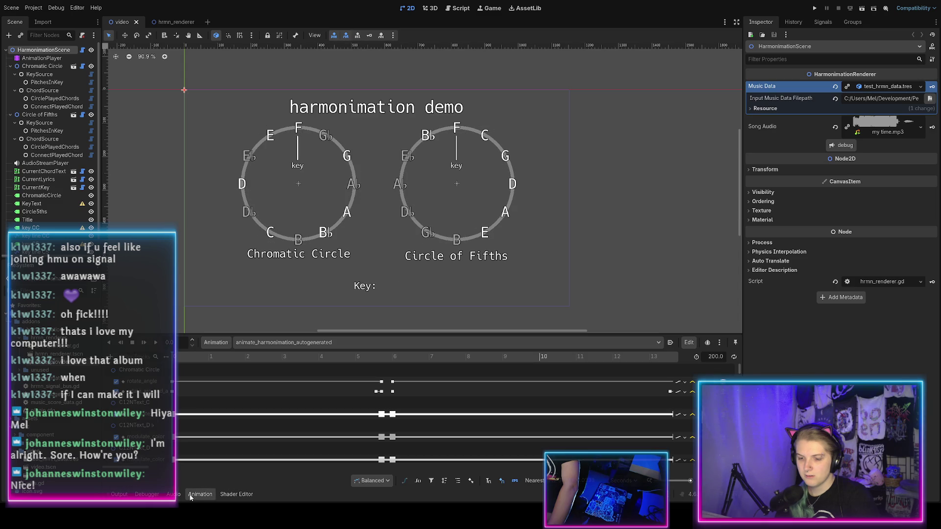
click(118, 496)
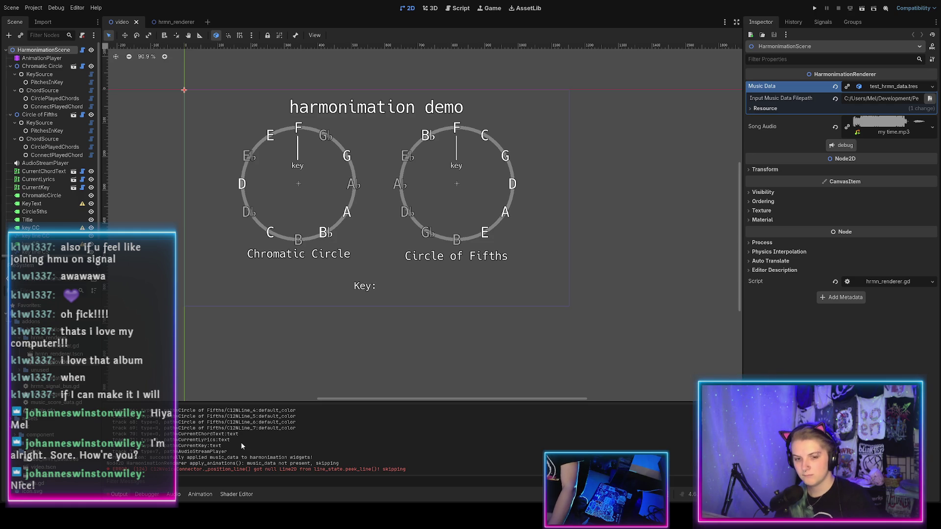
Scrub the demo animation to preview the circles, recheck the log, and return to the script editor
click(200, 494)
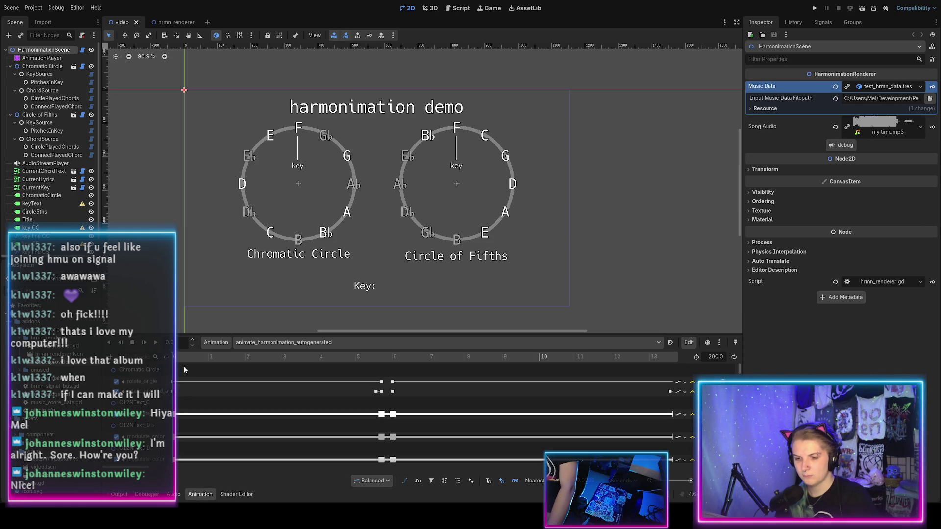
mouse_move(315, 357)
mouse_down()
mouse_move(420, 372)
mouse_move(940, 375)
mouse_up()
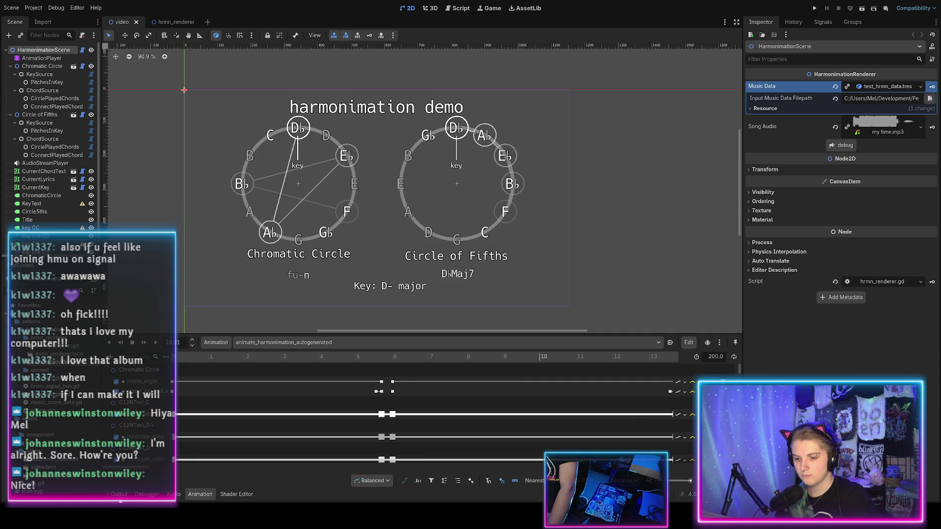
click(119, 494)
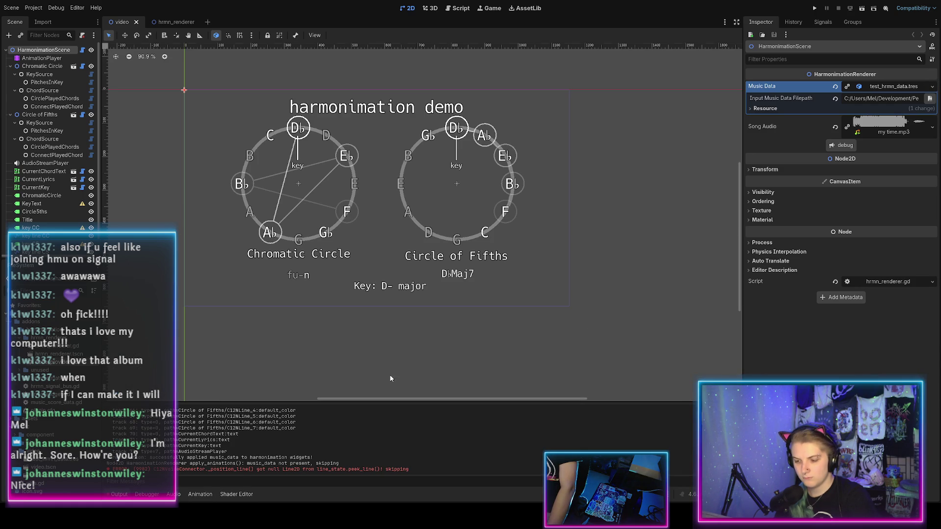
click(458, 9)
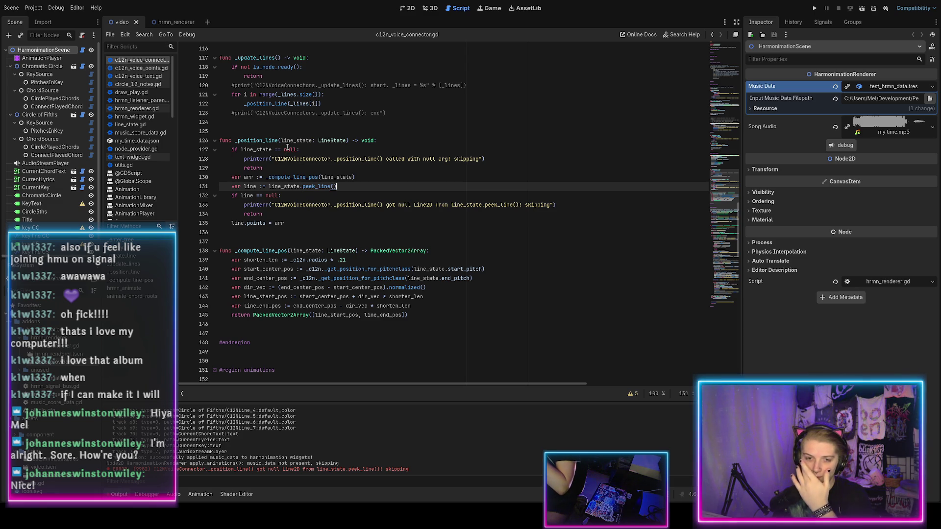
Follow peek_line() through peek() to NodeProvider's own peek() implementation in node_provider.gd
ctrl+click(316, 187)
ctrl+click(316, 251)
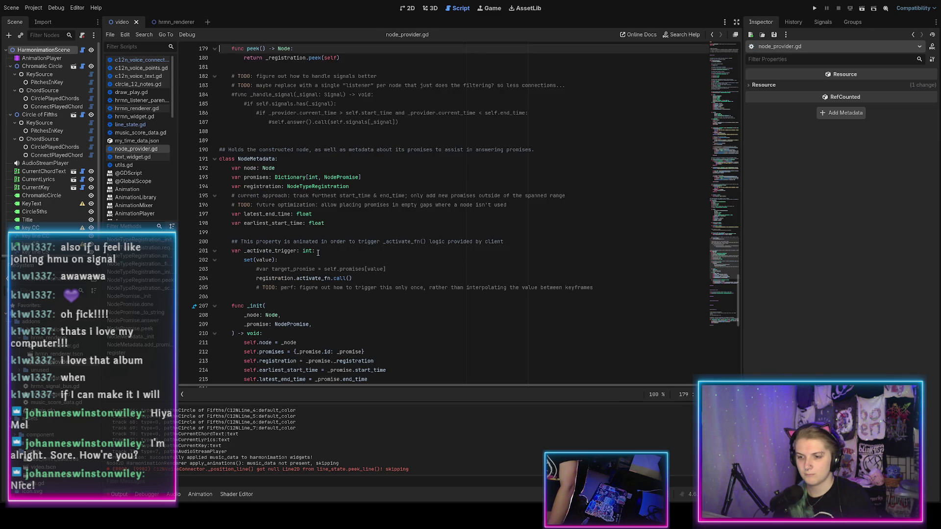
ctrl+click(316, 57)
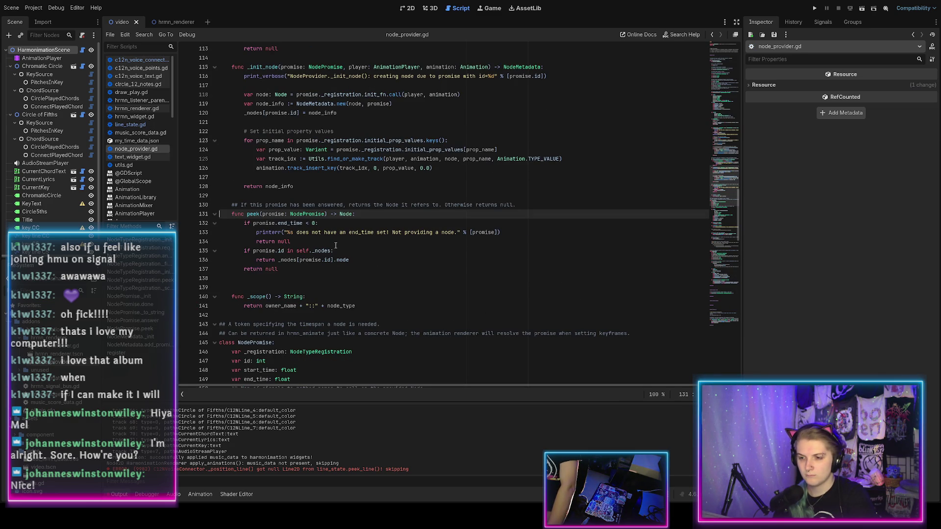
scroll(309, 263, down, 1)
scroll(294, 265, up, 1)
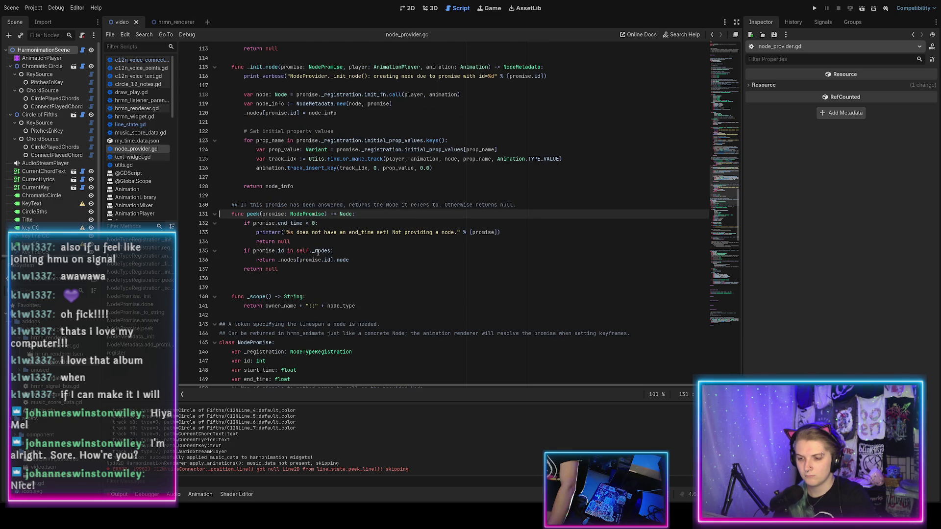
Search the script for _nodes and delete the '_nodes[promise.id] = node_info' line 120 from _init_node()
click(321, 252)
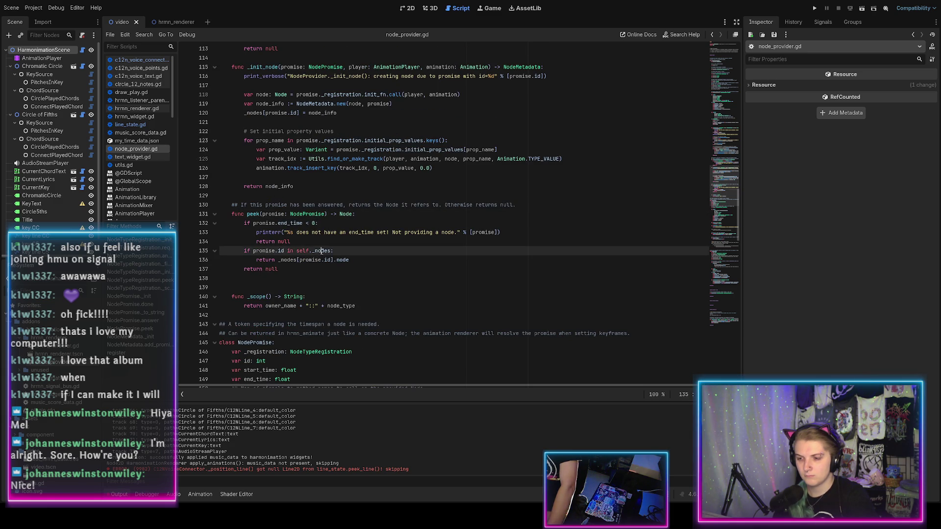
double_click(322, 251)
key(ctrl+f)
scroll(323, 256, down, 2)
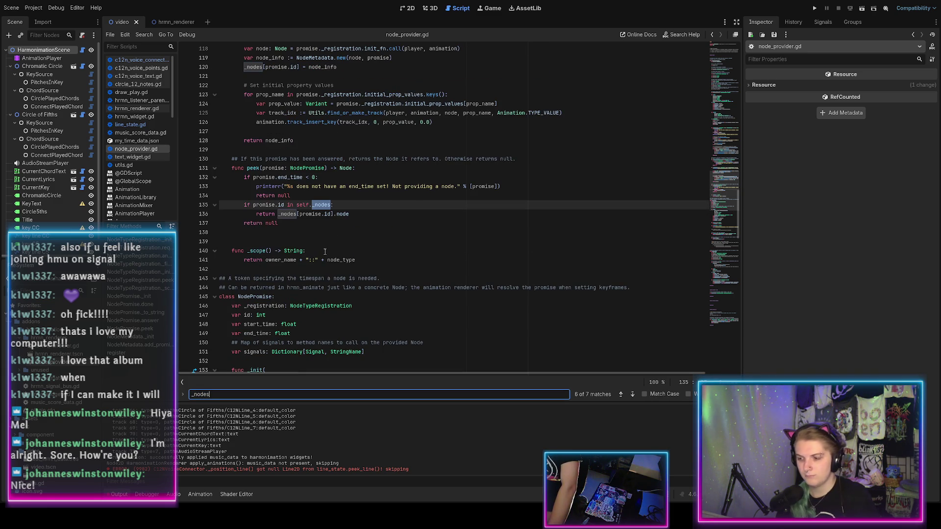
key(shift+Return)
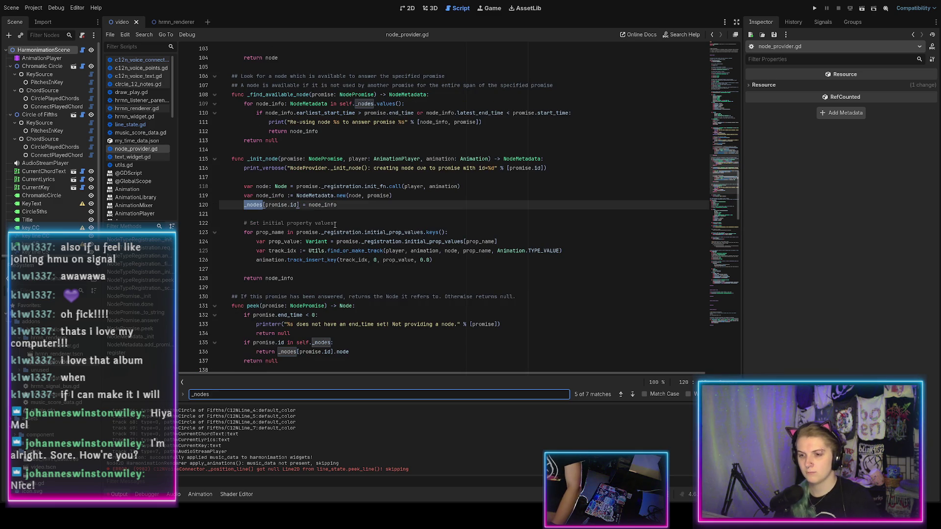
click(349, 206)
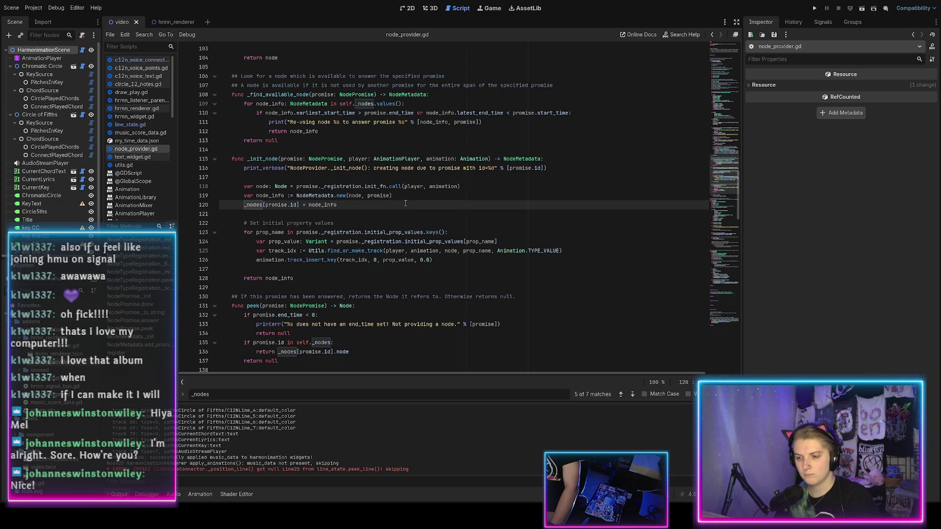
key(ctrl+shift+k)
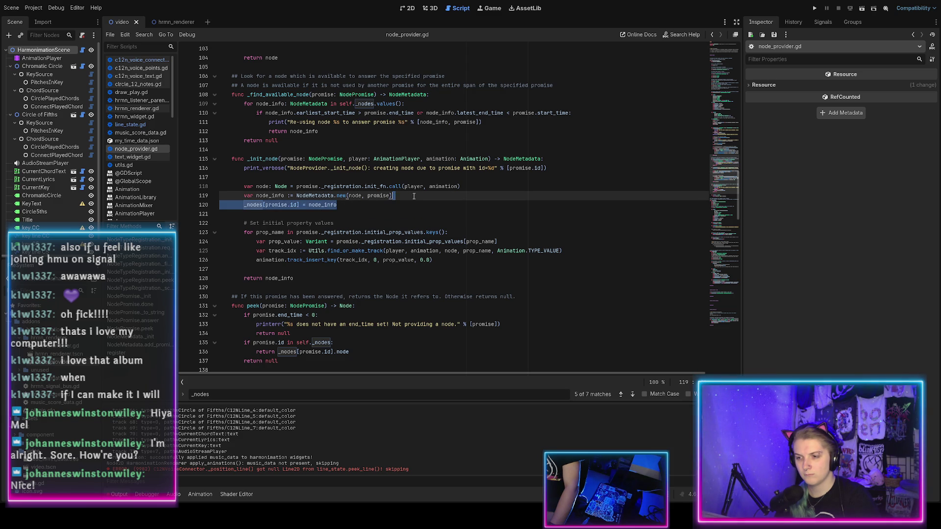
scroll(378, 226, up, 9)
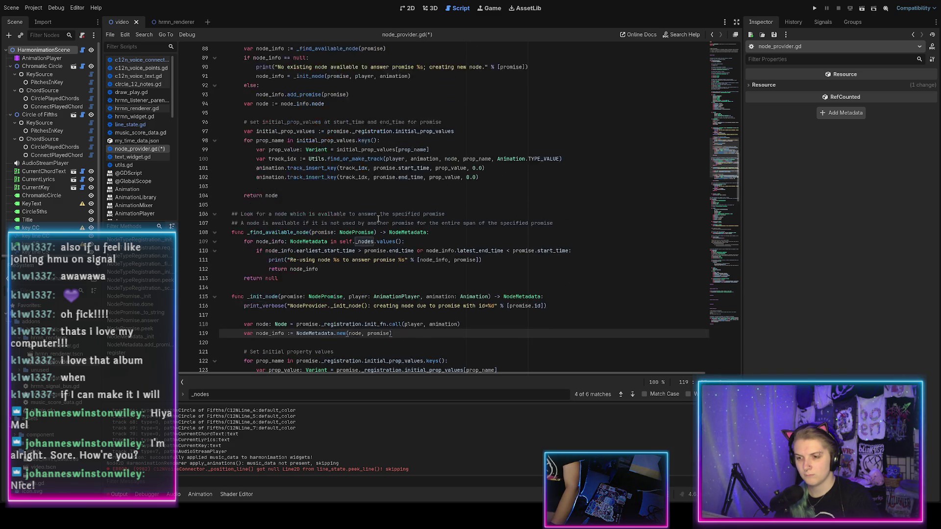
Paste '_nodes[promise.id] = node_info' indented under answer()'s else branch and save node_provider.gd
scroll(381, 237, up, 4)
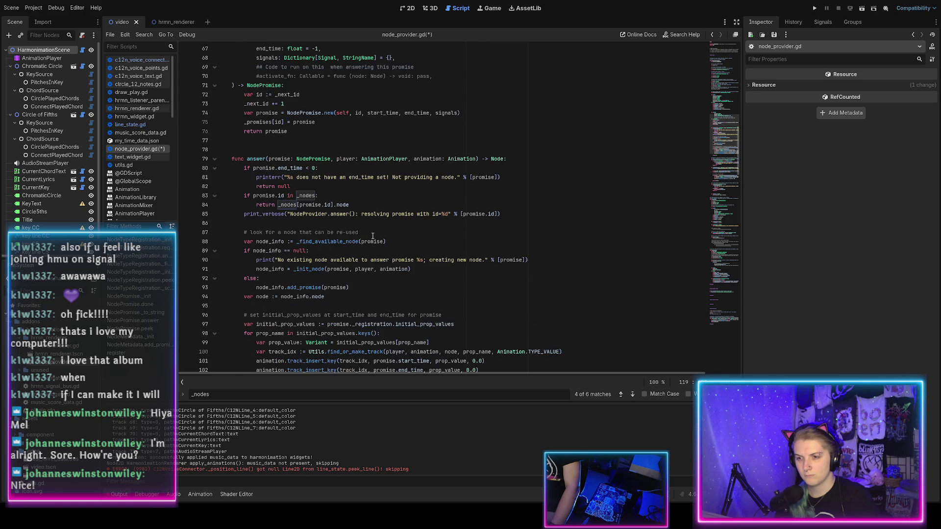
scroll(335, 232, up, 4)
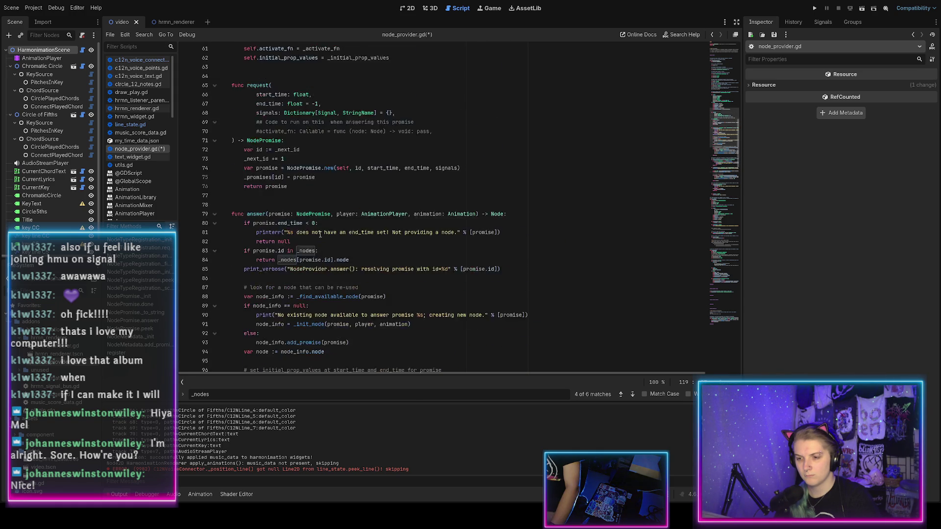
scroll(320, 235, down, 13)
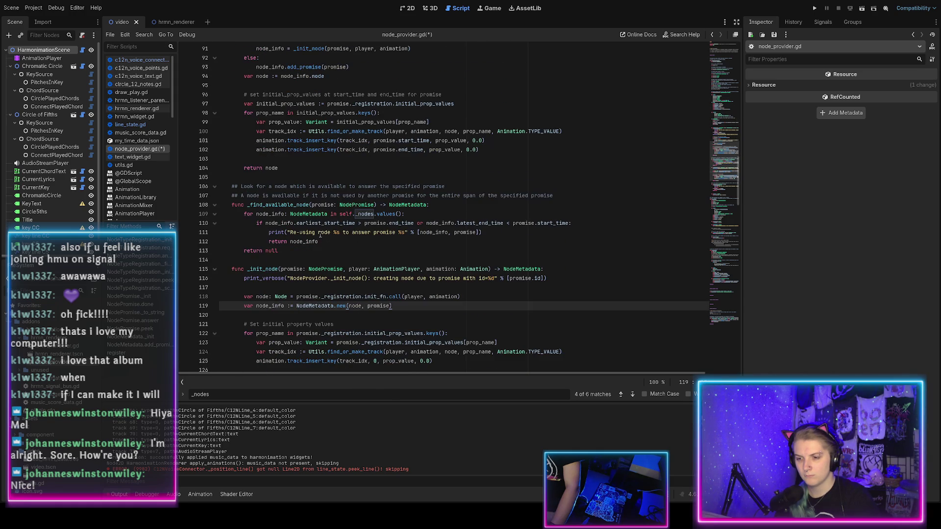
scroll(323, 231, up, 5)
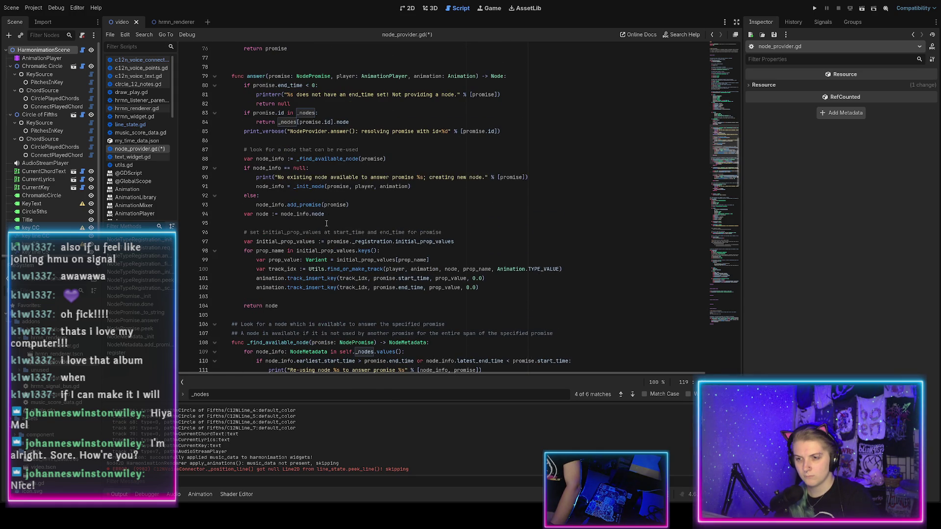
click(316, 209)
key(ctrl+v)
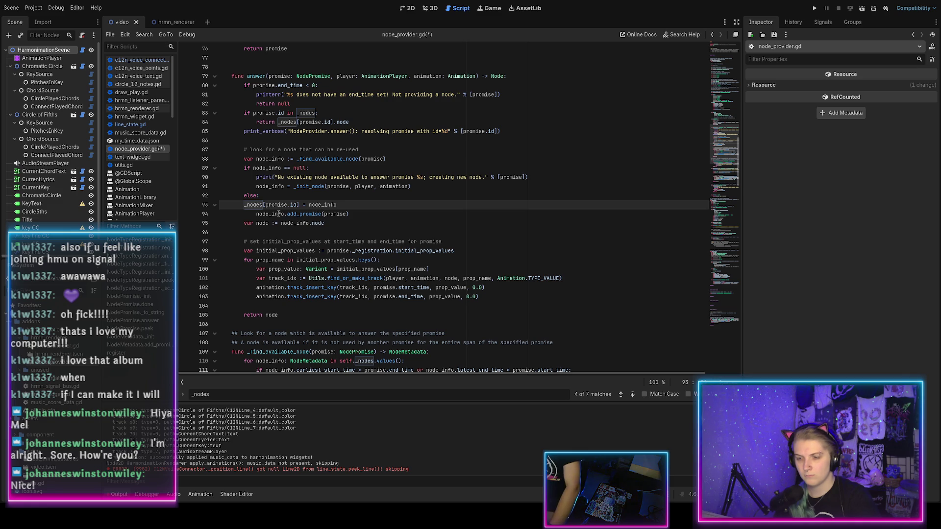
key(Tab)
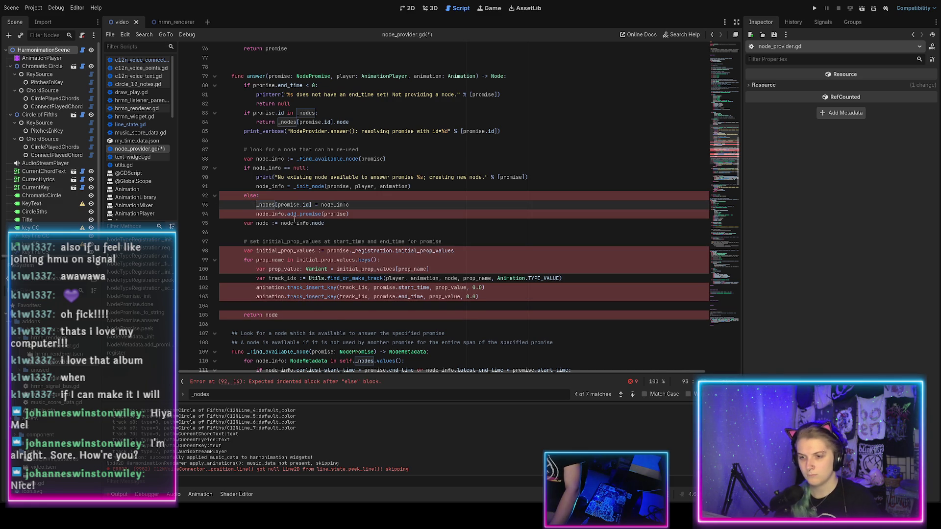
key(ctrl+s)
click(358, 216)
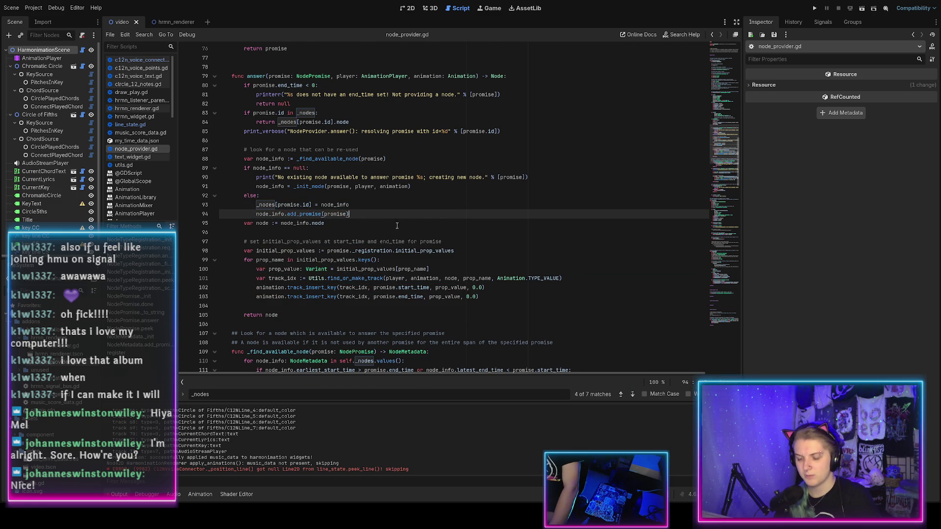
scroll(399, 233, down, 1)
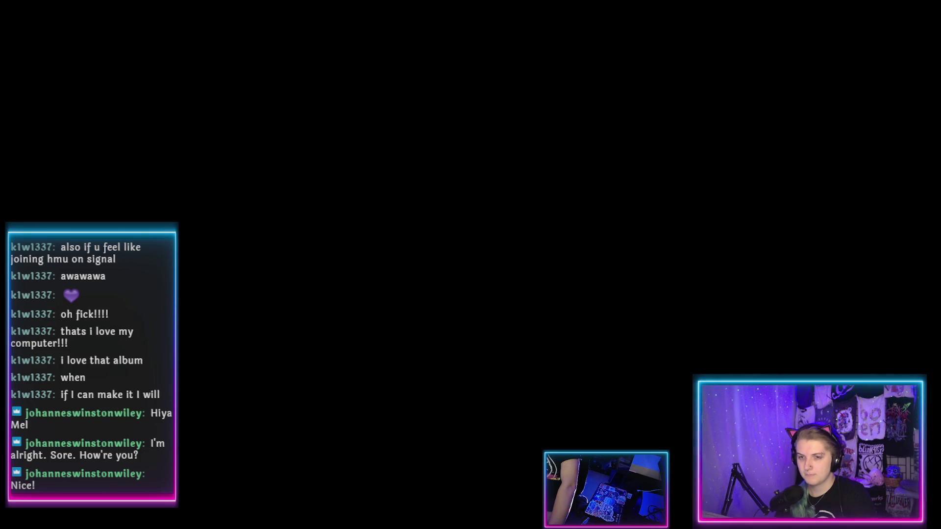
Reload harmonimation, then view the Animation panel and the fresh Output log messages
double_click(121, 53)
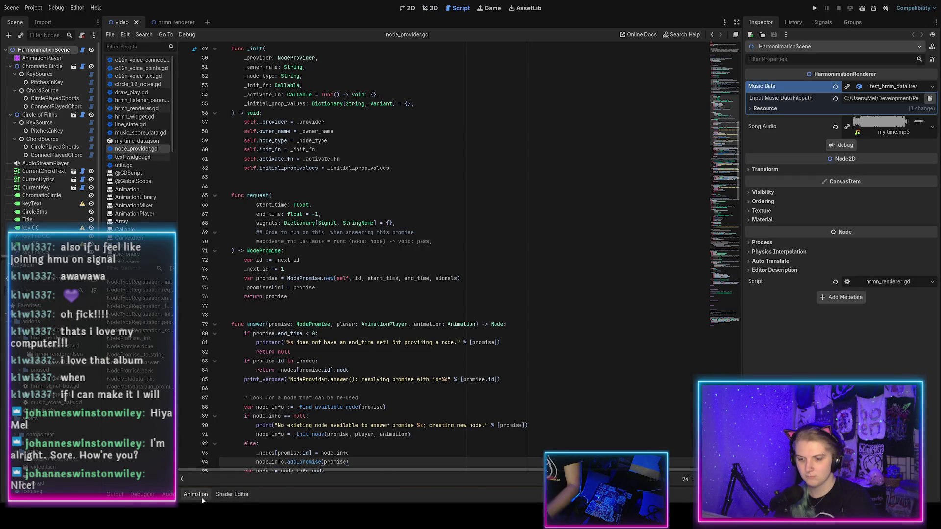
click(198, 496)
click(118, 495)
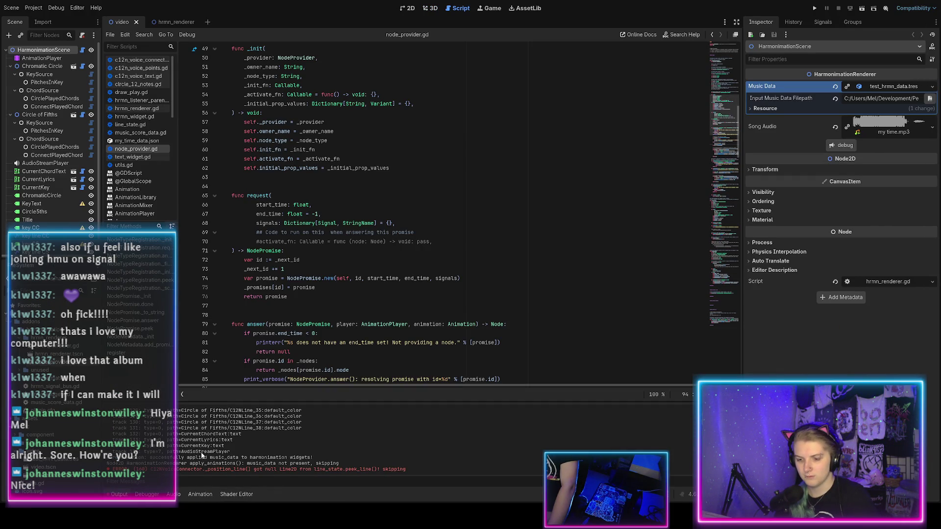
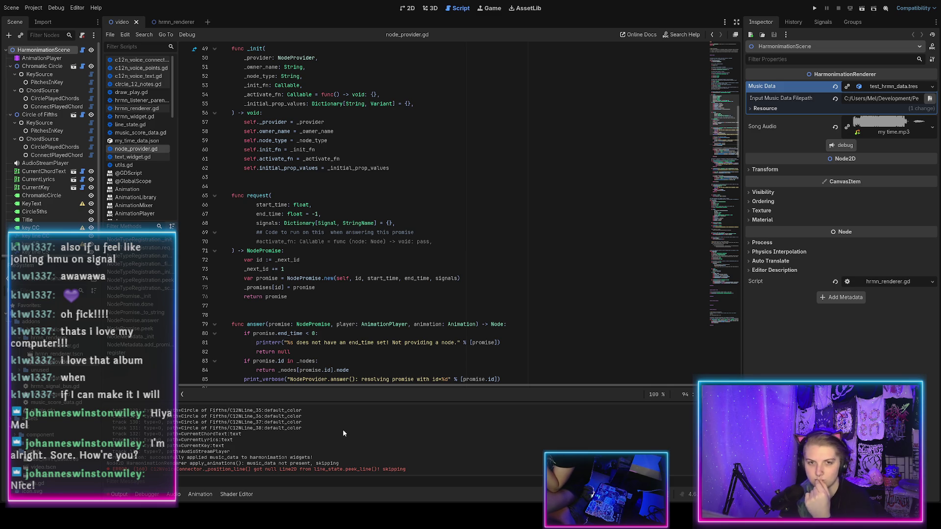
Preview the demo animation in the 2D view by scrubbing to the D- major key and back, then return to Output
click(408, 10)
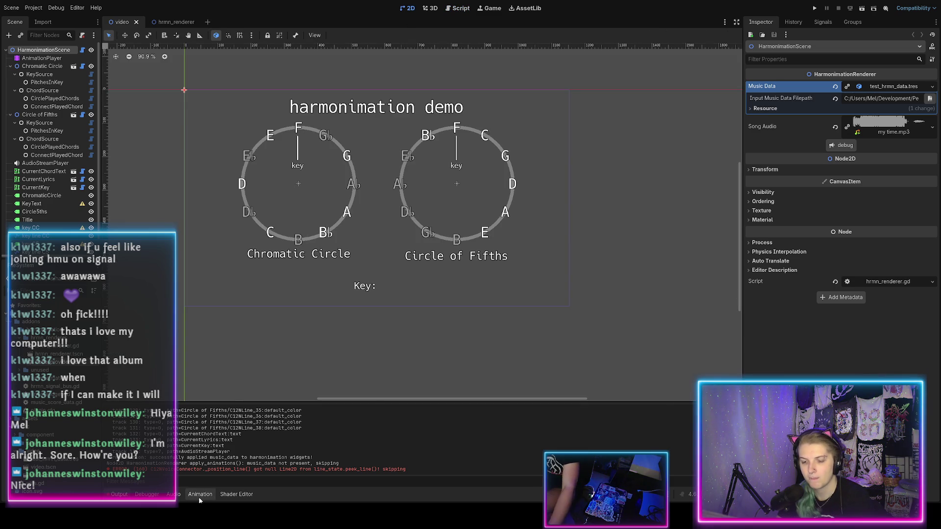
click(199, 495)
mouse_move(183, 360)
mouse_down()
mouse_move(840, 367)
mouse_move(488, 415)
mouse_up()
drag(491, 466, 118, 469)
scroll(318, 356, down, 2)
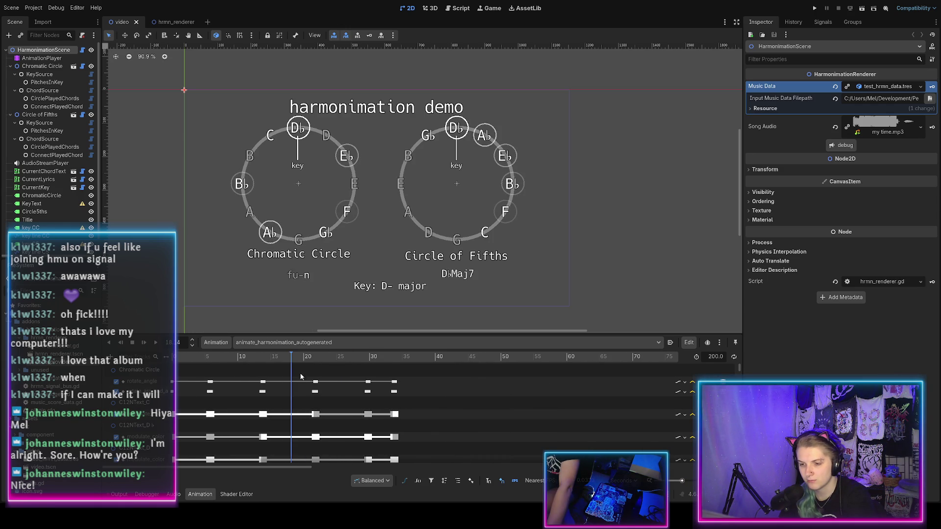
mouse_move(318, 356)
mouse_down()
mouse_move(623, 377)
mouse_move(212, 375)
mouse_up()
click(119, 495)
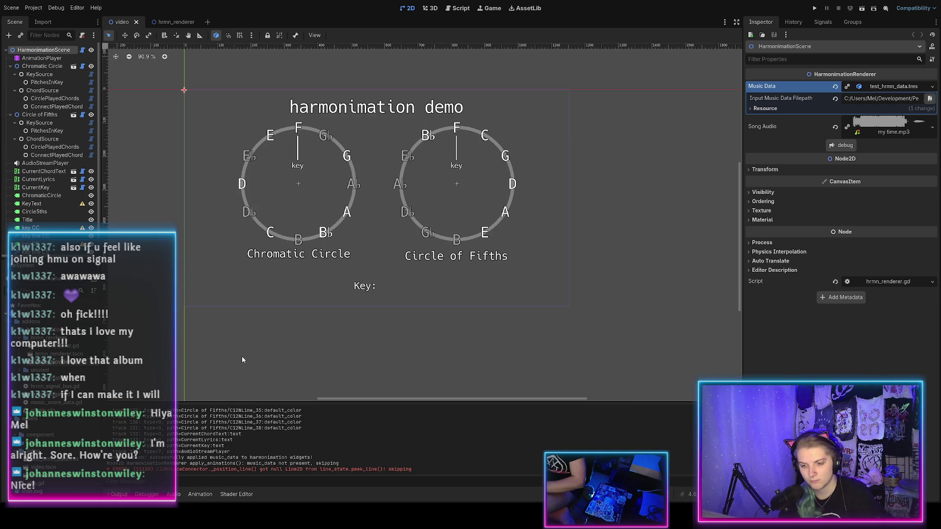
Switch to node_provider.gd and scroll through its answer and node-finding code
click(458, 8)
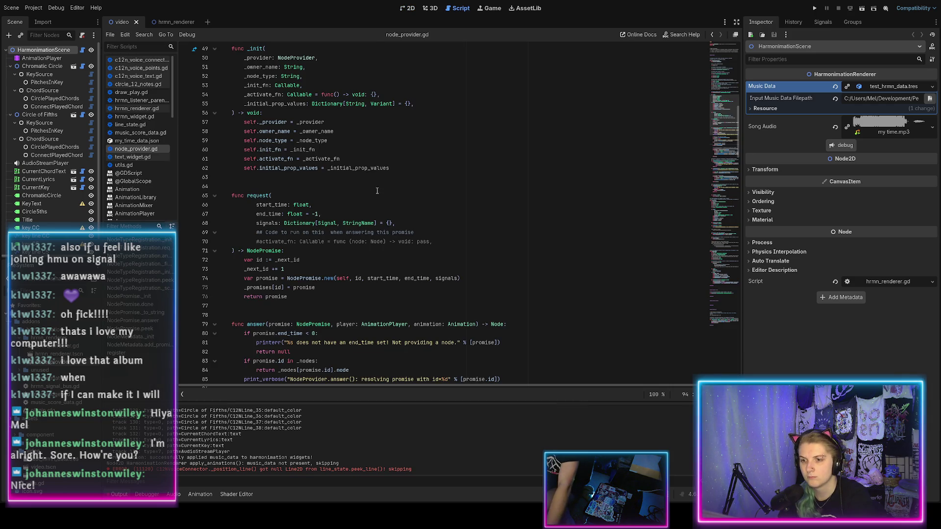
scroll(363, 199, up, 8)
scroll(322, 184, down, 9)
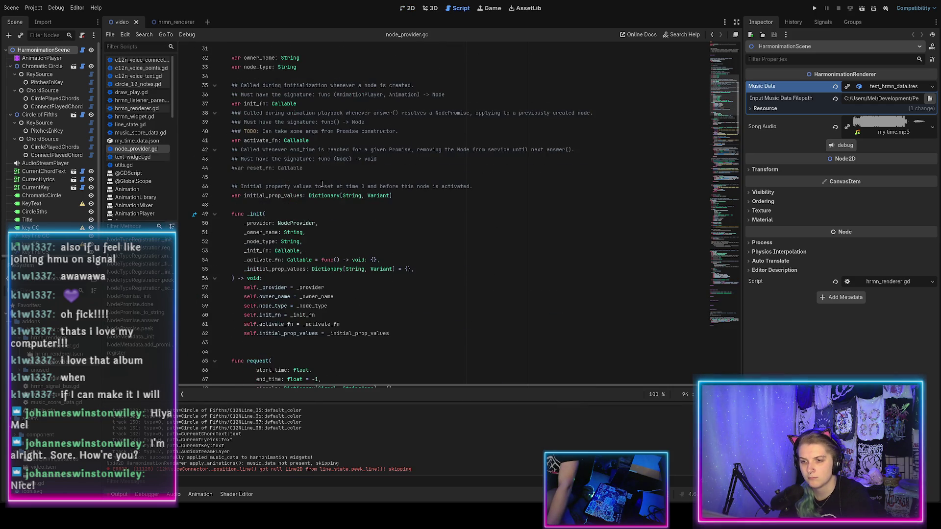
scroll(323, 184, down, 4)
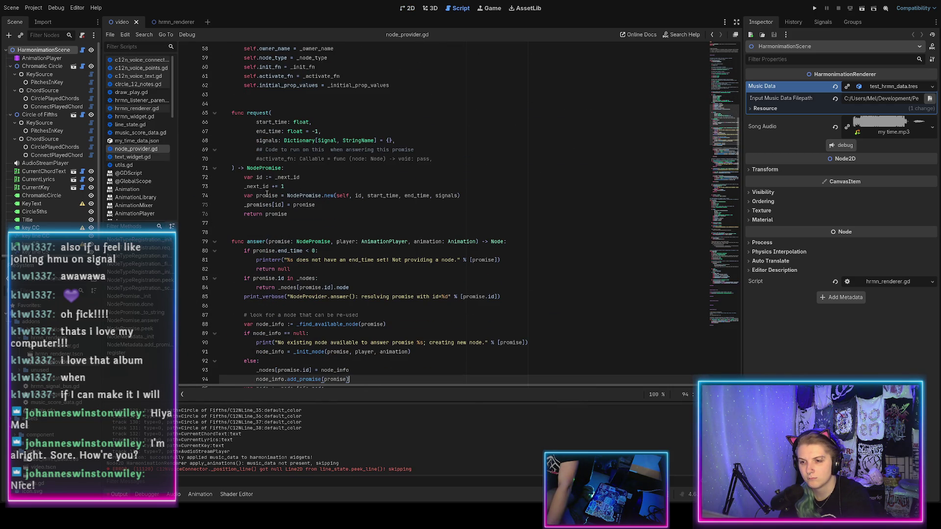
scroll(269, 196, up, 16)
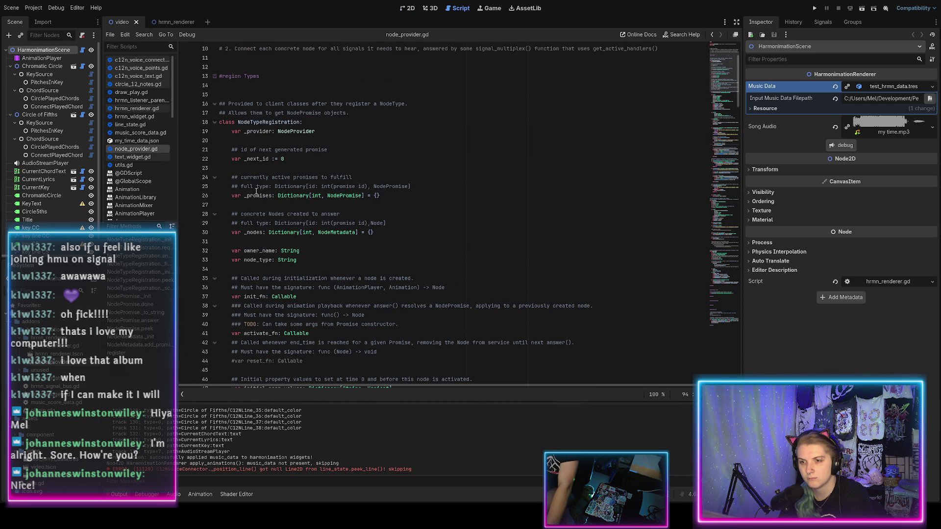
scroll(258, 212, down, 20)
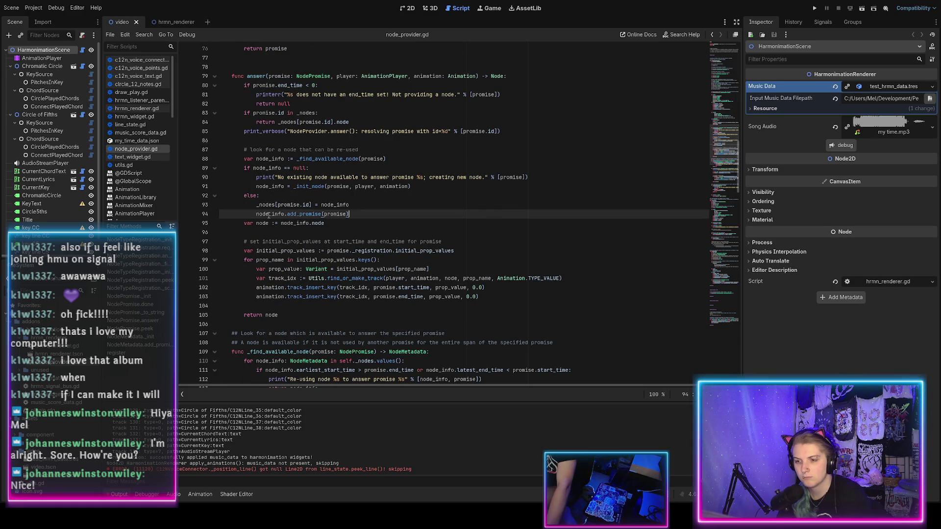
click(333, 223)
scroll(343, 231, down, 6)
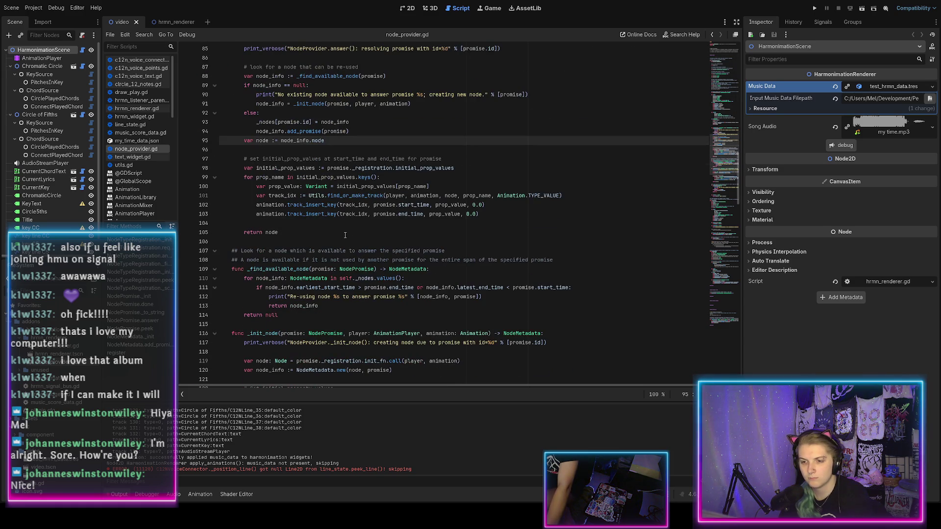
scroll(345, 235, down, 6)
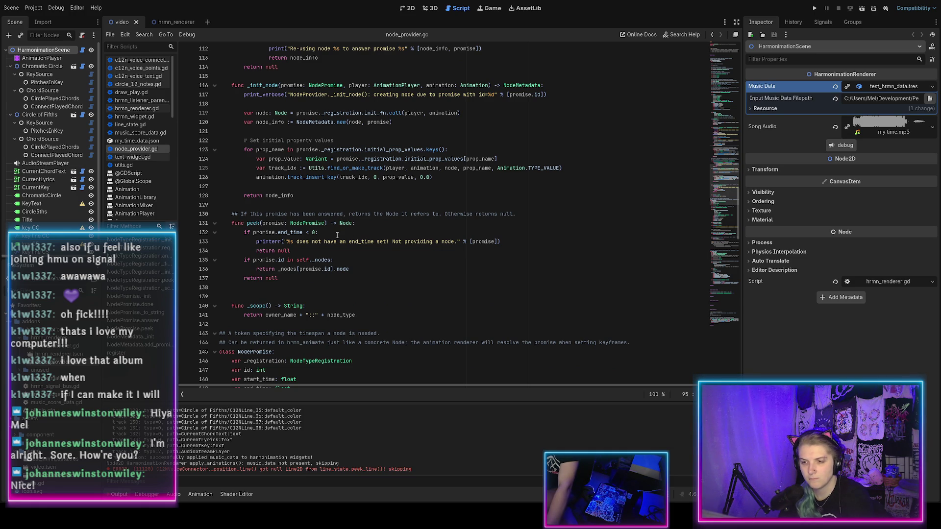
scroll(325, 260, up, 4)
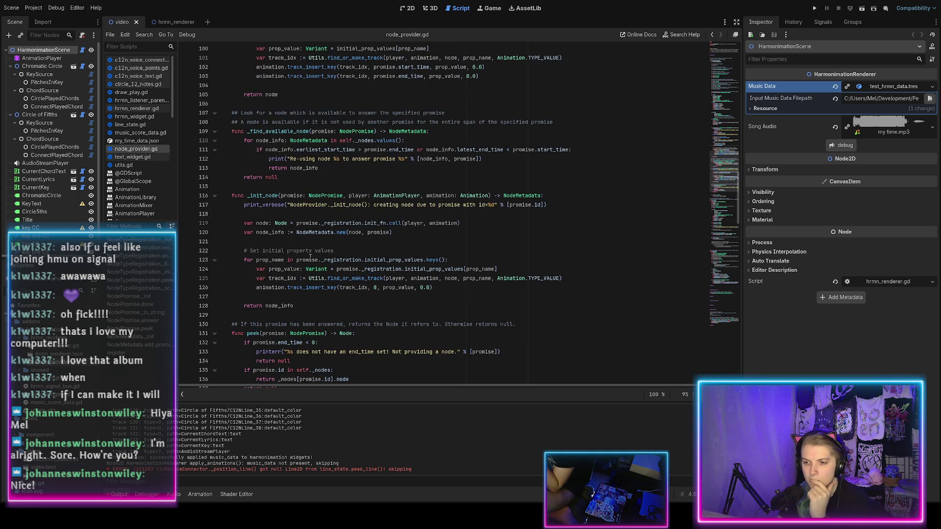
Highlight every occurrence of 'node' and locate where answer() calls _init_node
double_click(265, 224)
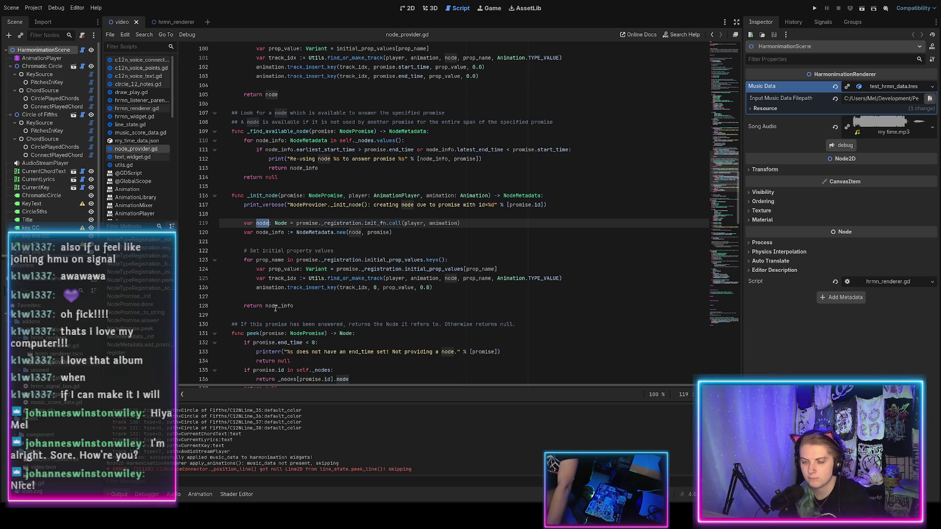
click(262, 198)
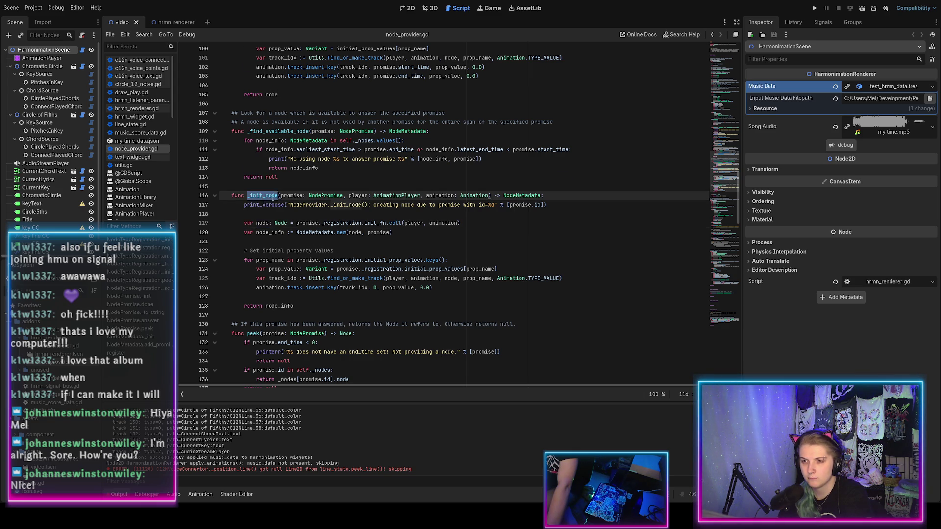
scroll(267, 198, up, 8)
scroll(275, 200, up, 1)
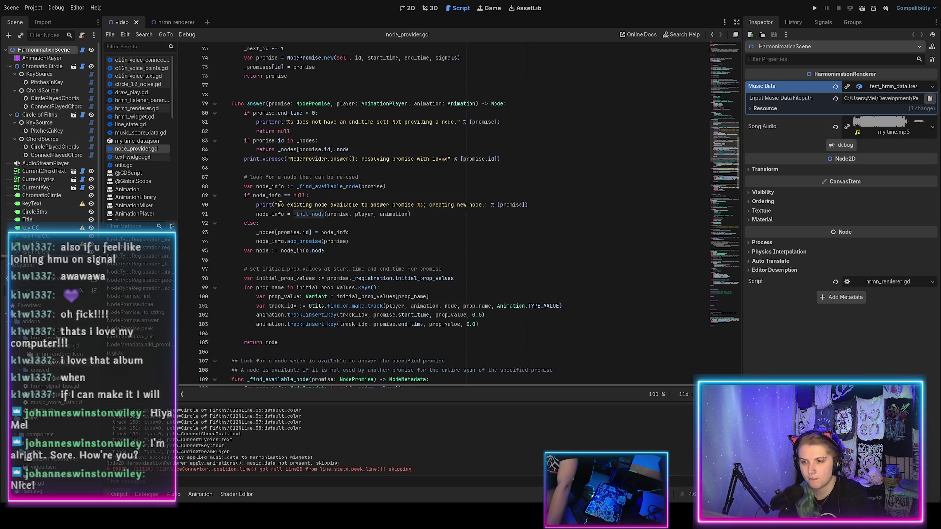
Move the node registration line out of the if/else branches, delete the duplicate, and save
drag(360, 234, 359, 226)
key(ctrl+c)
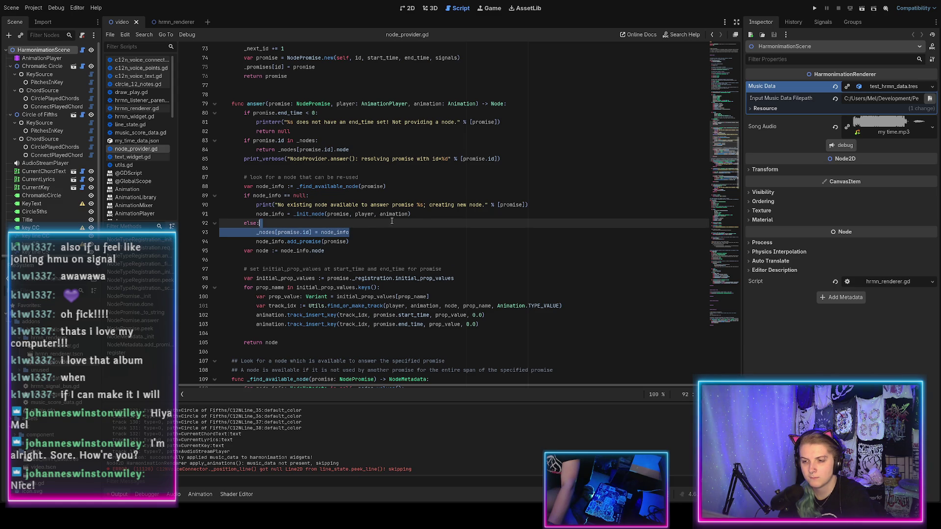
click(421, 213)
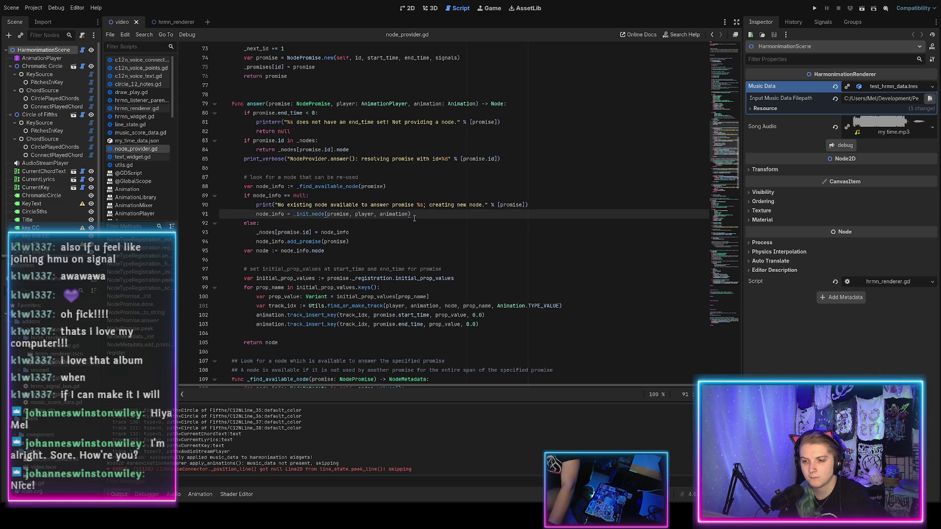
key(ctrl+v)
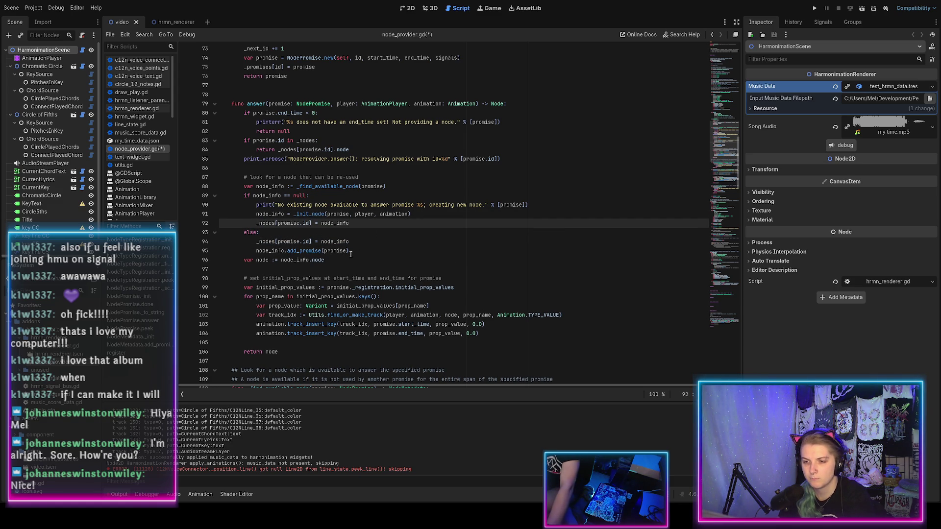
drag(349, 243, 355, 237)
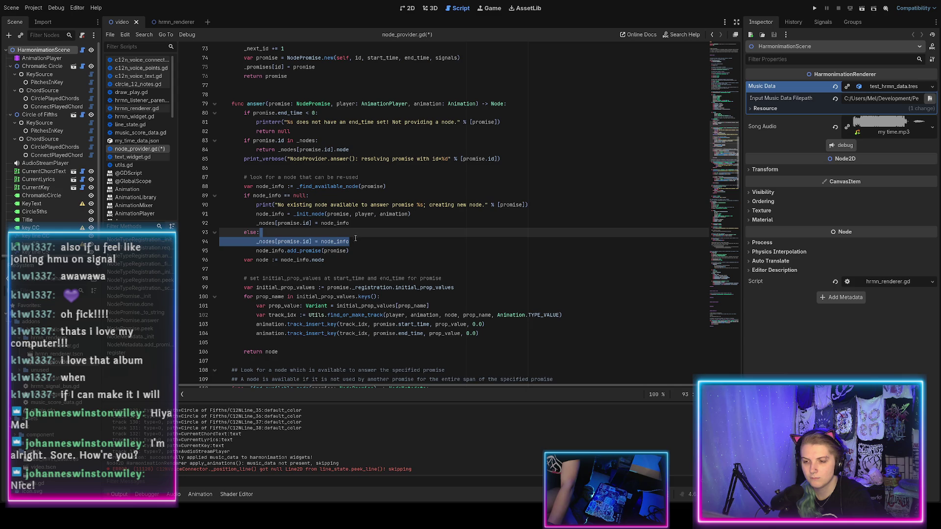
key(ctrl+x)
click(353, 241)
key(ctrl+v)
key(shift+Tab)
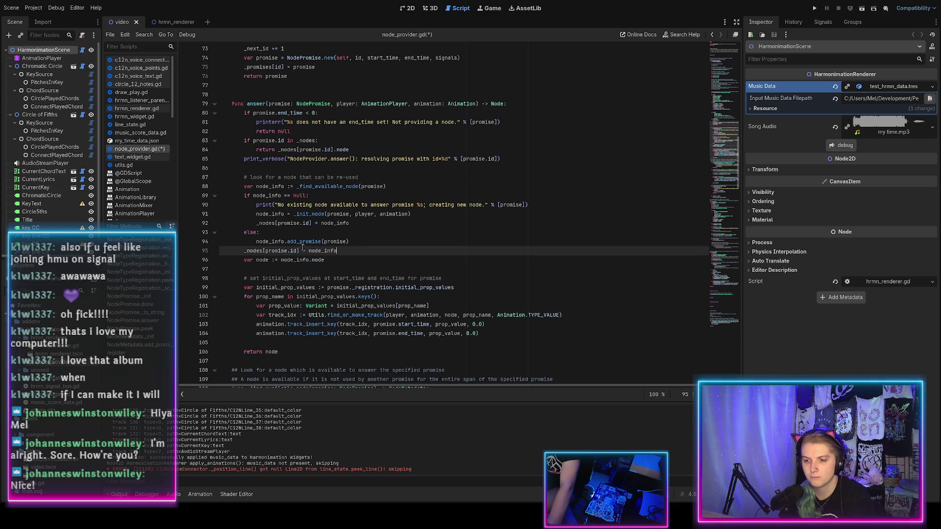
triple_click(288, 224)
key(BackSpace)
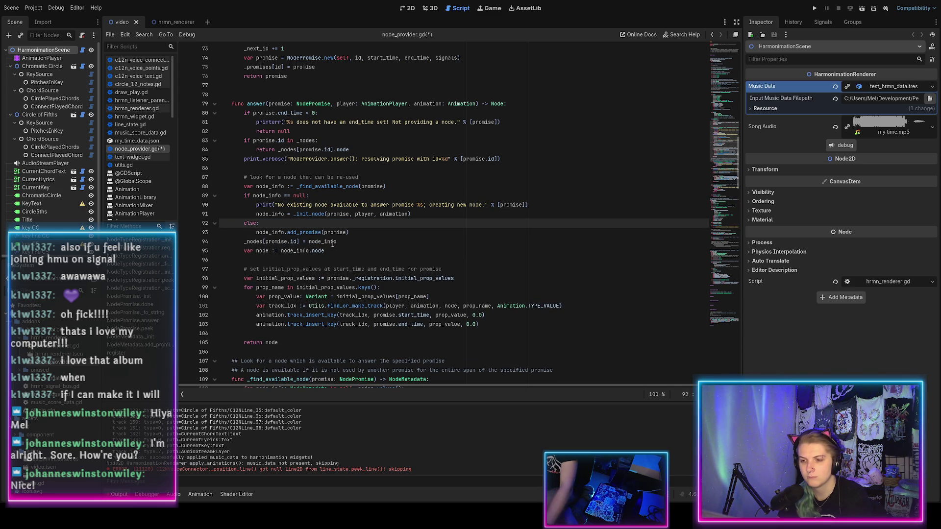
key(ctrl+s)
Add a 'register this node as an answer for this promise' comment above the registration, and save
click(247, 242)
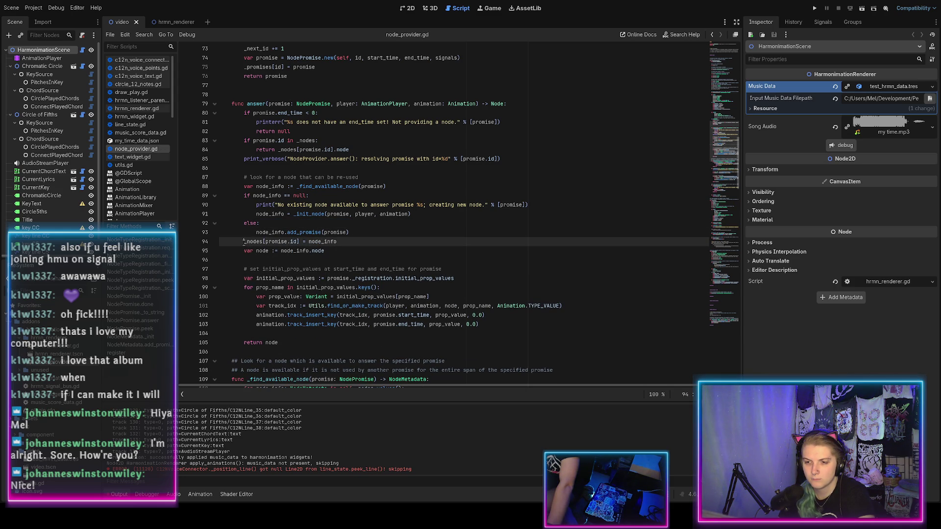
shift+click(350, 243)
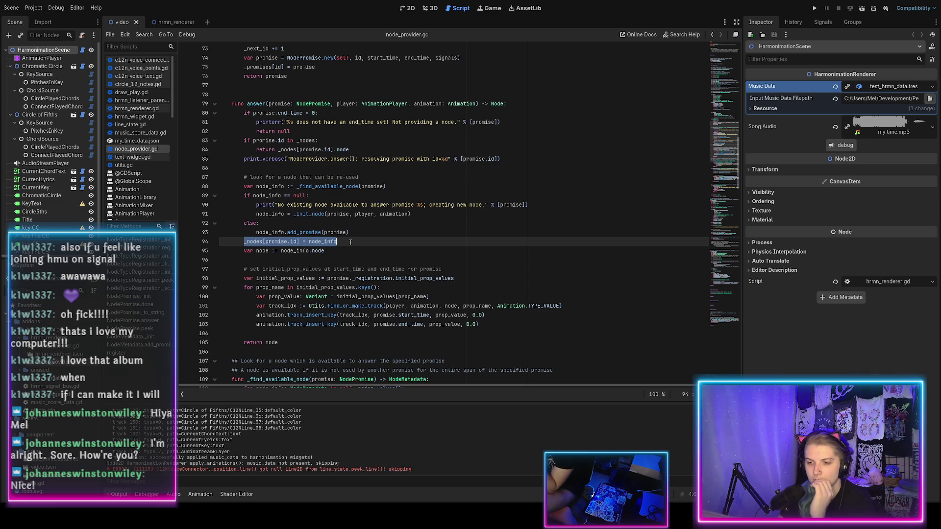
click(358, 233)
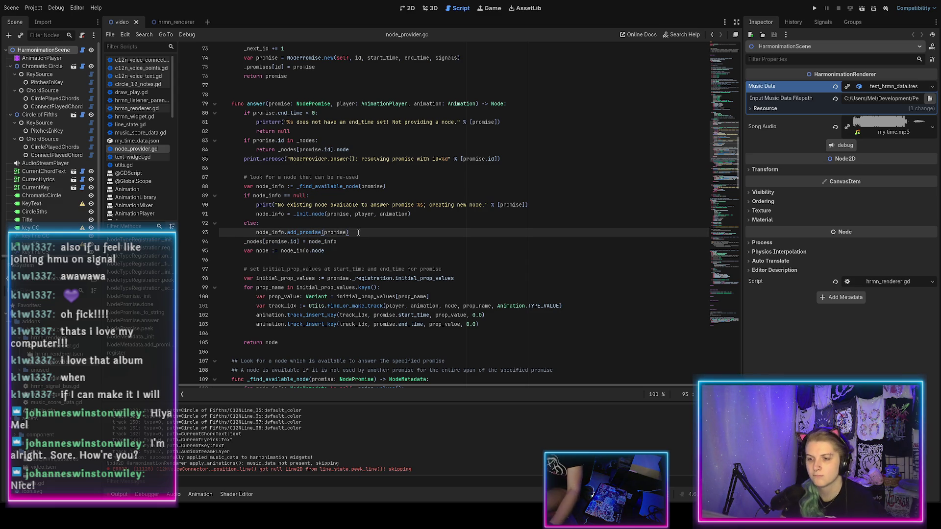
key(Return)
key(Return)
text(#)
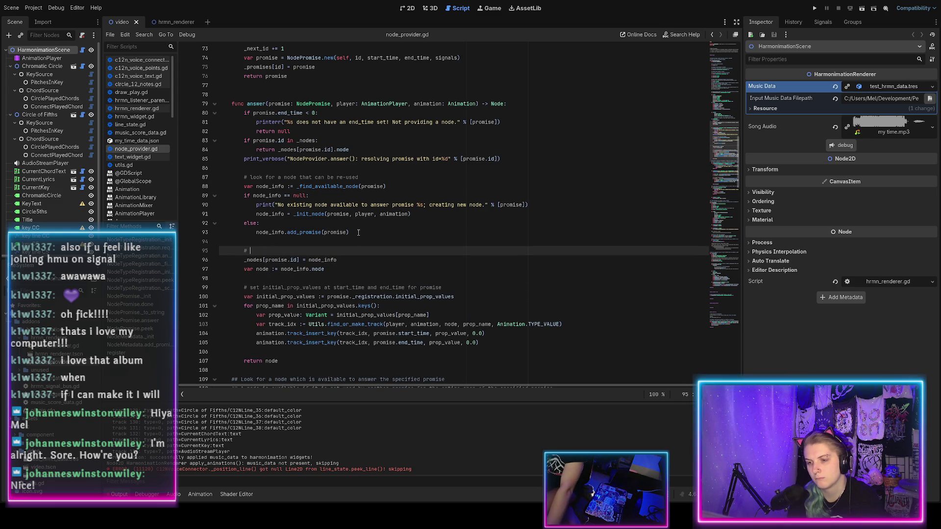
text(register )
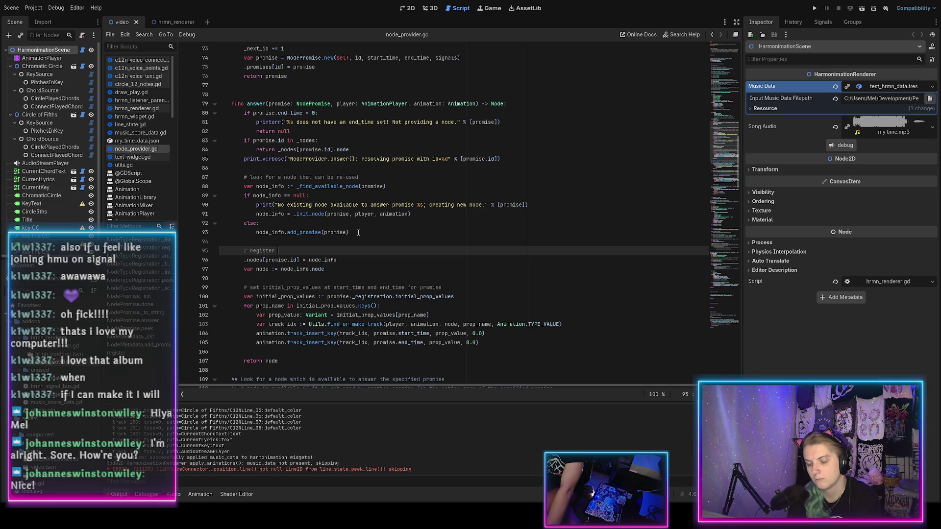
text(this )
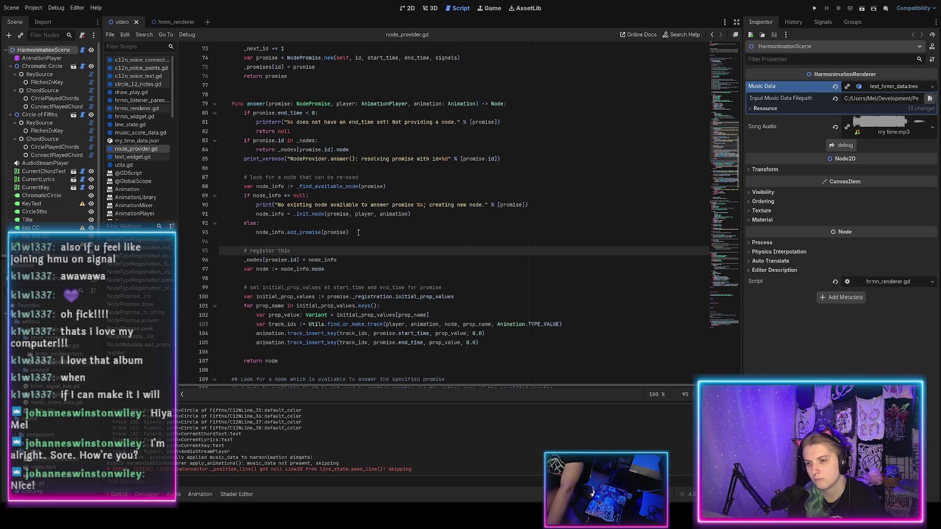
text(node)
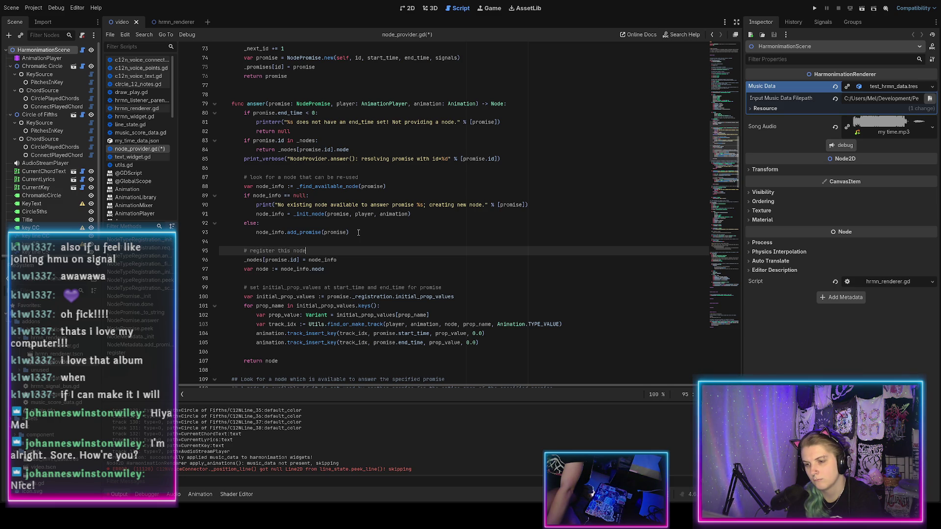
text(as an answer the )
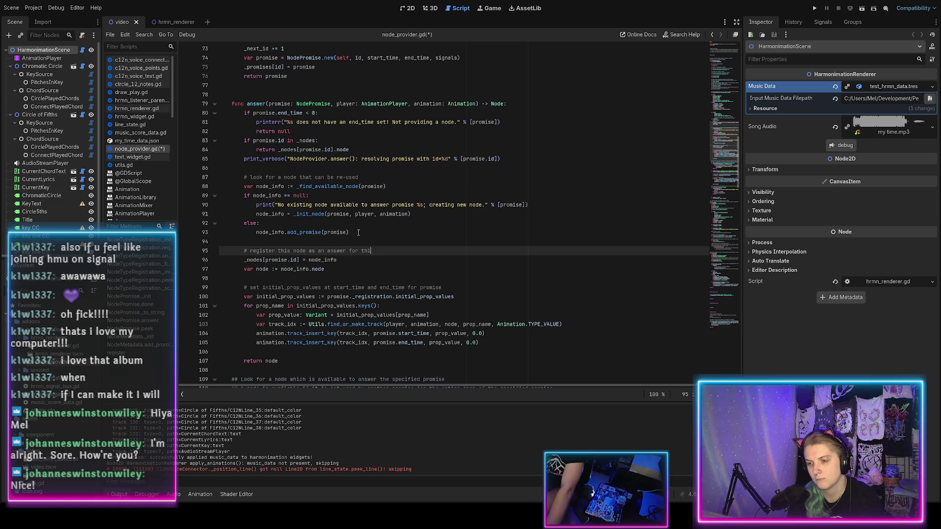
text(mise)
key(ctrl+s)
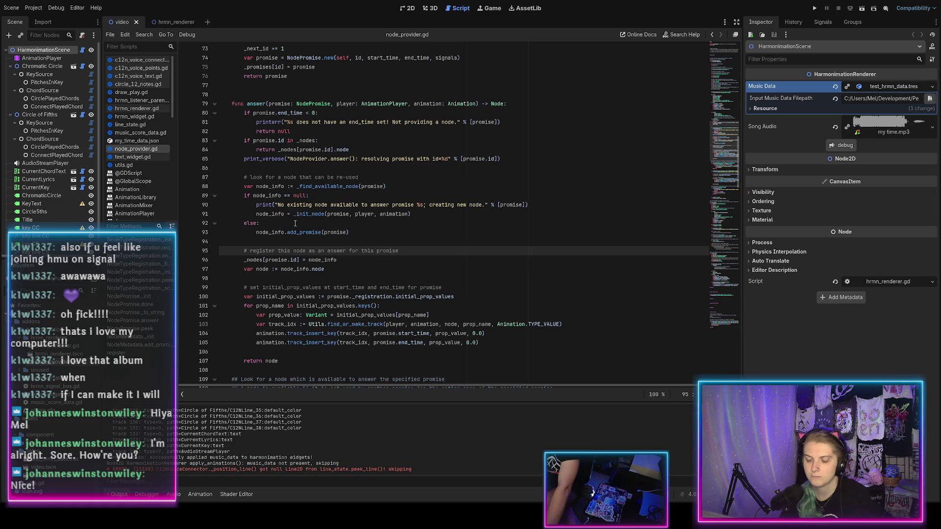
Move 'var node := node_info.node' down two lines, below the comment
click(331, 269)
key(alt+Down)
key(alt+Down)
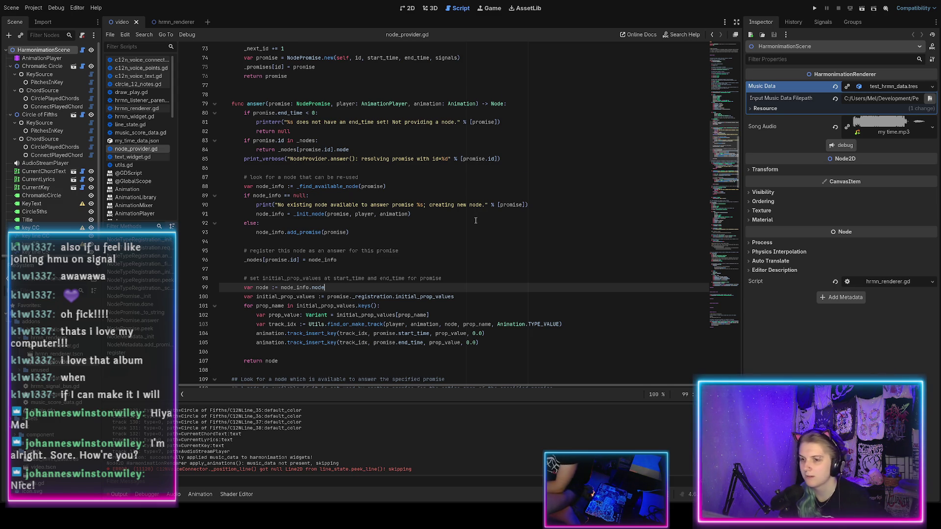
scroll(473, 220, down, 1)
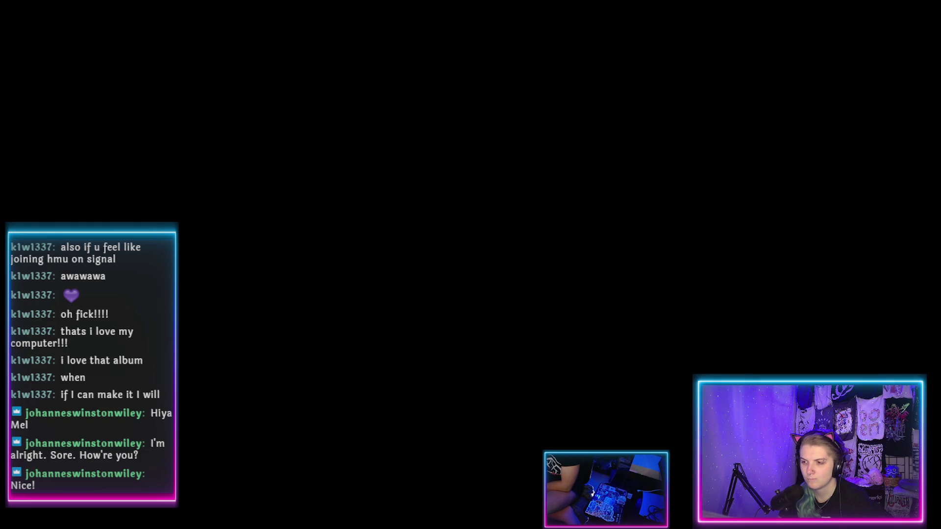
Relaunch the editor by opening the harmonimation project from the Project Manager
double_click(130, 50)
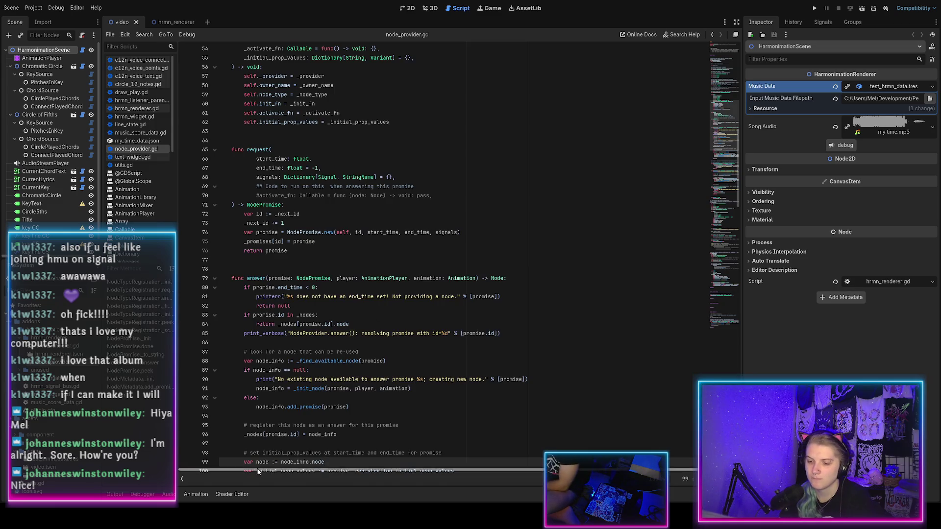
scroll(294, 340, up, 2)
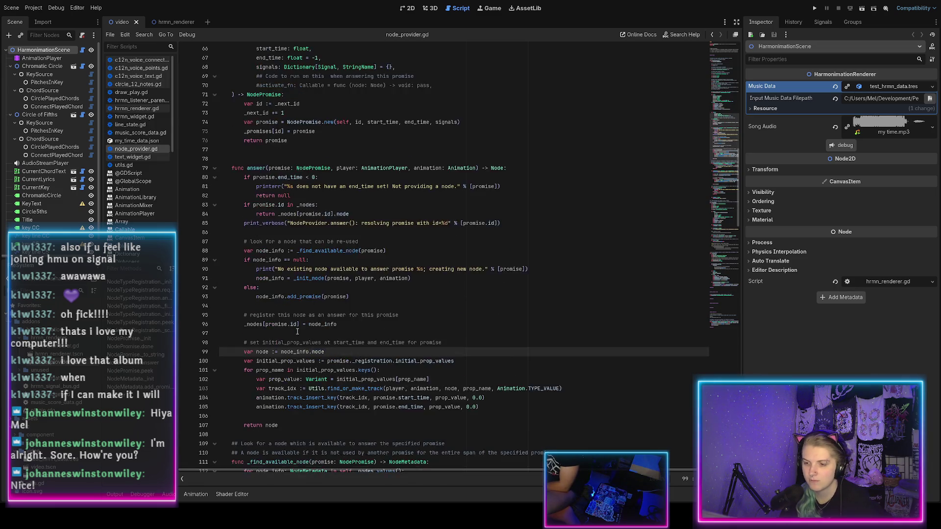
Scrub the autogenerated animation to about frame 20 and back on the 2D demo scene, then view Output
click(195, 495)
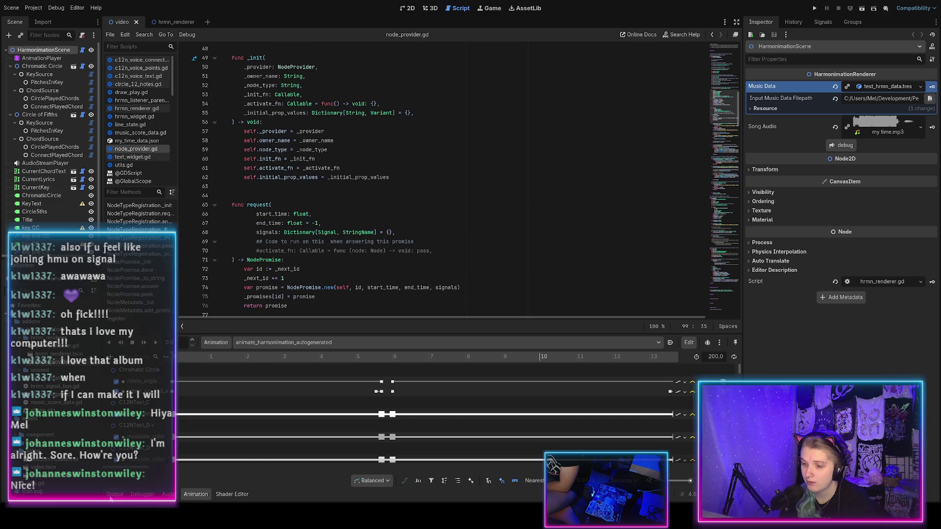
click(405, 7)
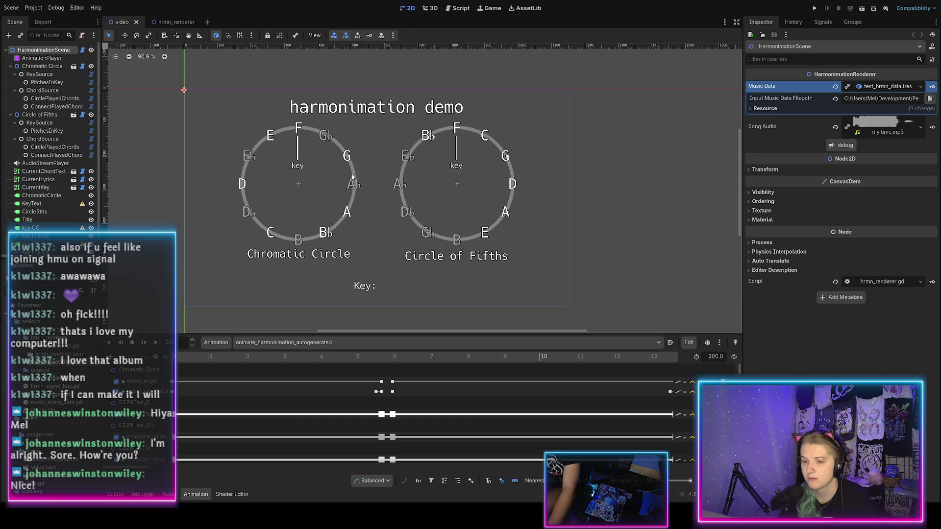
scroll(242, 382, right, 10)
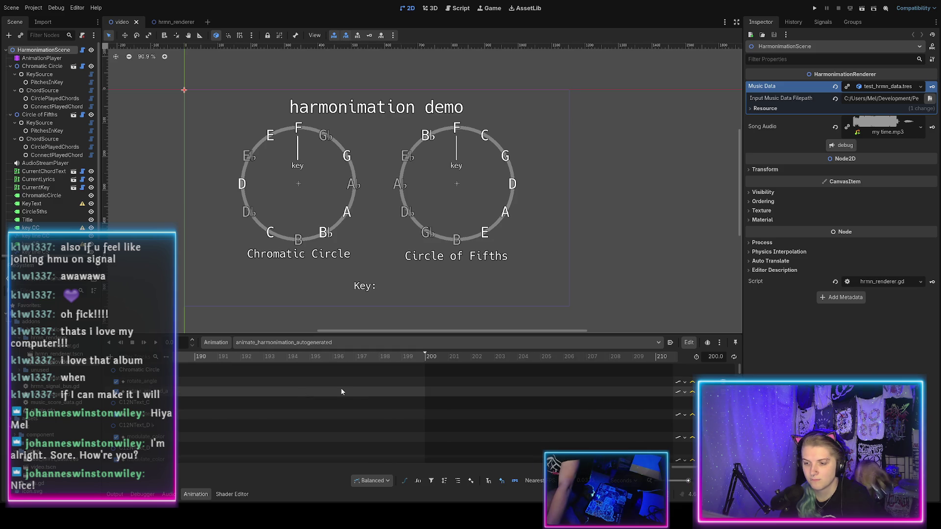
scroll(256, 413, left, 10)
scroll(256, 414, down, 3)
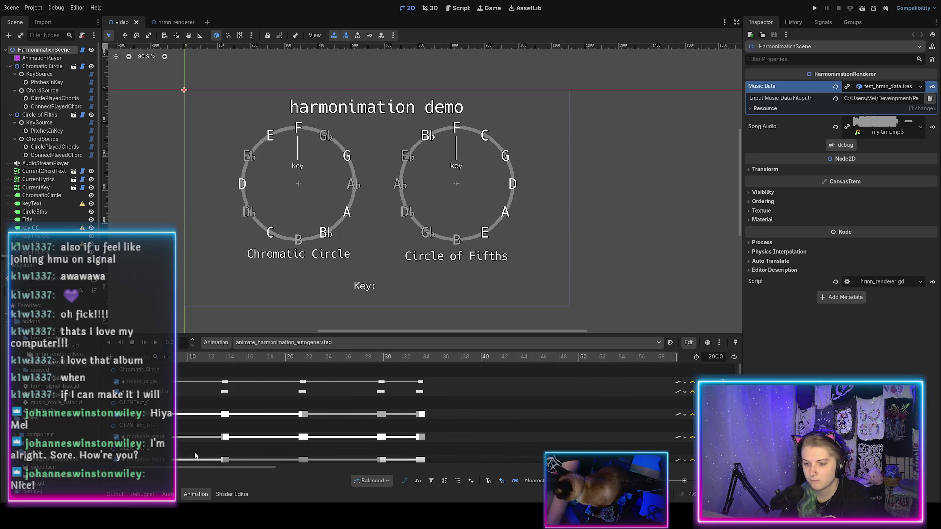
mouse_move(178, 361)
mouse_down()
mouse_move(385, 380)
mouse_move(175, 382)
mouse_move(351, 399)
mouse_move(679, 406)
mouse_up()
drag(343, 357, 146, 386)
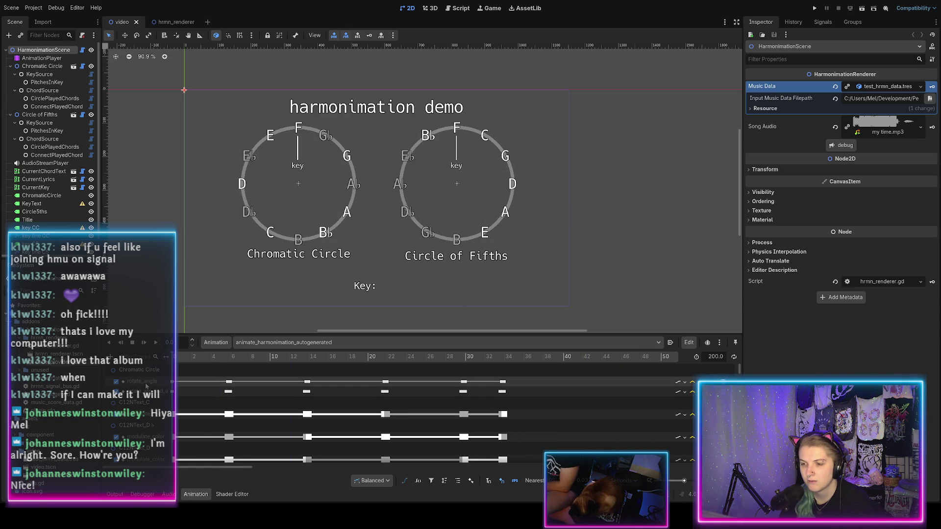
scroll(233, 432, down, 3)
scroll(212, 425, down, 2)
click(123, 494)
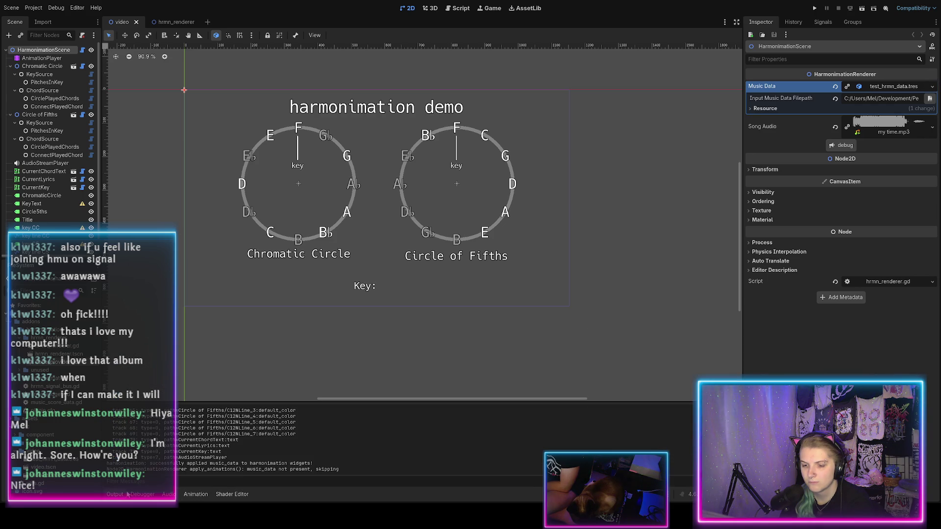
Scrub the animation timeline to about 15.9 s, where the key reads D- major with the A♭7 chord
click(196, 494)
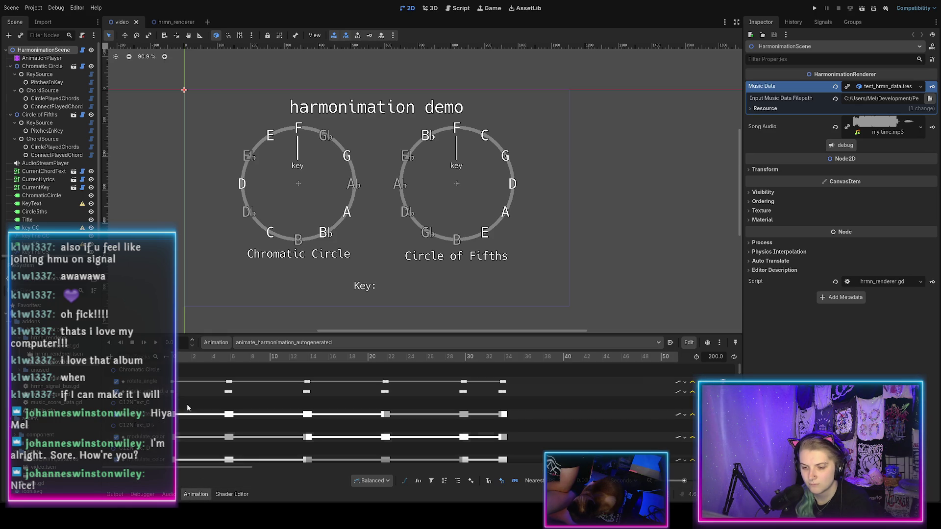
drag(188, 358, 328, 369)
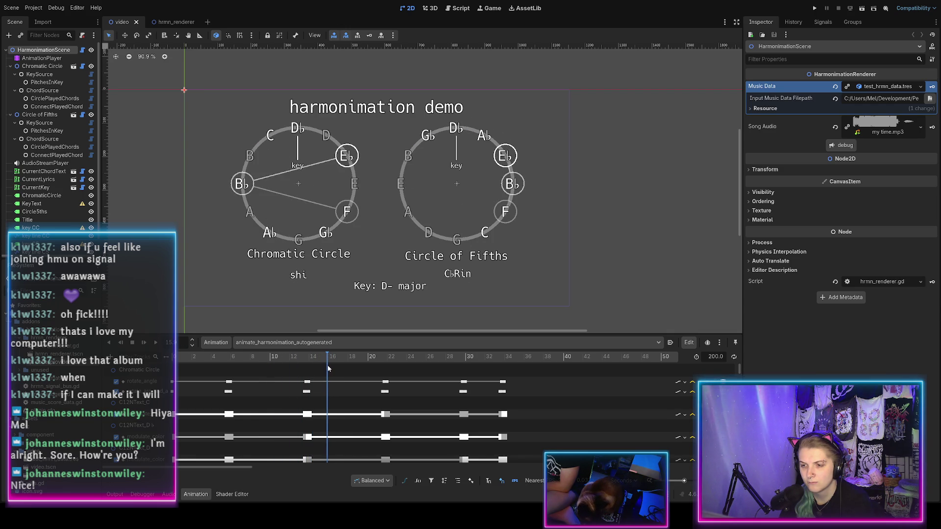
scroll(328, 405, down, 3)
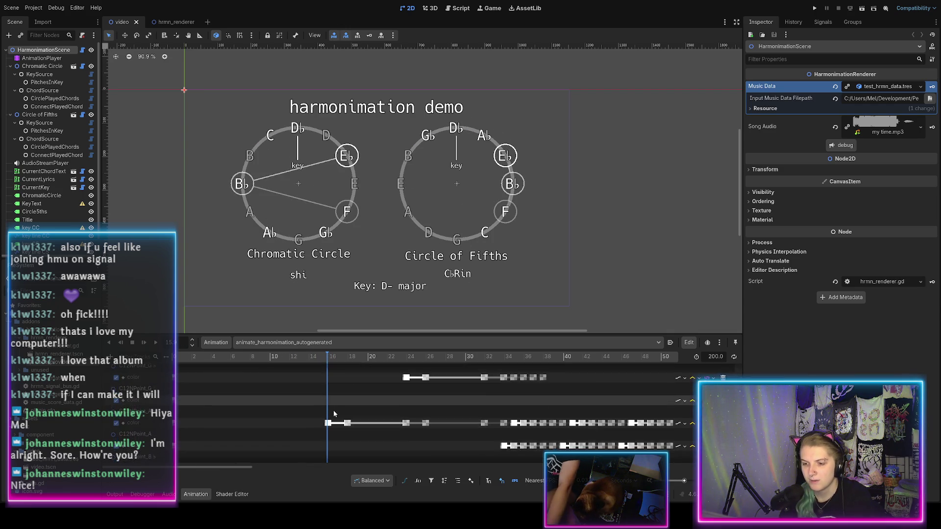
scroll(333, 413, down, 6)
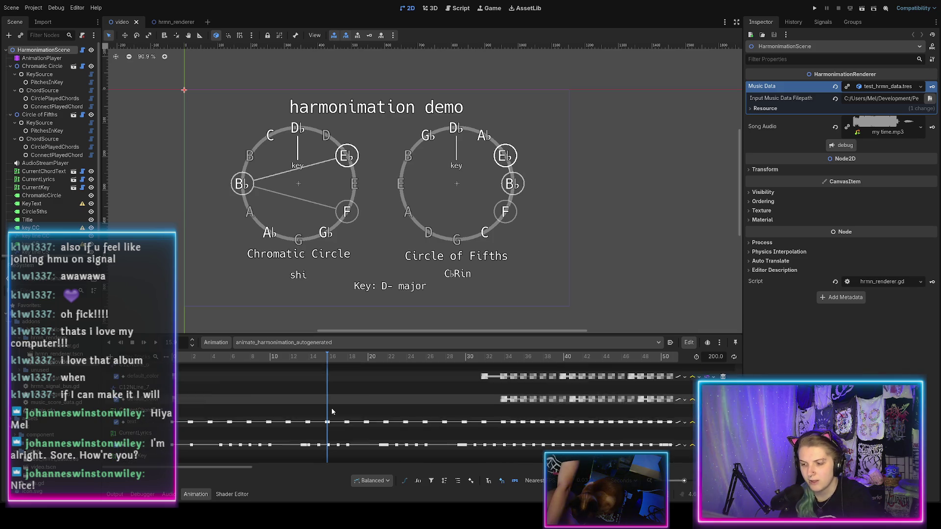
scroll(332, 411, up, 5)
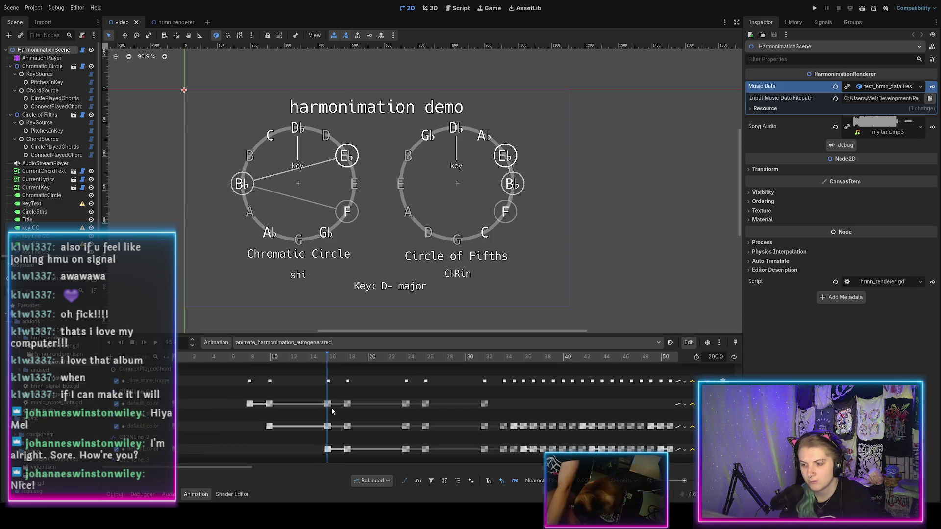
scroll(339, 414, up, 2)
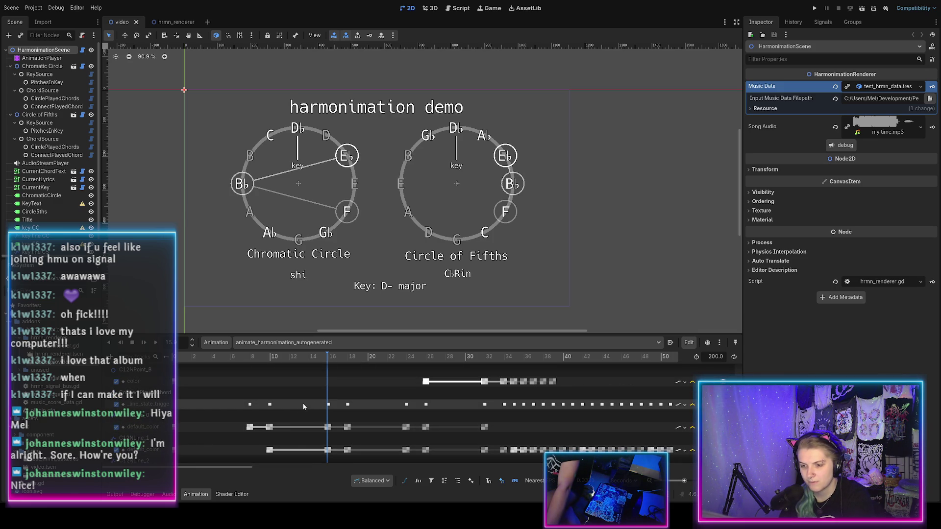
drag(327, 360, 331, 360)
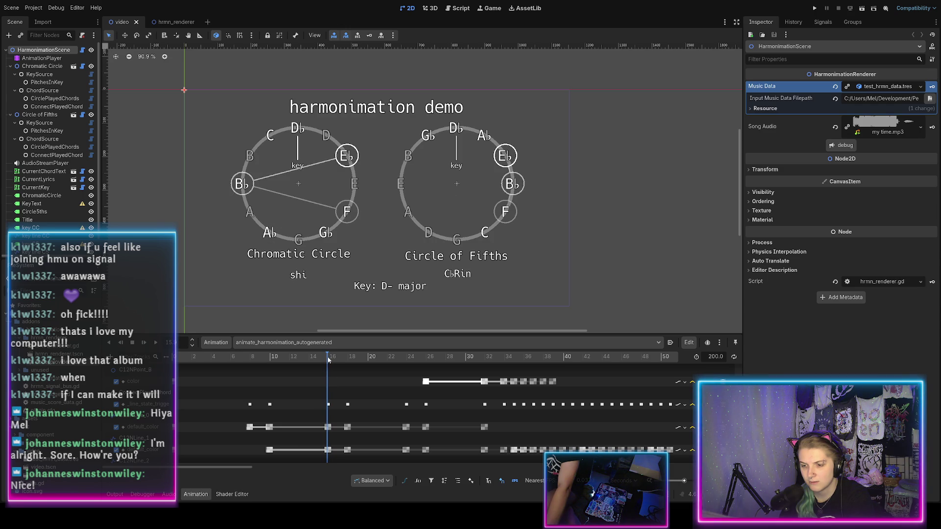
ctrl+scroll(332, 370, up, 3)
ctrl+scroll(313, 395, up, 10)
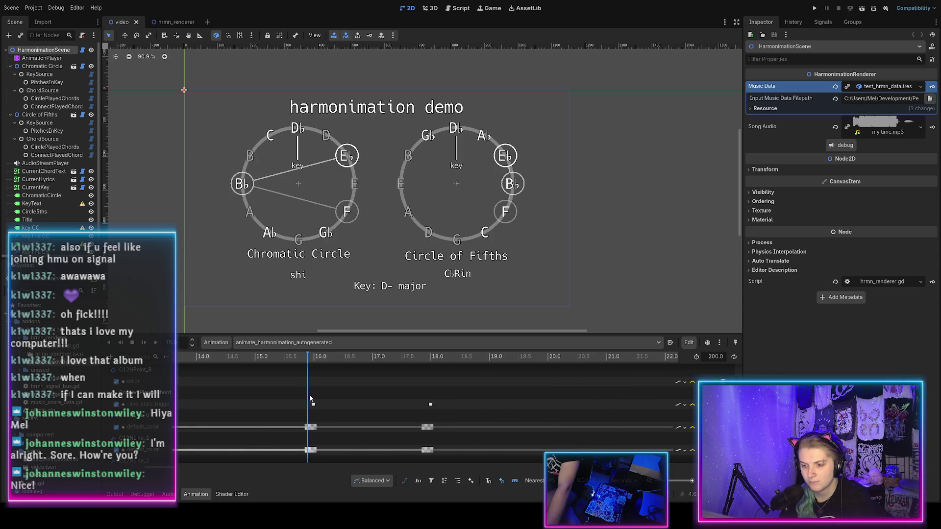
mouse_move(255, 360)
mouse_down()
mouse_move(243, 360)
mouse_move(563, 356)
mouse_move(162, 356)
mouse_move(416, 368)
mouse_move(250, 373)
mouse_up()
drag(177, 369, 348, 379)
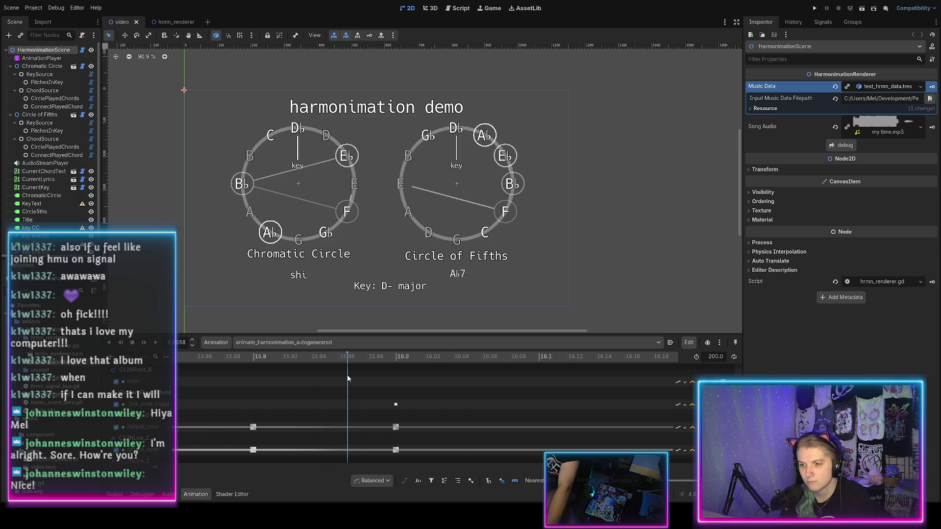
scroll(355, 414, down, 1)
scroll(354, 414, down, 1)
scroll(349, 408, down, 1)
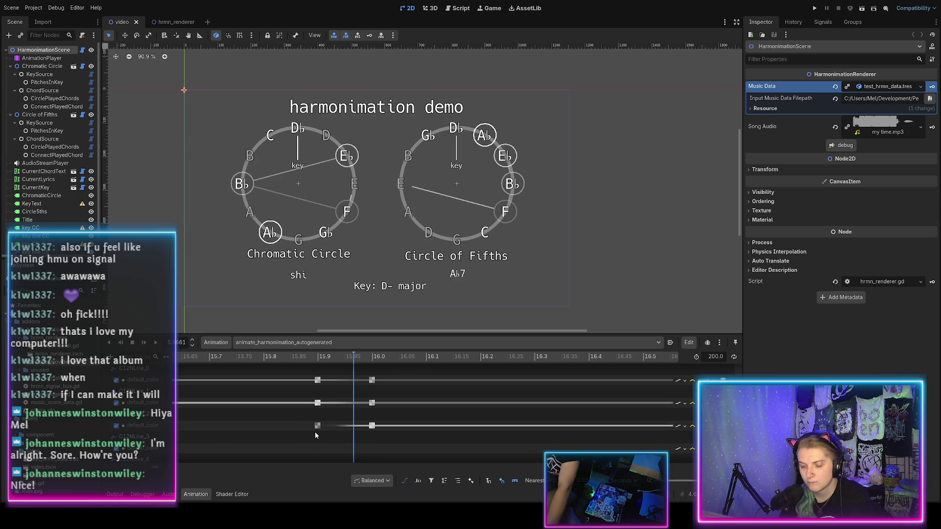
scroll(338, 407, up, 2)
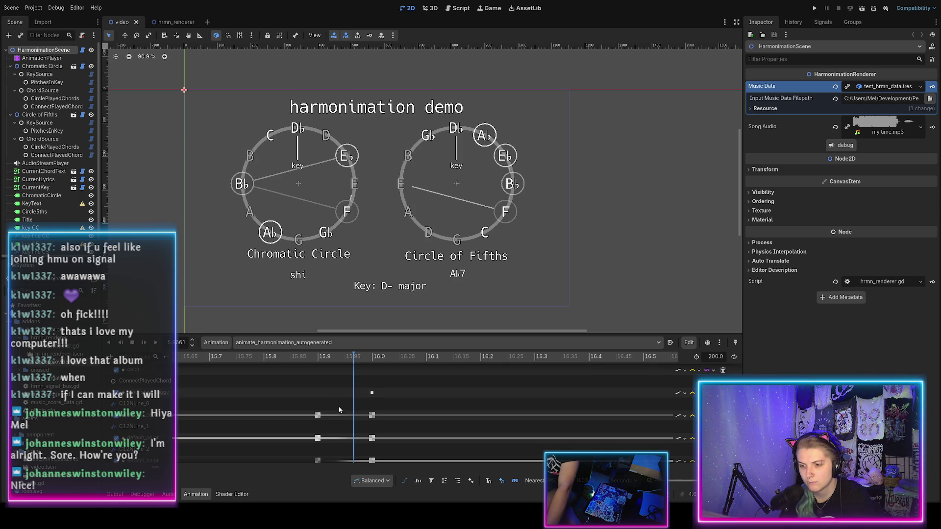
click(373, 357)
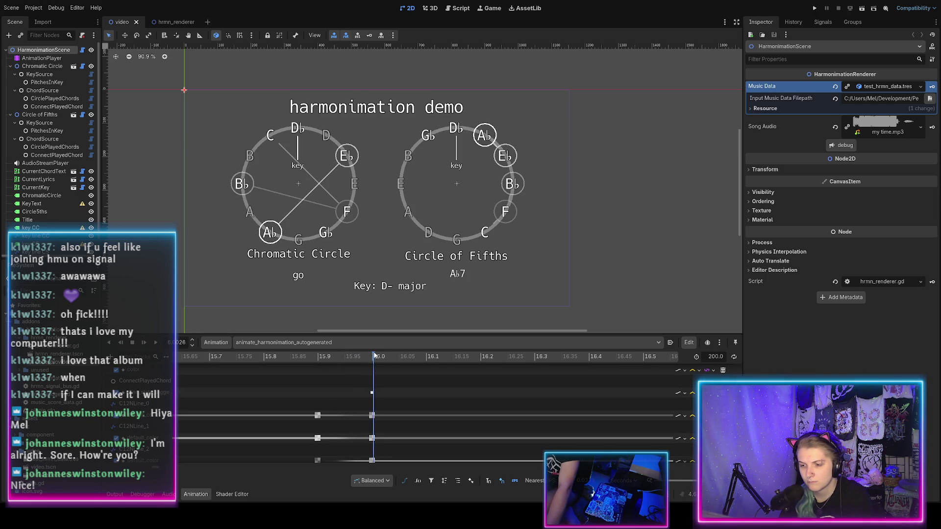
click(368, 356)
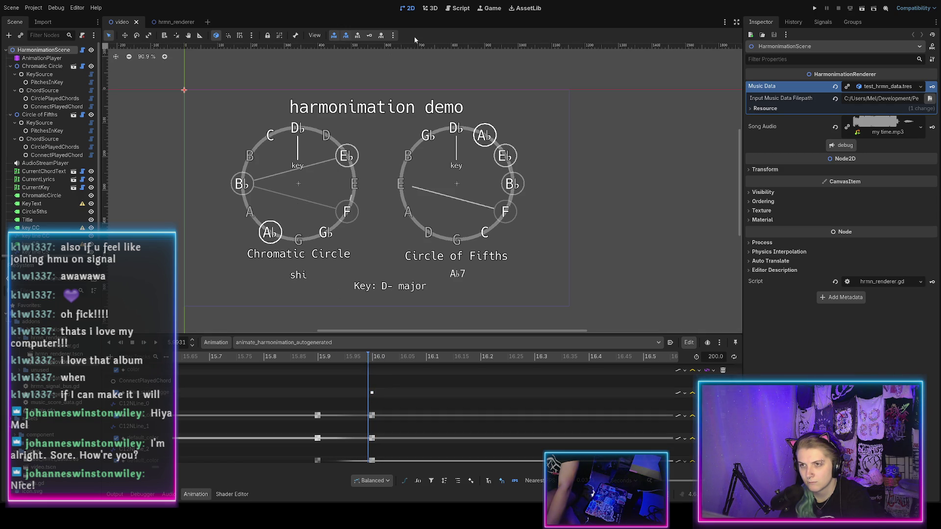
drag(365, 357, 388, 355)
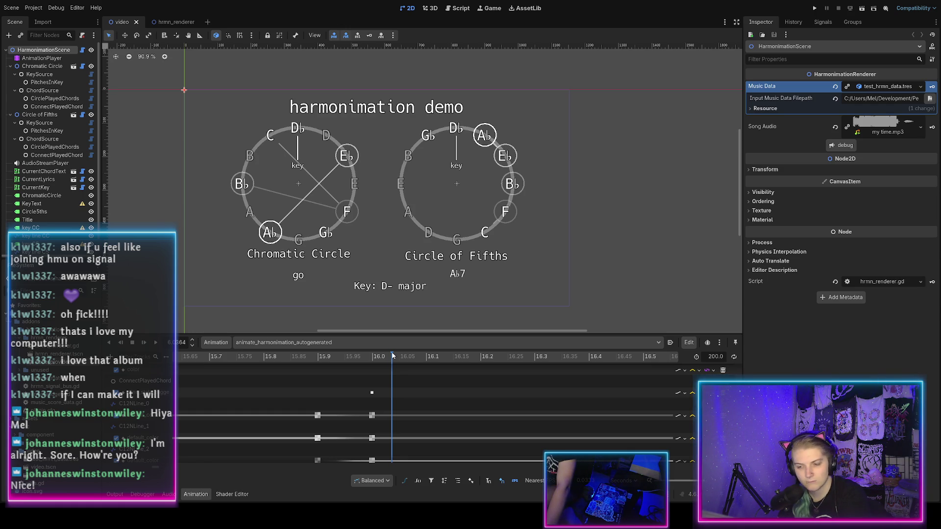
mouse_move(389, 356)
mouse_down()
mouse_move(338, 348)
mouse_move(396, 343)
mouse_move(220, 350)
mouse_move(383, 367)
mouse_up()
click(372, 393)
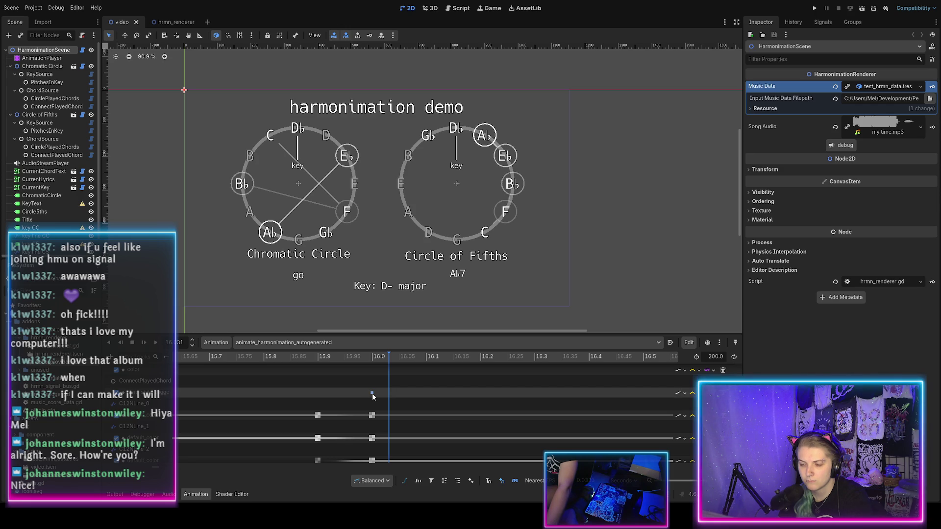
click(310, 357)
Scroll and zoom through the Animation track list to inspect the tracks
scroll(324, 380, down, 2)
scroll(338, 387, down, 2)
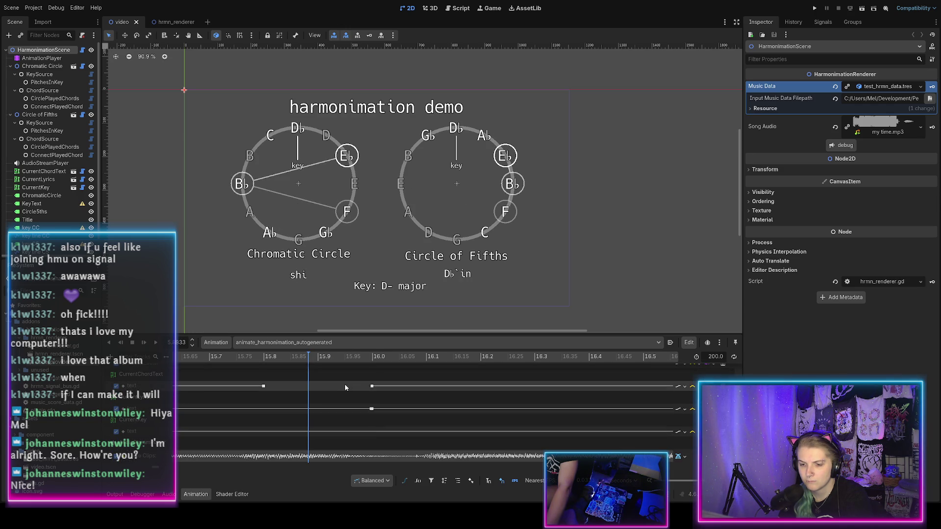
scroll(345, 384, up, 4)
scroll(343, 385, up, 5)
scroll(345, 377, down, 3)
scroll(345, 376, down, 6)
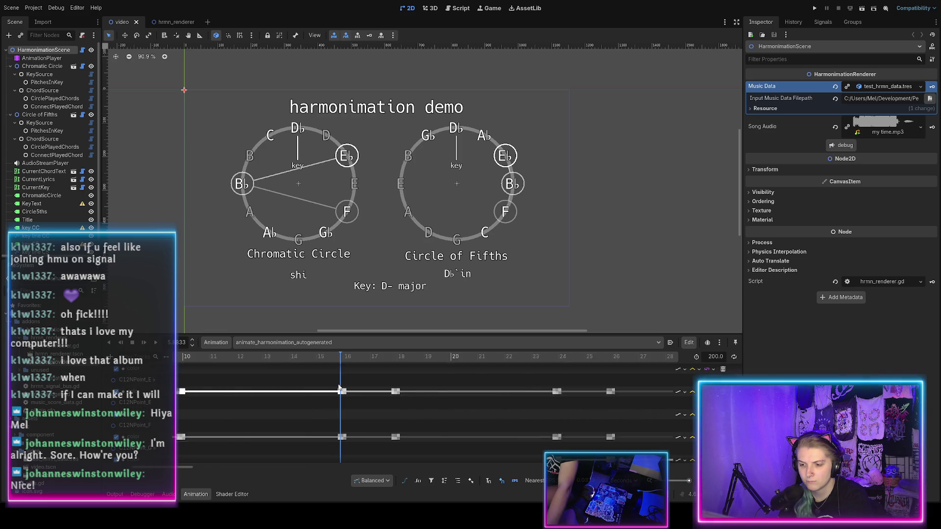
scroll(339, 388, up, 2)
scroll(337, 383, down, 8)
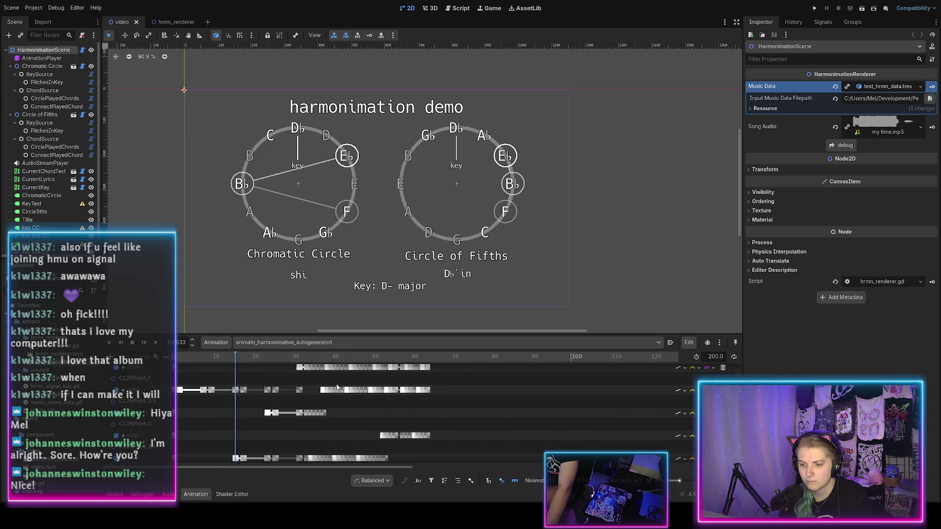
scroll(275, 397, up, 5)
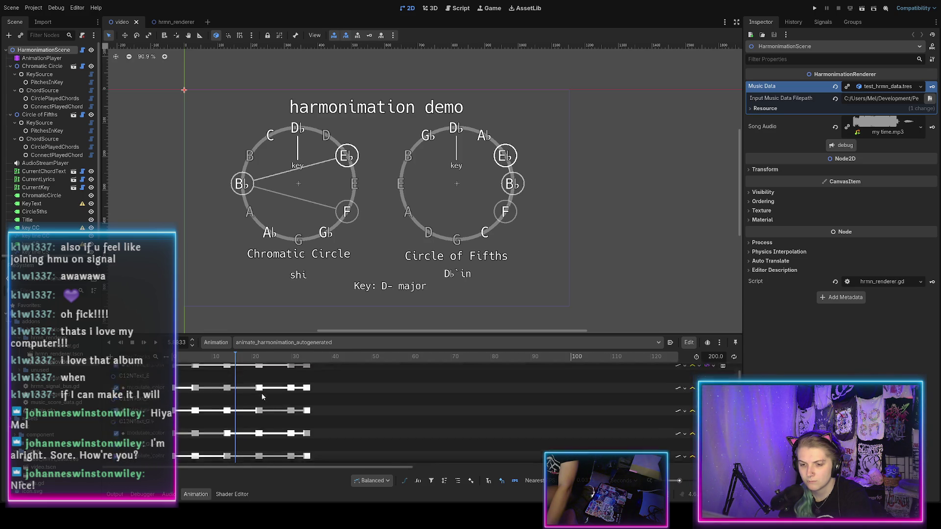
scroll(259, 395, down, 5)
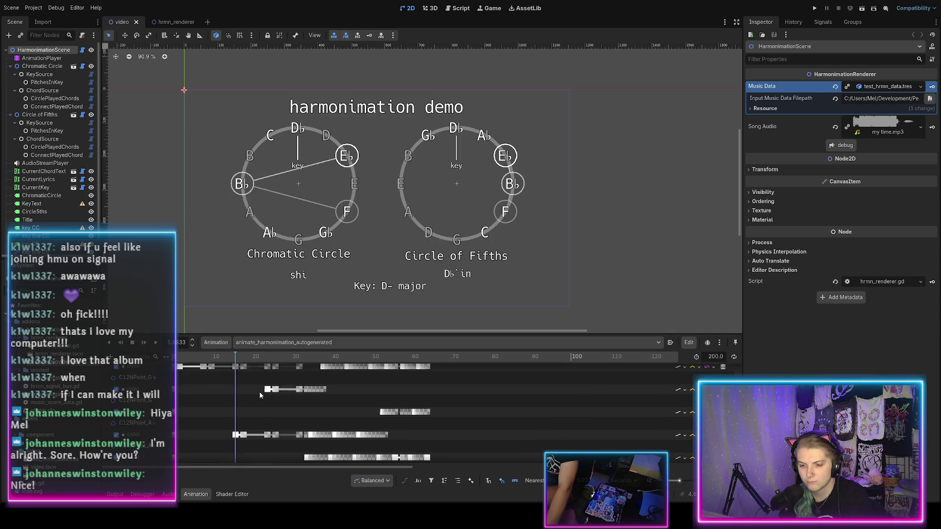
scroll(260, 396, down, 6)
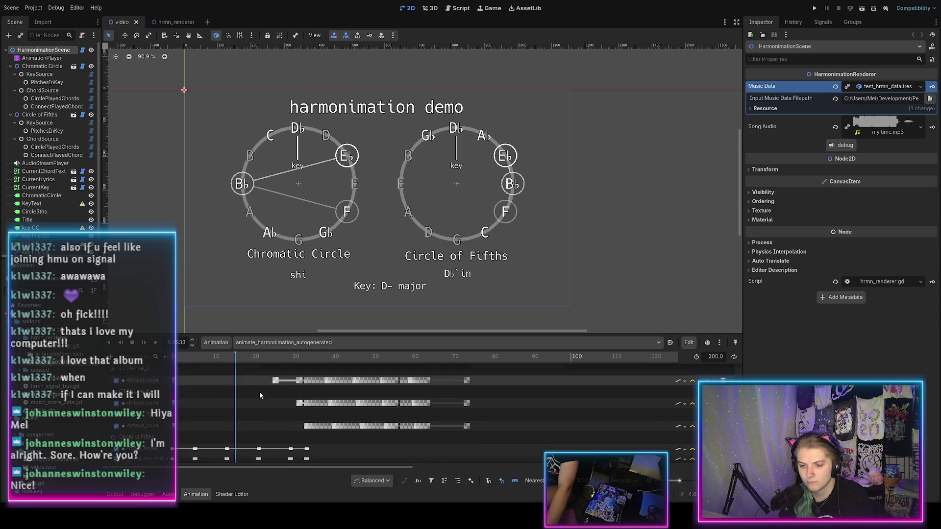
scroll(260, 392, down, 8)
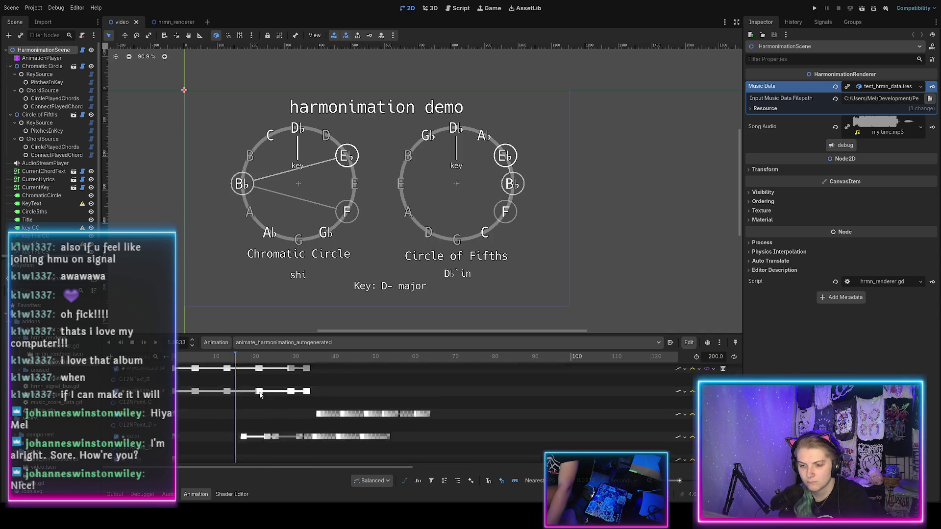
scroll(259, 395, down, 8)
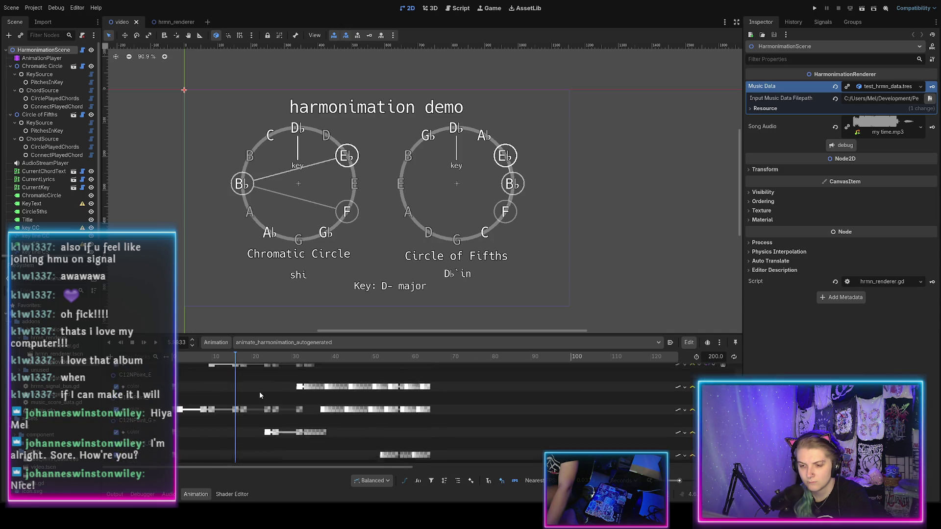
scroll(260, 395, down, 8)
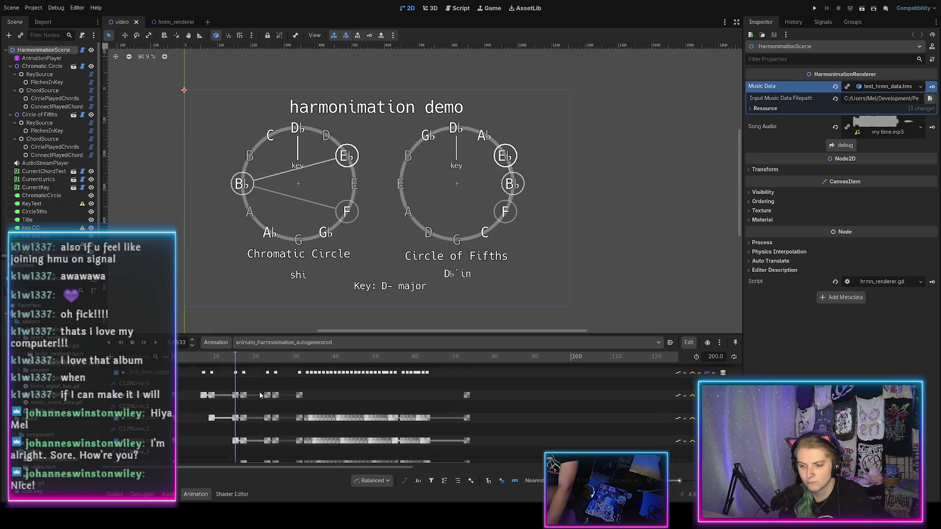
scroll(260, 395, down, 5)
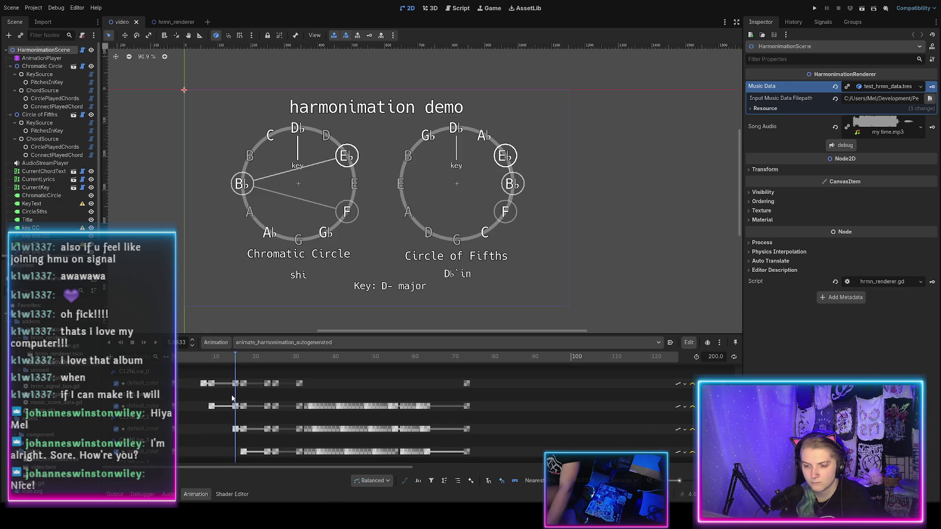
scroll(233, 398, down, 4)
ctrl+scroll(236, 407, up, 3)
ctrl+scroll(237, 408, up, 10)
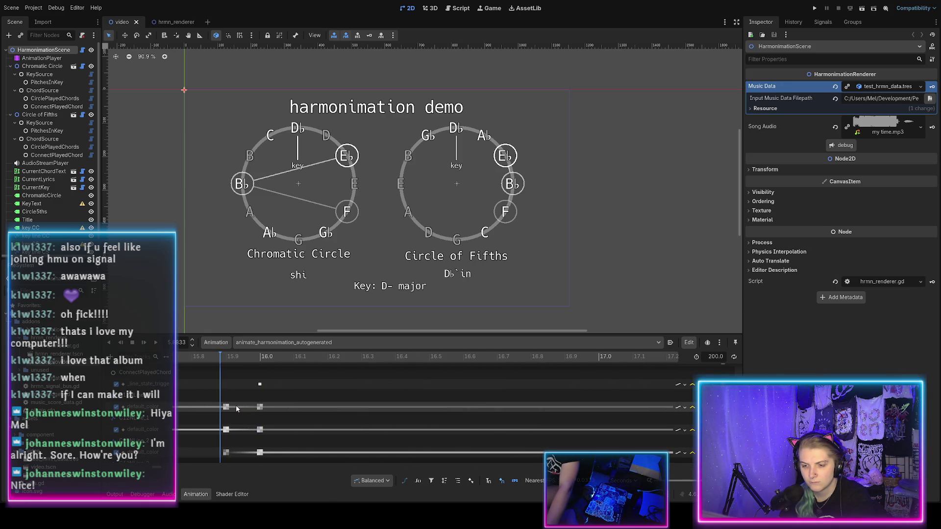
scroll(236, 405, down, 2)
ctrl+scroll(237, 404, down, 3)
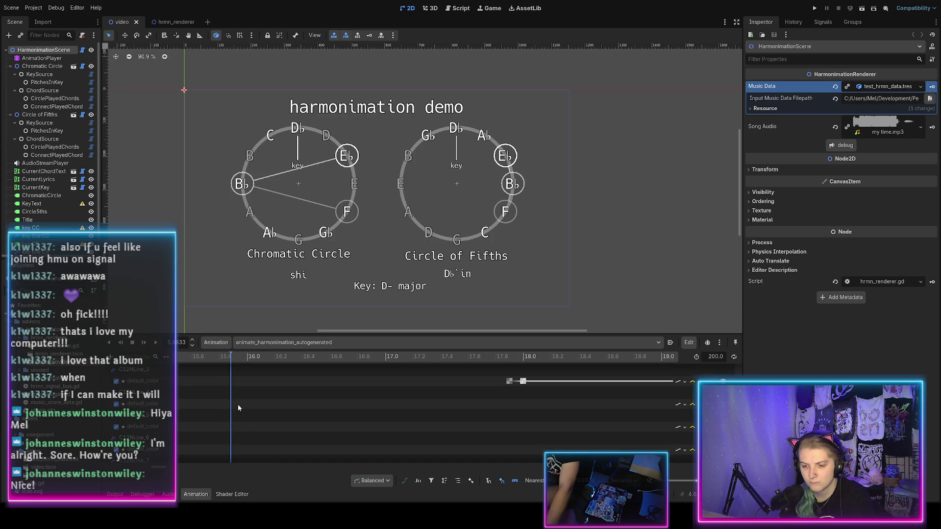
scroll(237, 402, up, 2)
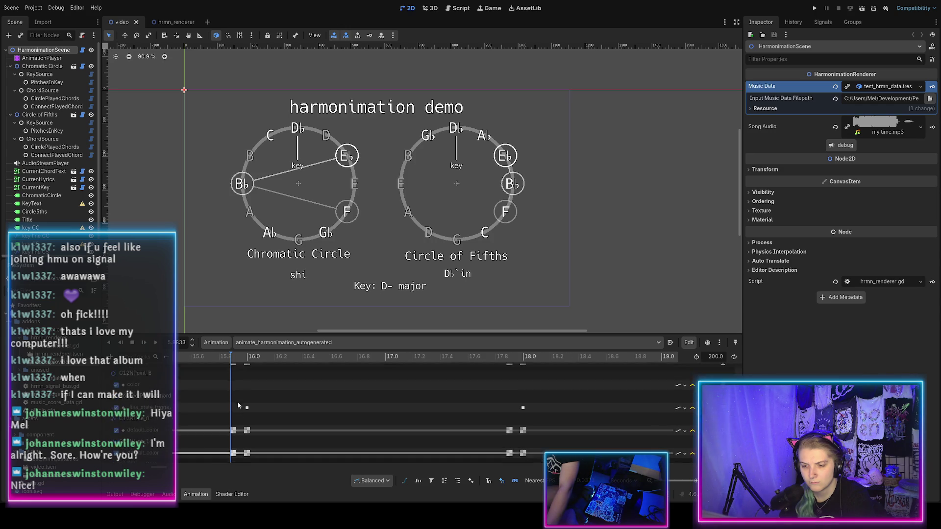
ctrl+scroll(238, 401, up, 5)
scroll(237, 401, up, 2)
scroll(236, 404, down, 2)
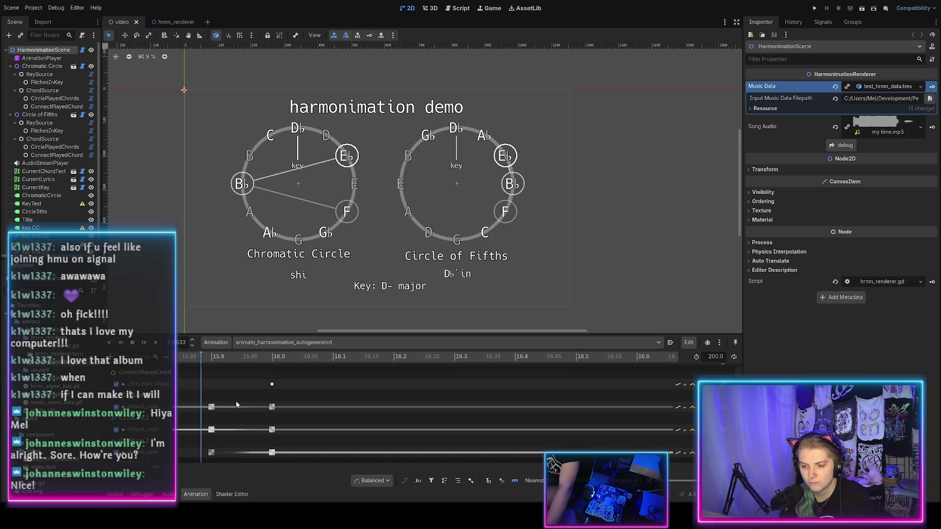
Scrub the playhead from 15.89 s through 16.0 s to 16.03 s, then switch to the Script workspace
click(206, 357)
mouse_move(217, 356)
mouse_down()
mouse_move(275, 368)
mouse_move(177, 378)
mouse_move(251, 384)
mouse_up()
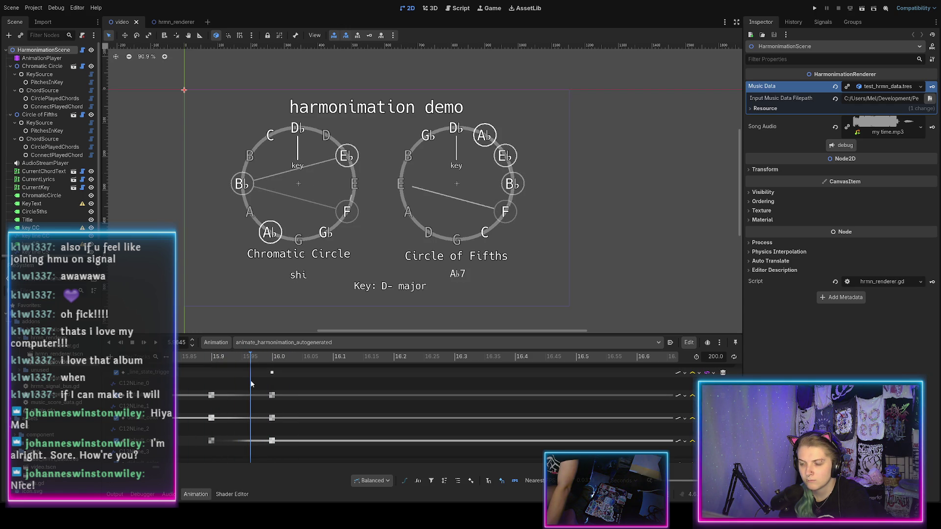
mouse_move(268, 386)
mouse_down()
mouse_move(290, 389)
mouse_move(212, 390)
mouse_up()
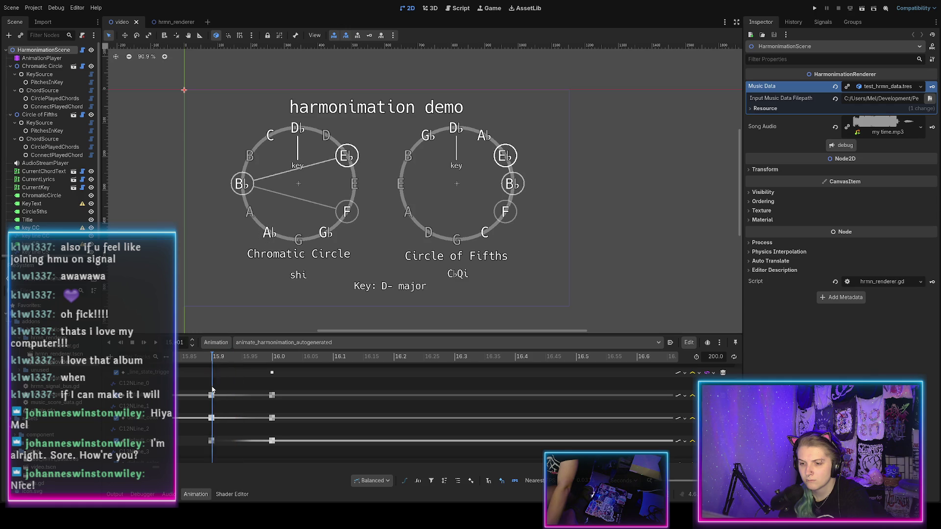
click(457, 8)
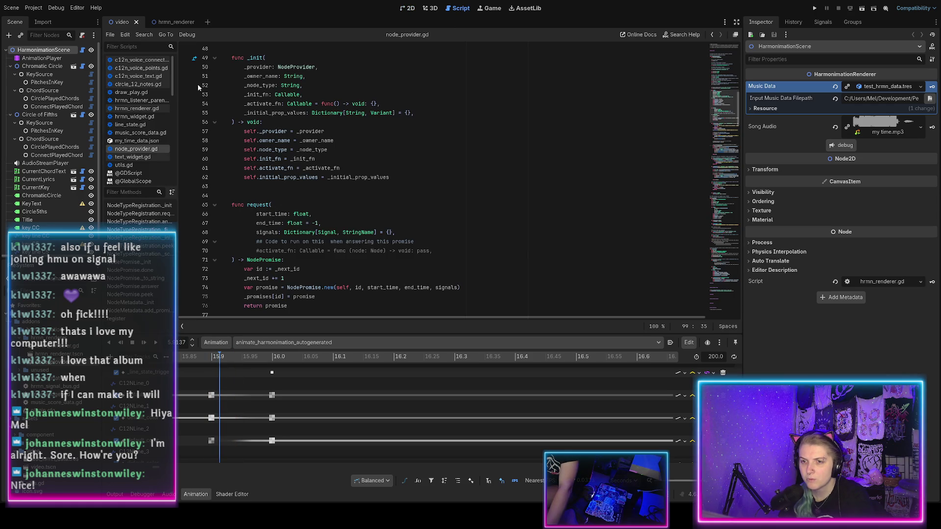
Open c12n_voice_connector.gd at the _line_registration.request(time) call on line 195, selecting 'time'
click(135, 60)
scroll(377, 174, down, 10)
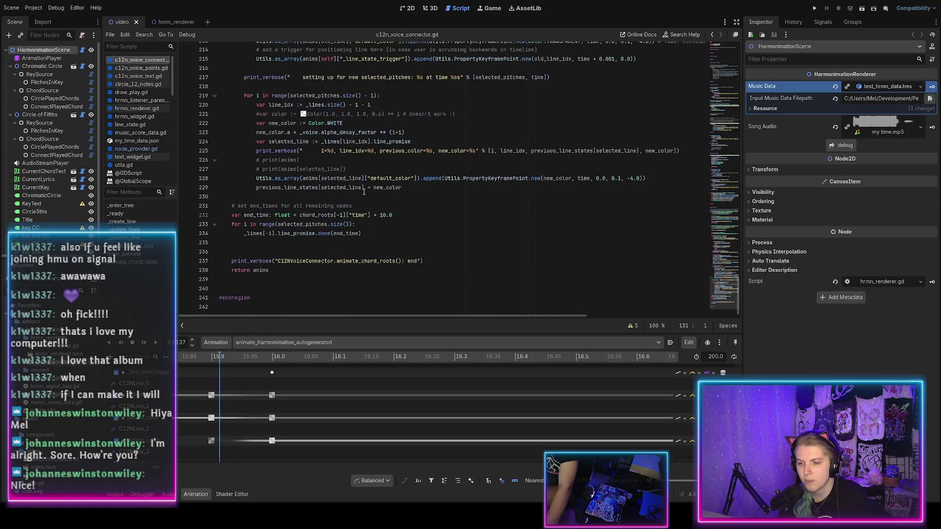
scroll(339, 195, down, 3)
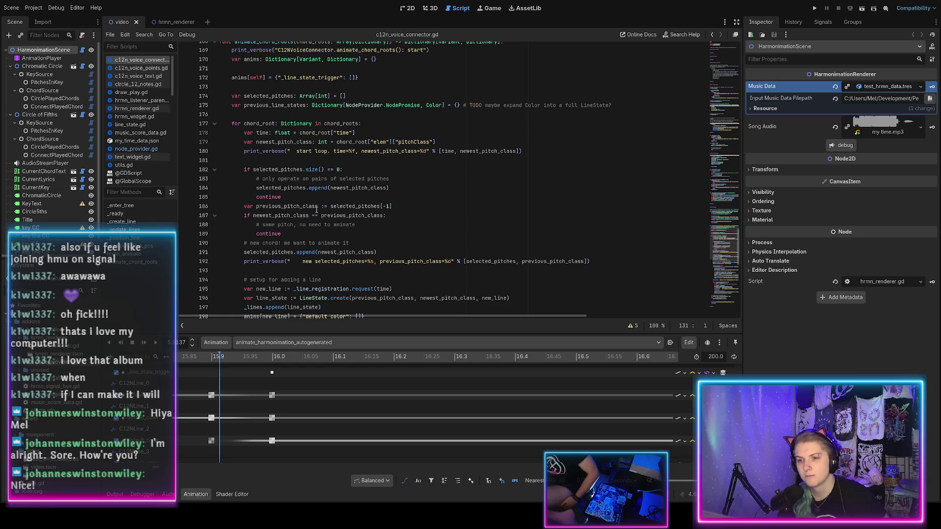
scroll(353, 219, down, 3)
click(363, 207)
double_click(384, 207)
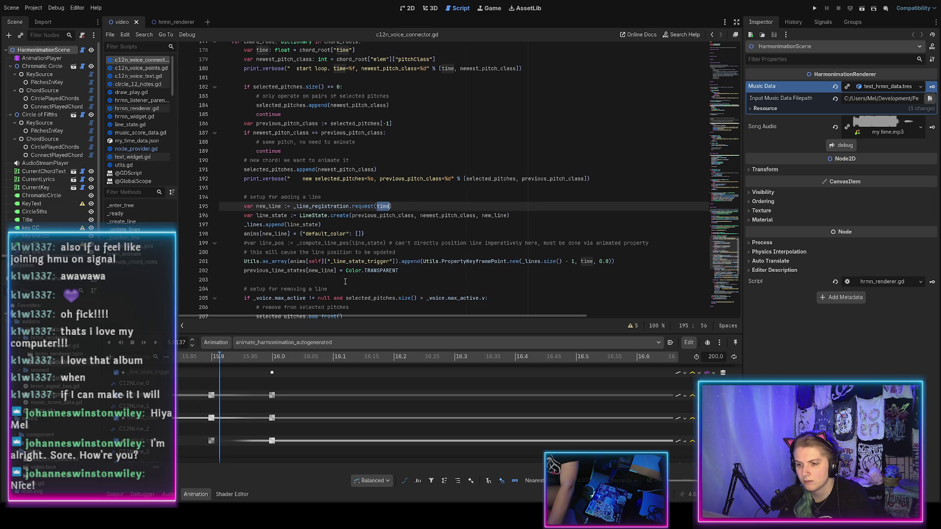
scroll(345, 282, down, 4)
scroll(328, 268, up, 4)
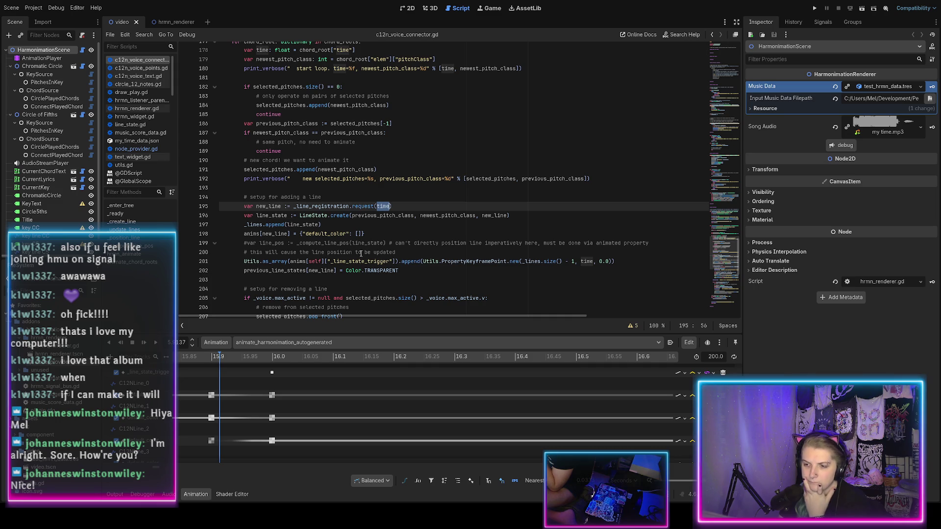
Add '# TODO: use NodeProvider activate_fn instead' below line 200 and save the script
click(397, 252)
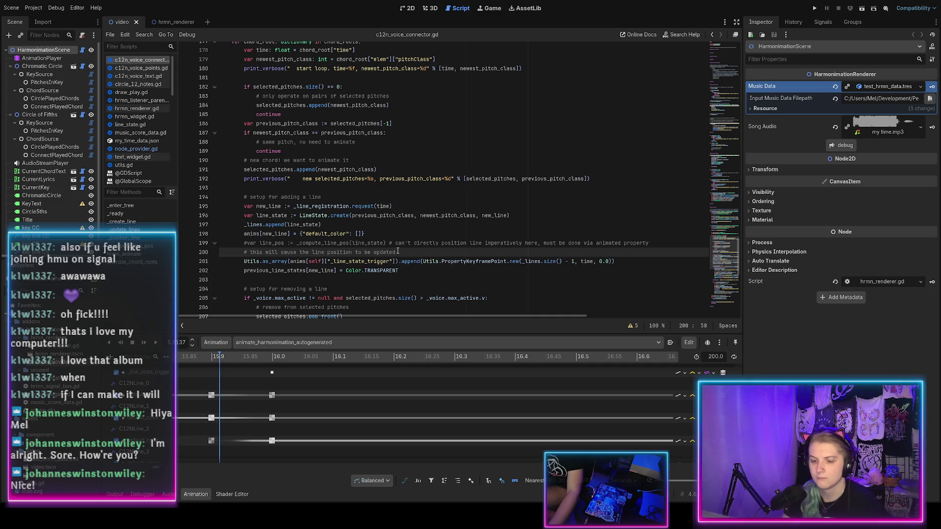
key(Return)
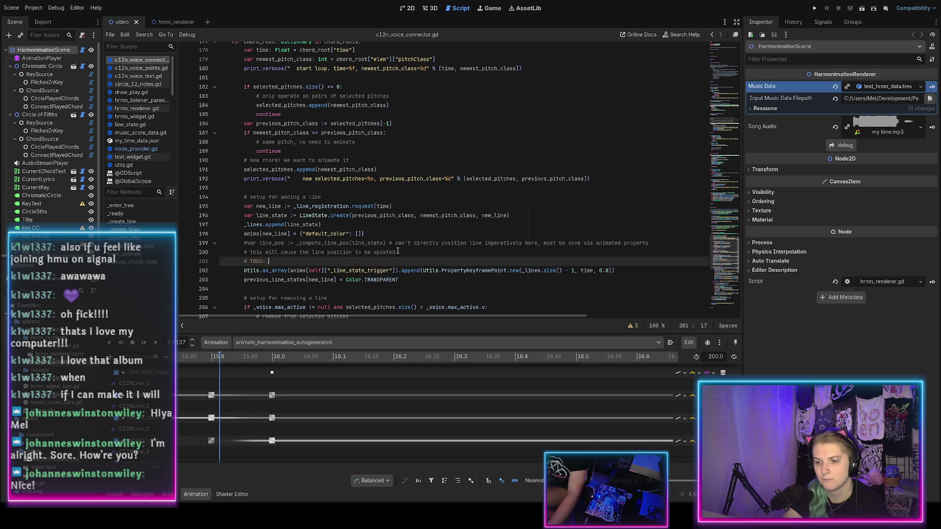
text(use a)
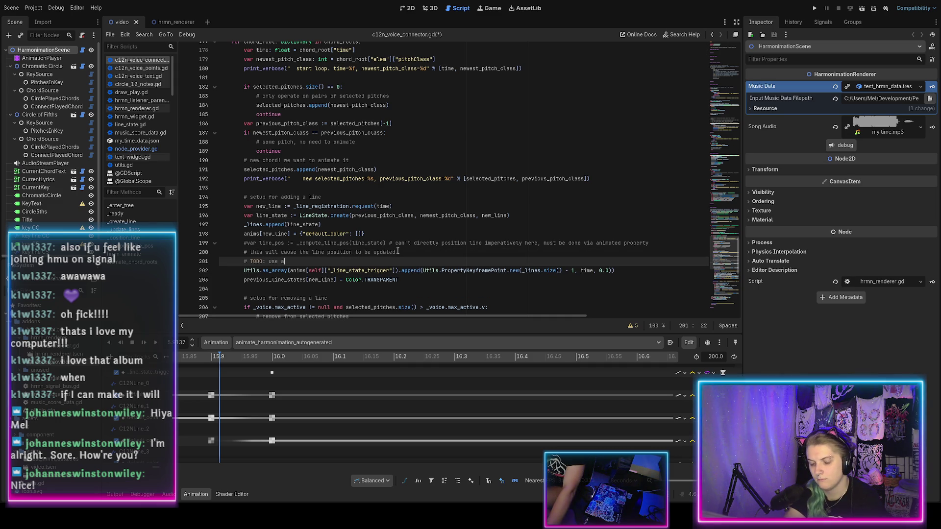
key(BackSpace)
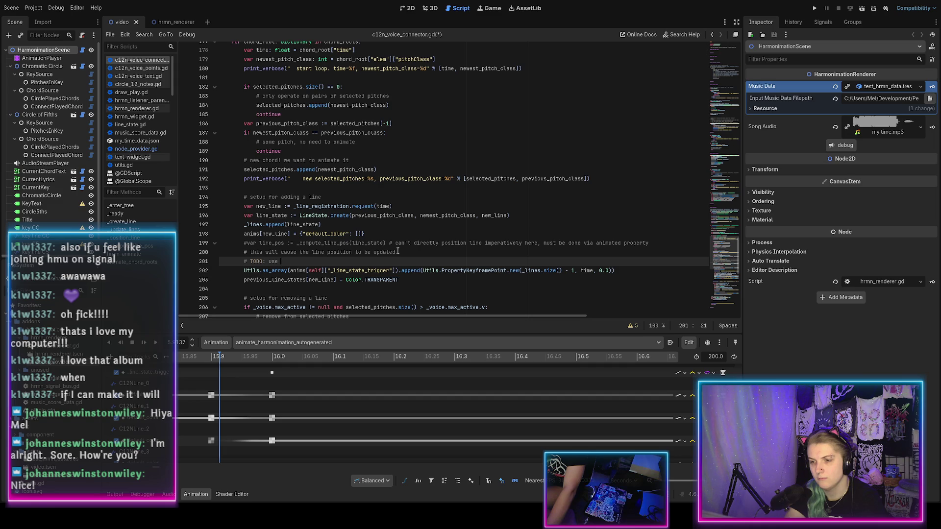
text(NodeProvider)
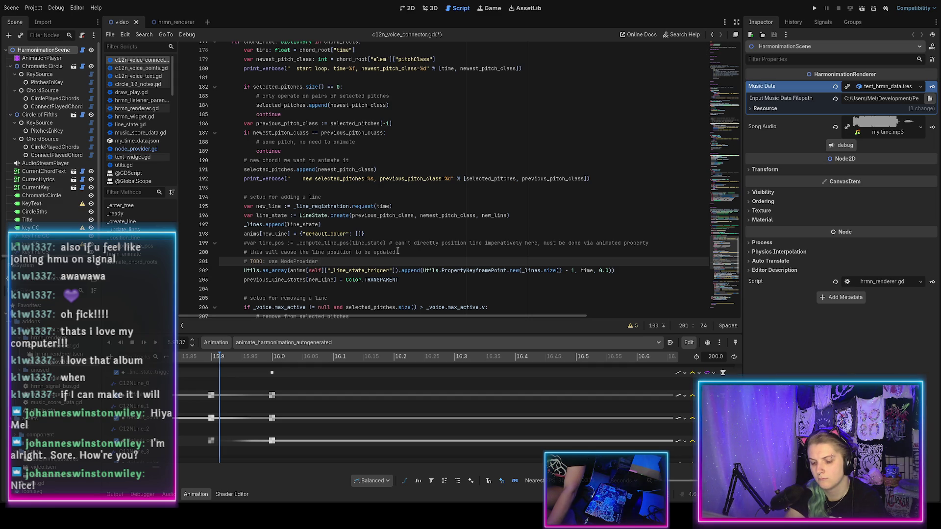
text(fn instead)
key(ctrl+s)
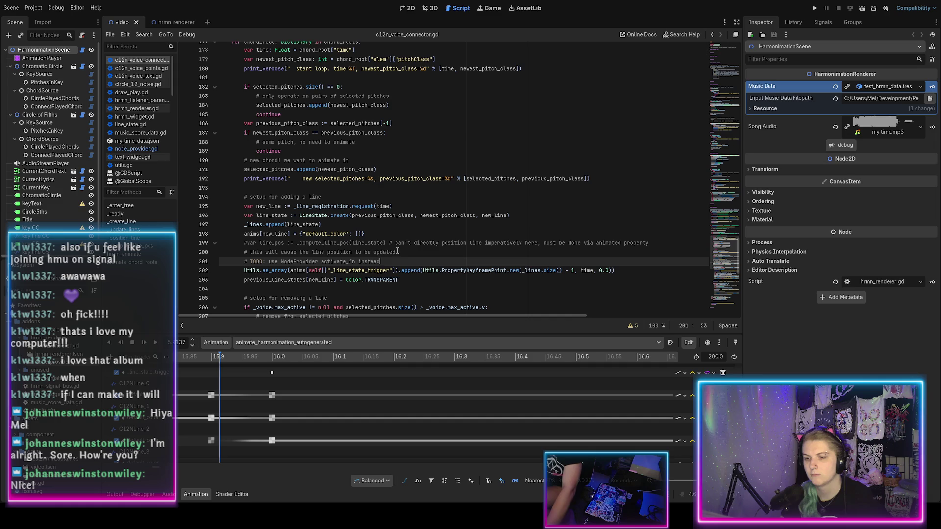
double_click(383, 207)
scroll(382, 207, down, 4)
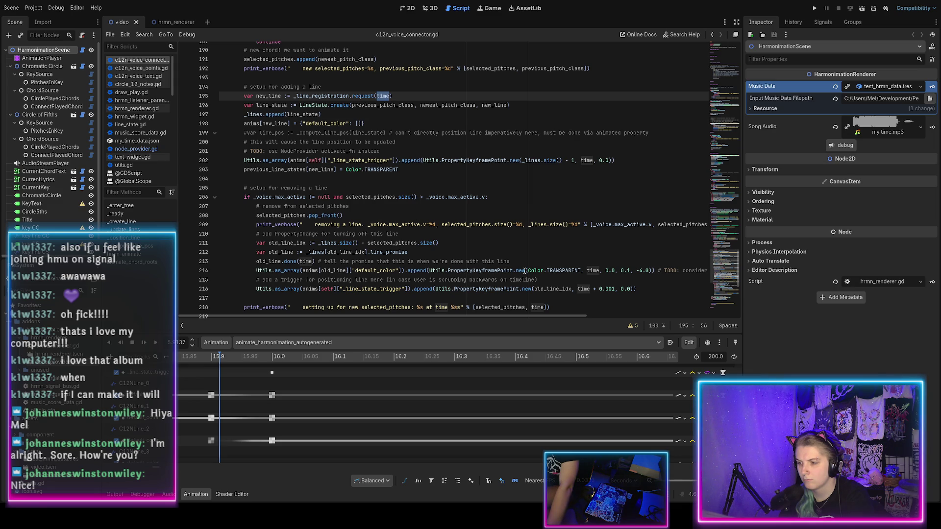
Change the line 195 registration request to time - 0.1, then quit the Godot editor
scroll(403, 174, up, 2)
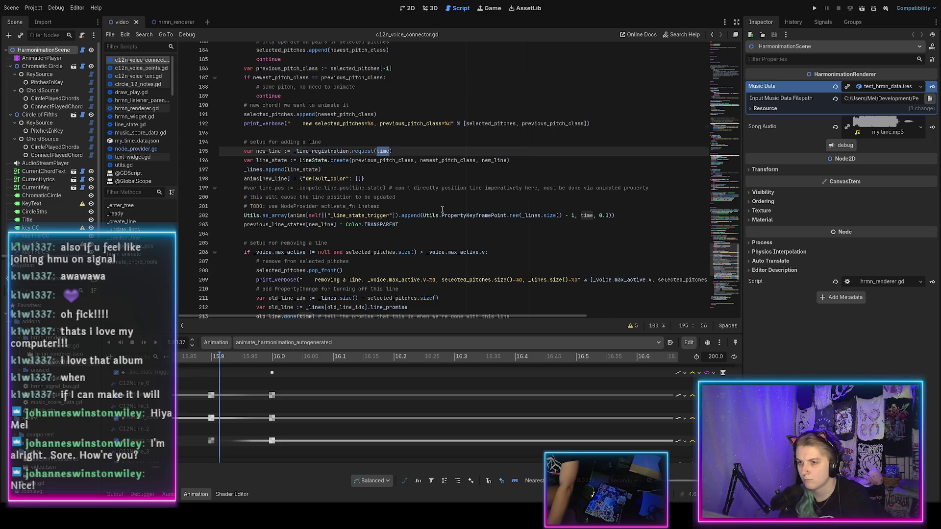
key(Right)
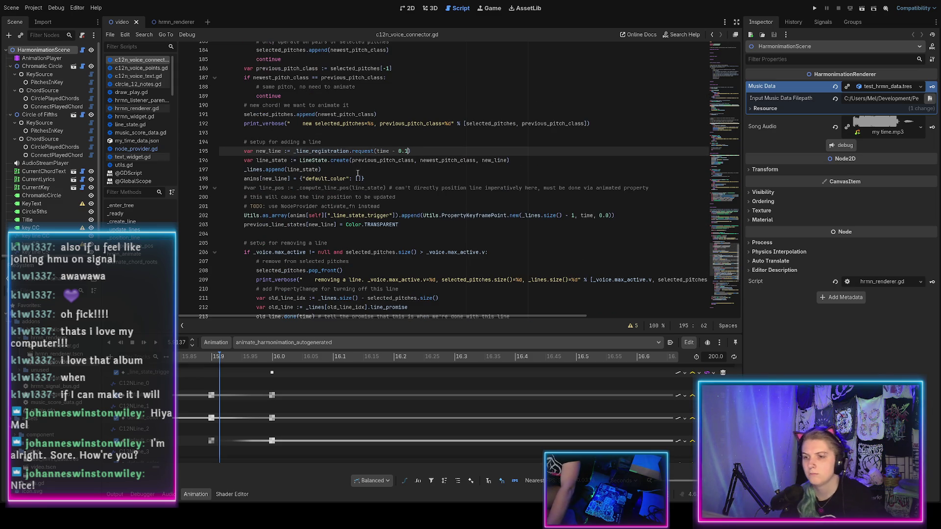
scroll(291, 393, up, 1)
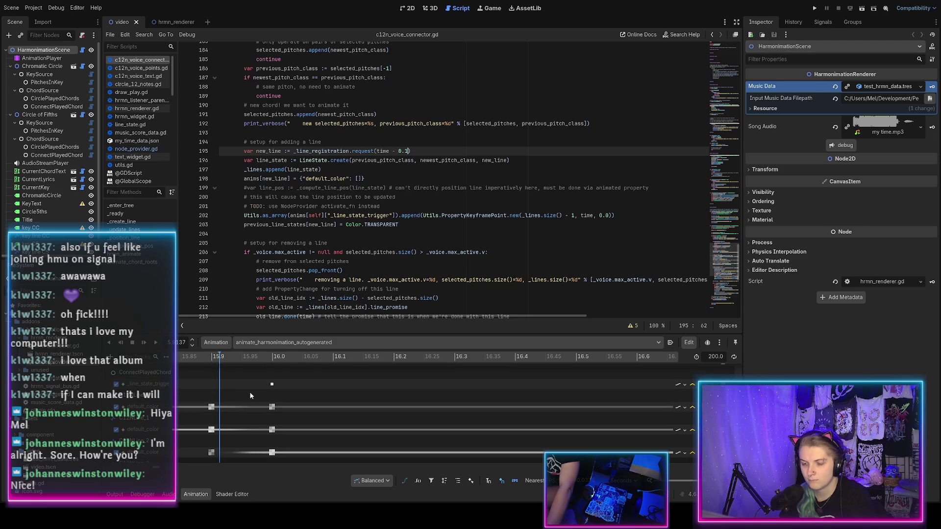
scroll(251, 391, down, 1)
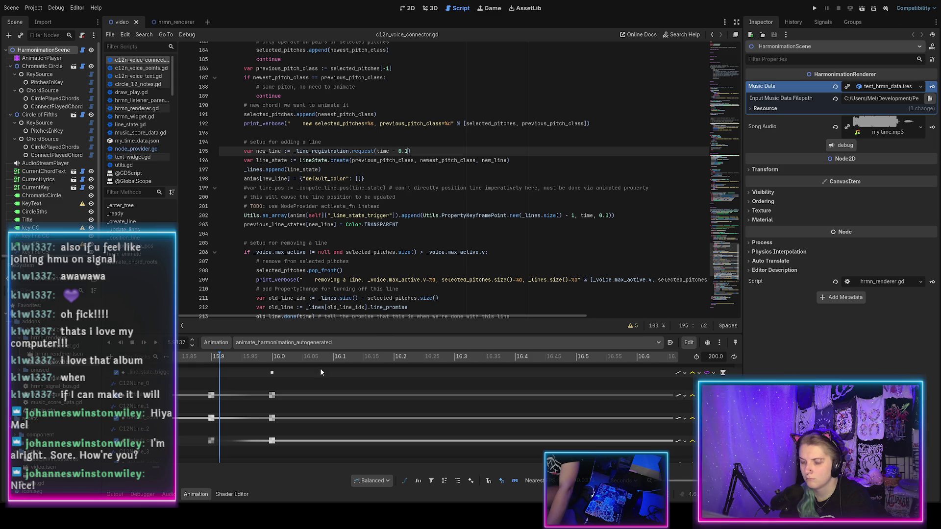
scroll(269, 410, up, 1)
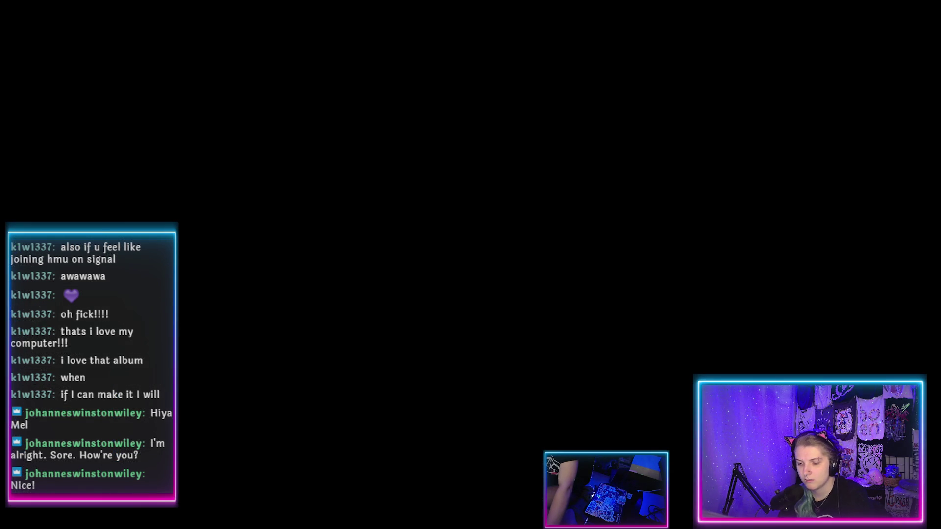
Reopen the harmonimation project from the Project Manager to reload the regenerated animation
double_click(164, 55)
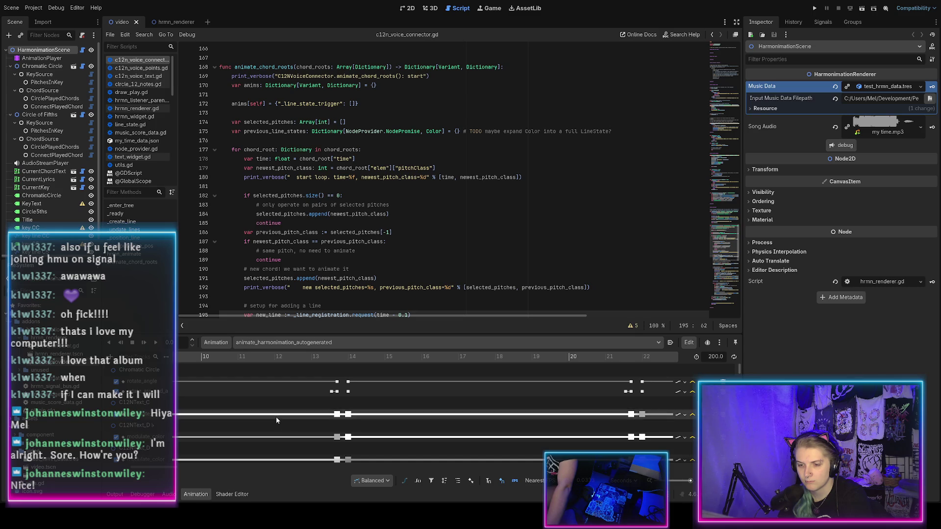
Scrub the animation playhead from about 13.5 s to about 15.97 s, zooming the timeline
click(331, 356)
scroll(347, 378, down, 8)
scroll(335, 403, up, 5)
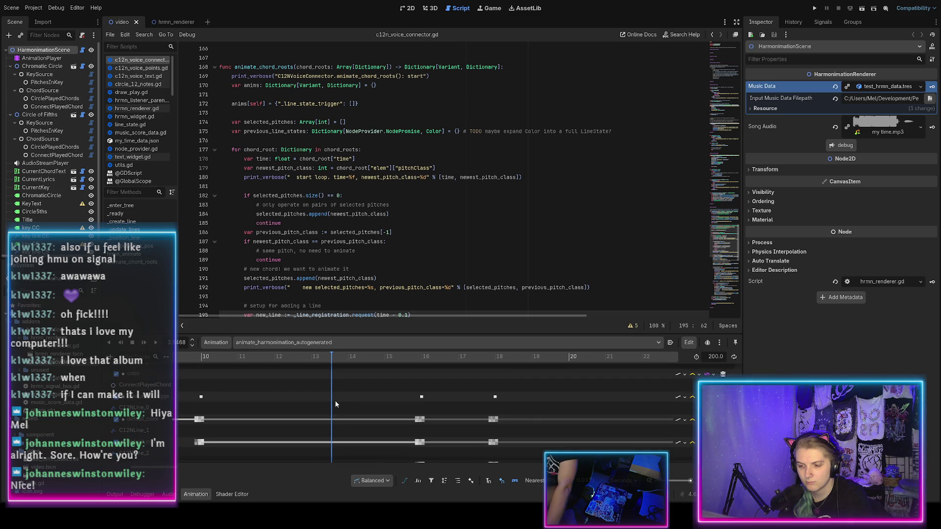
scroll(364, 401, down, 2)
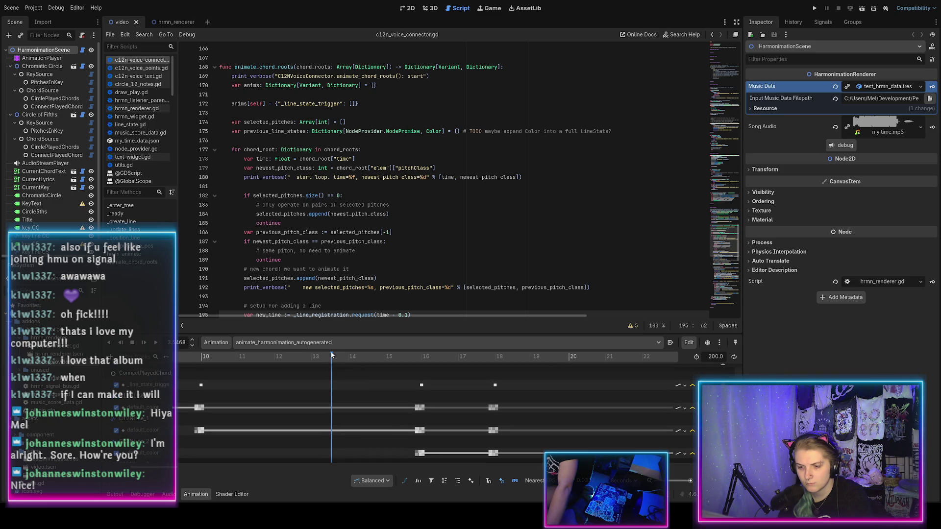
drag(329, 355, 420, 356)
scroll(419, 363, up, 5)
scroll(422, 382, up, 3)
mouse_move(361, 354)
mouse_down()
mouse_move(404, 360)
mouse_move(393, 365)
mouse_up()
scroll(356, 247, down, 6)
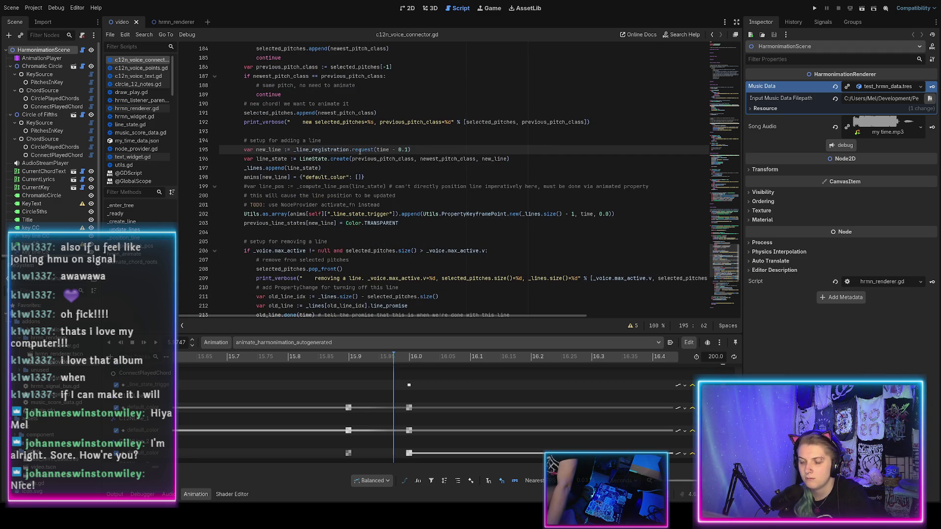
Search the script for 'request' and review the time - 0.1 call on line 195
double_click(361, 149)
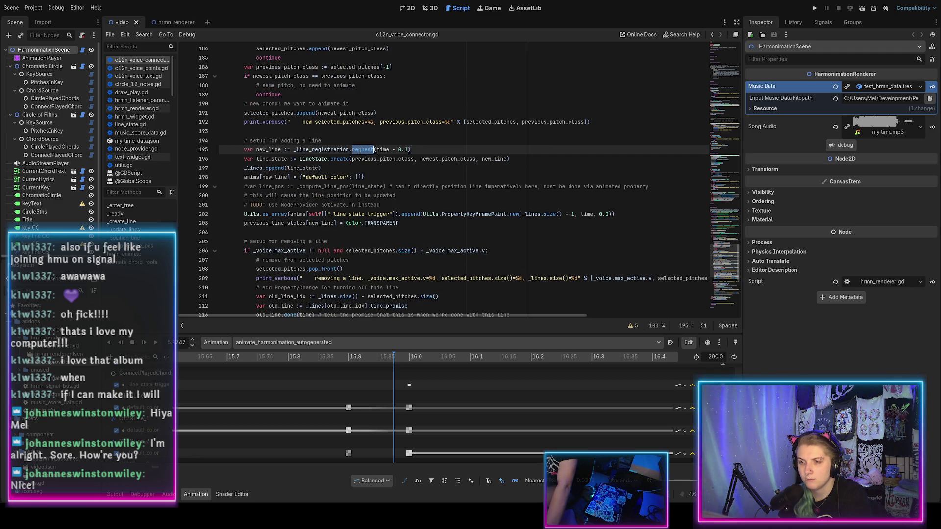
key(ctrl+f)
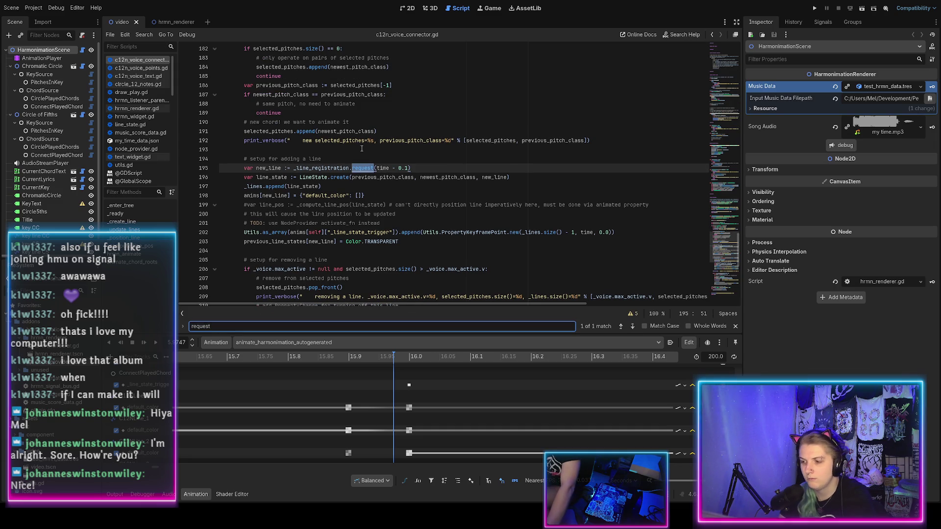
key(Escape)
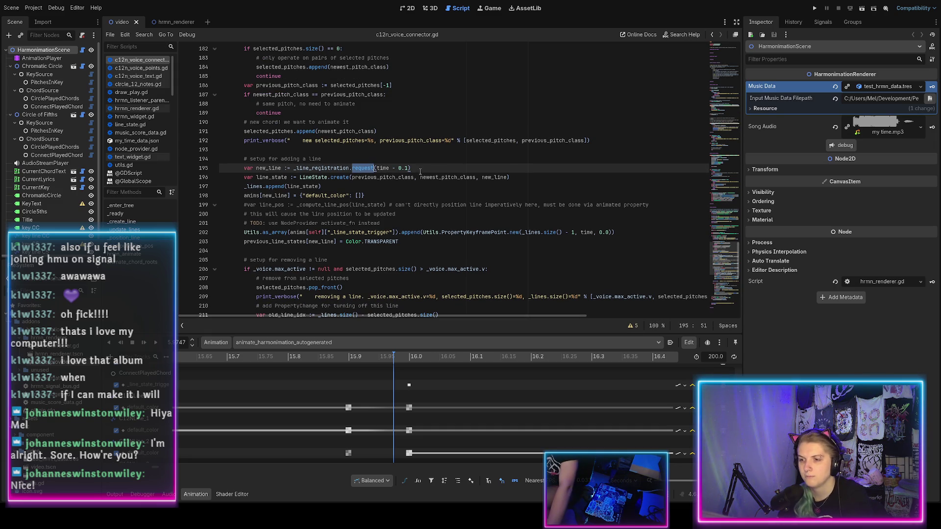
click(414, 169)
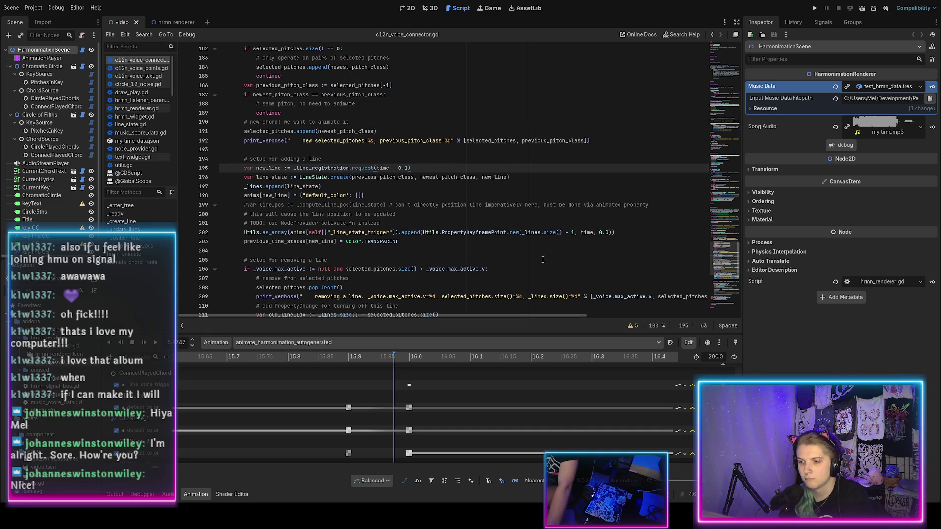
Change line 202's PropertyKeyframePoint time to 'time - 0.1' and save the script
click(554, 236)
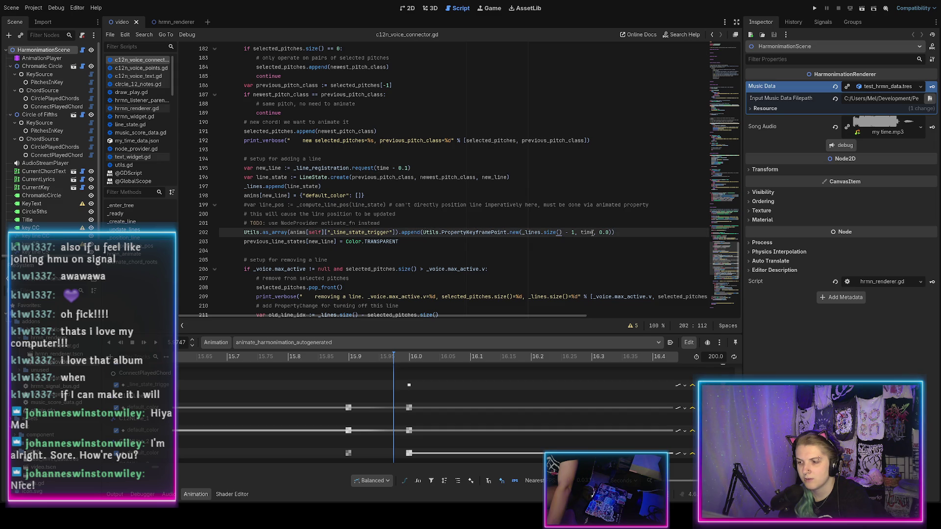
text(- 0.1)
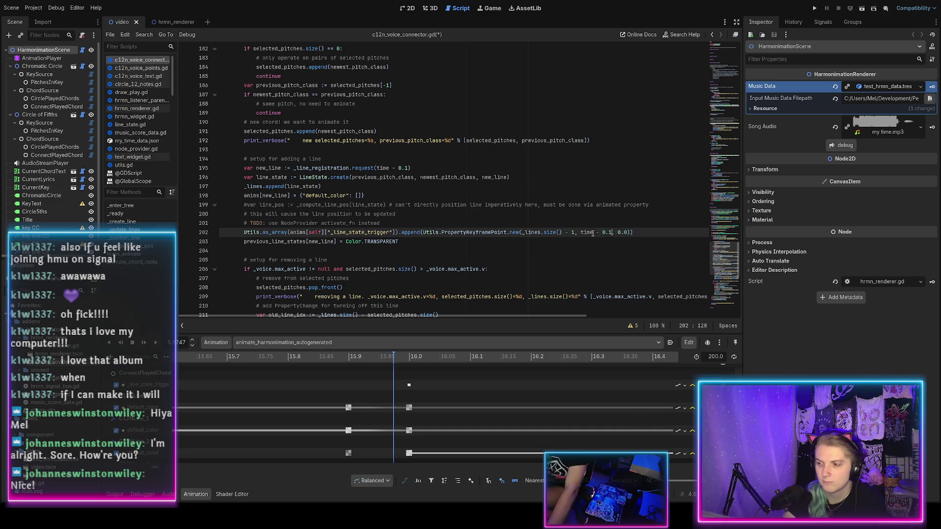
key(ctrl+s)
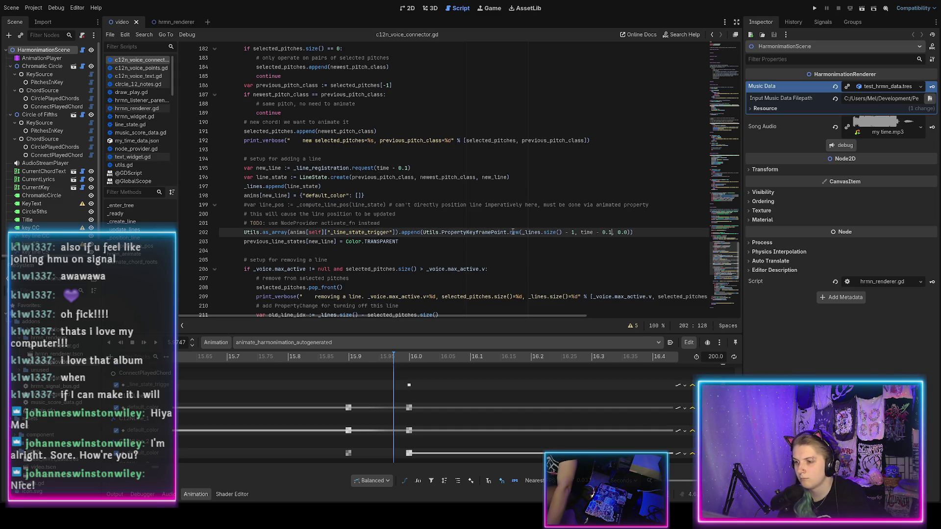